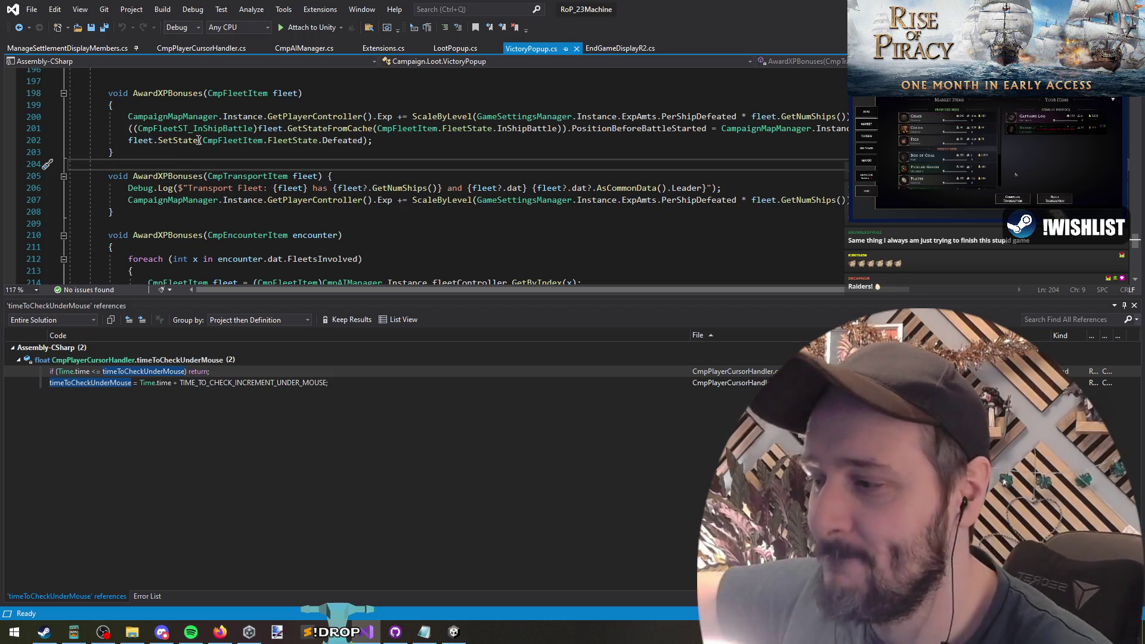
# Switch from the VictoryPopup code to the Rise of Piracy Steam store page in Firefox
pyautogui.hotkey('alt', 'Tab')
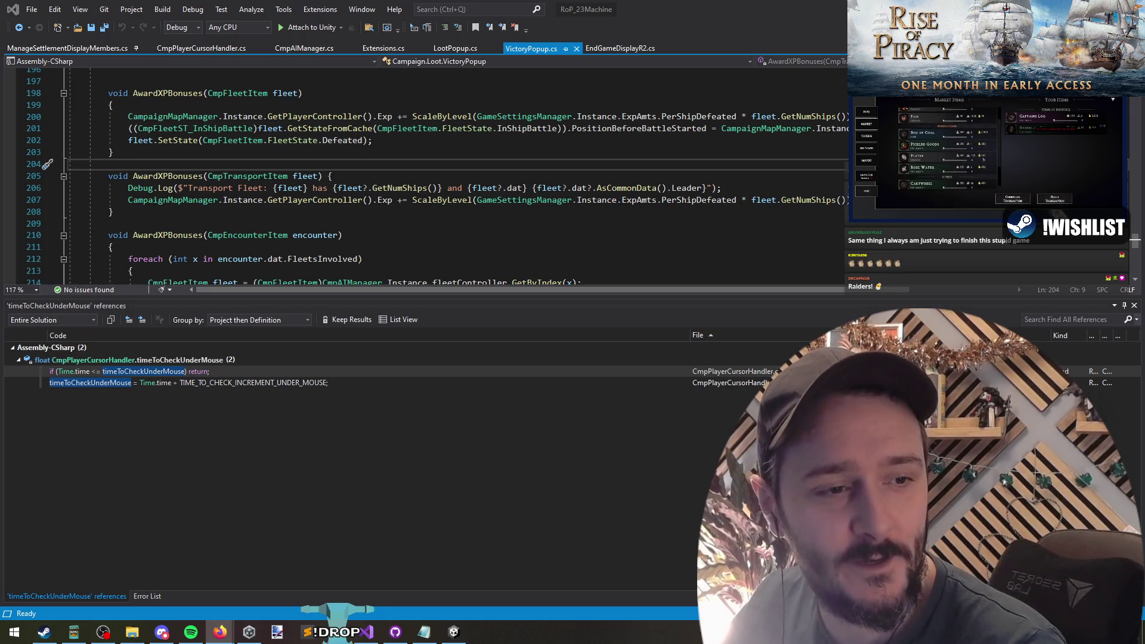
pyautogui.hotkey('alt', 'Tab')
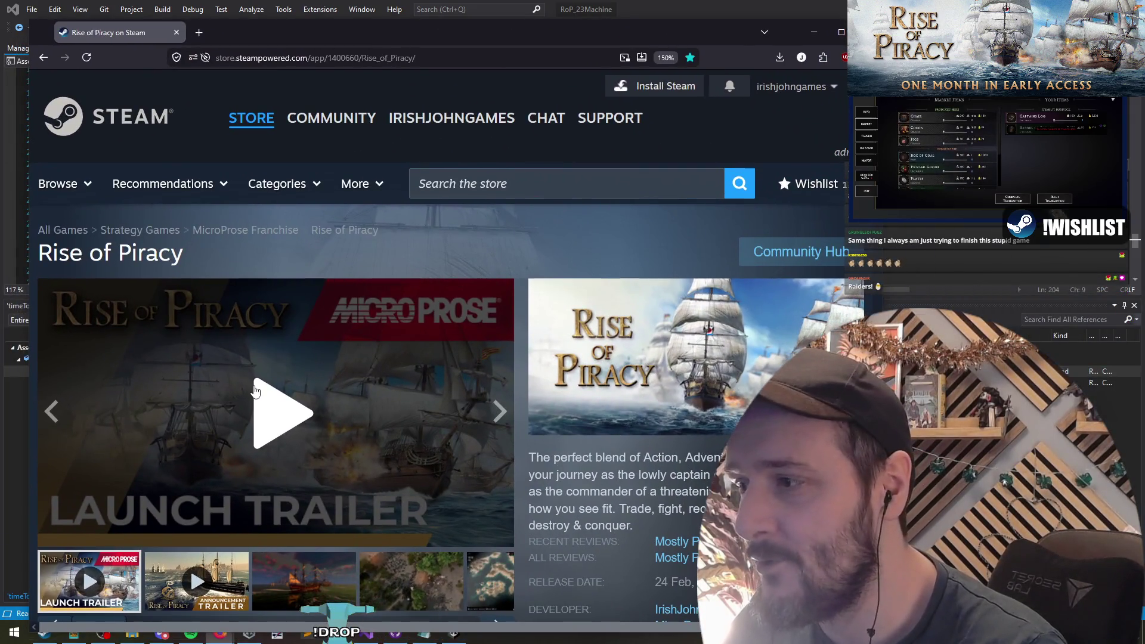
# Start the Rise of Piracy launch trailer and expand it to full screen
pyautogui.click(254, 391)
pyautogui.click(499, 529)
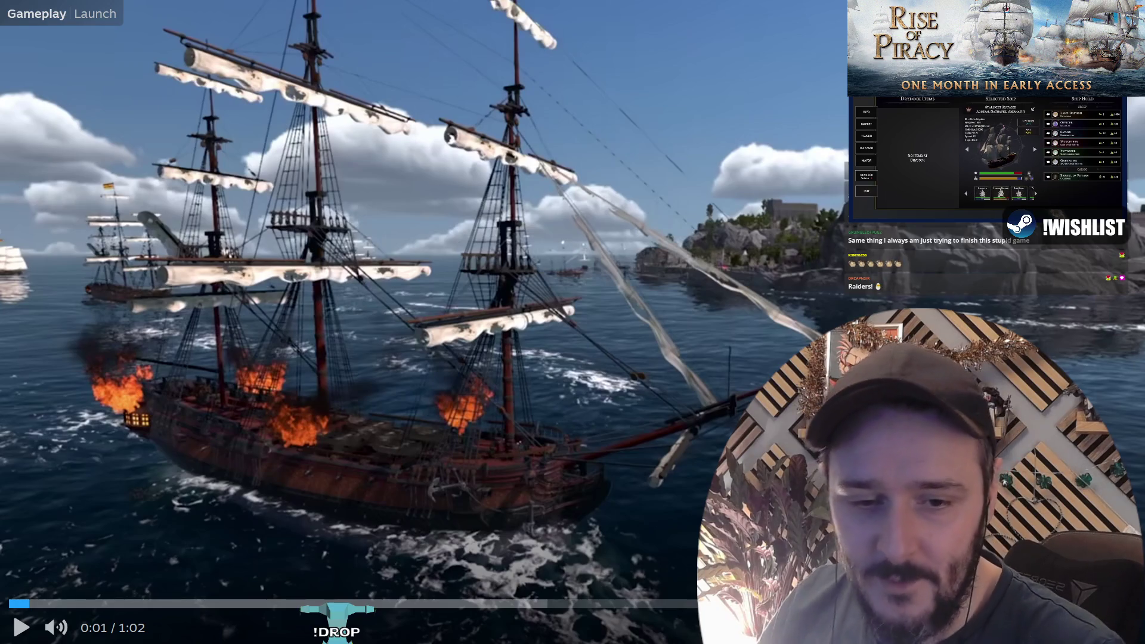
# Watch the Rise of Piracy trailer full screen until its Early Access Available Now card, then exit full screen
pyautogui.doubleClick(707, 239)
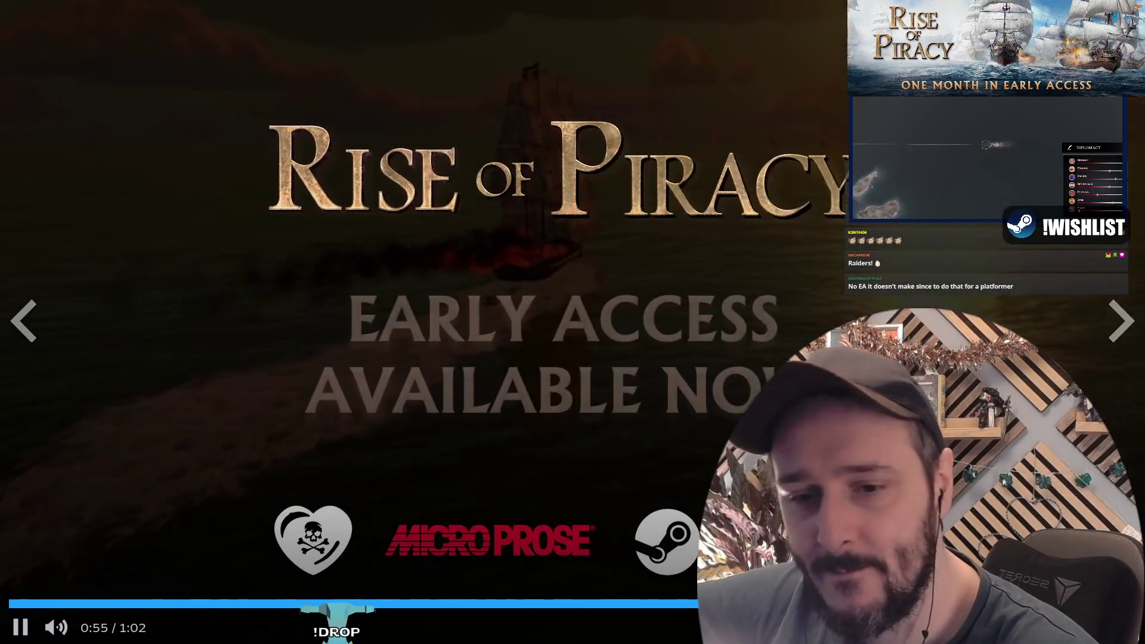
pyautogui.press('Escape')
# Search the store for 'megabat', open the Megabat page, and play its trailer full screen
pyautogui.click(550, 185)
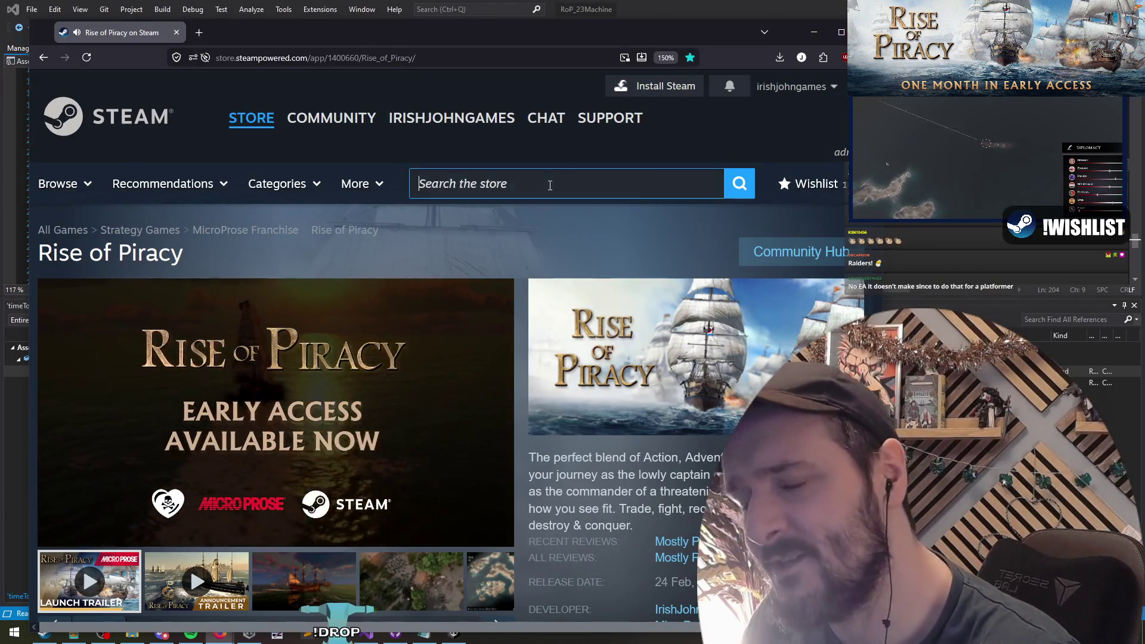
pyautogui.write('megabat')
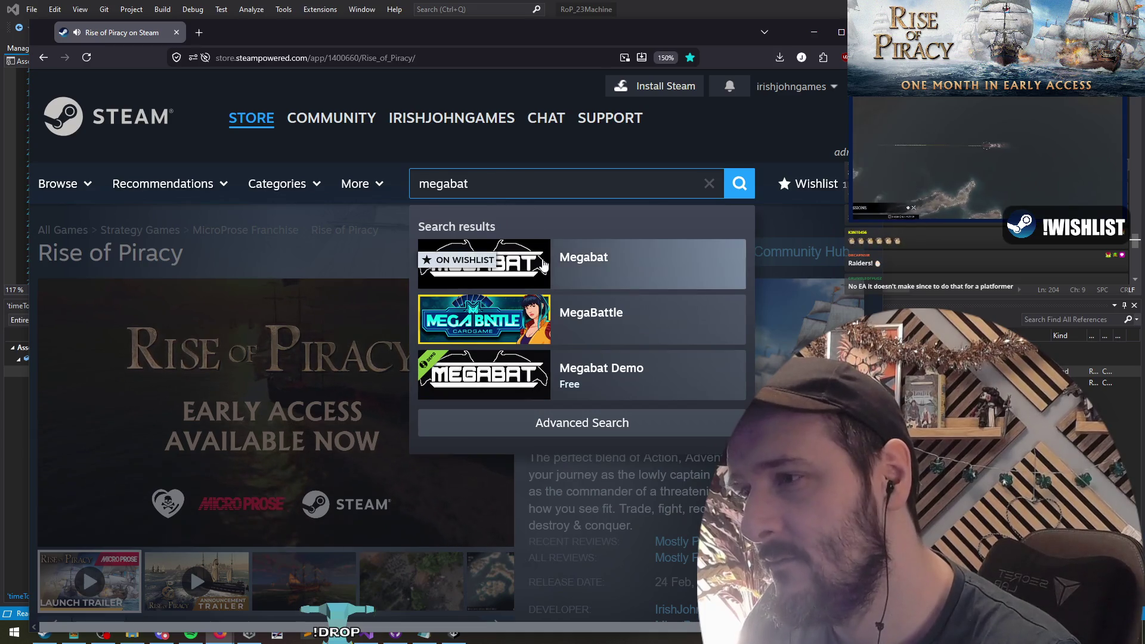
pyautogui.click(632, 265)
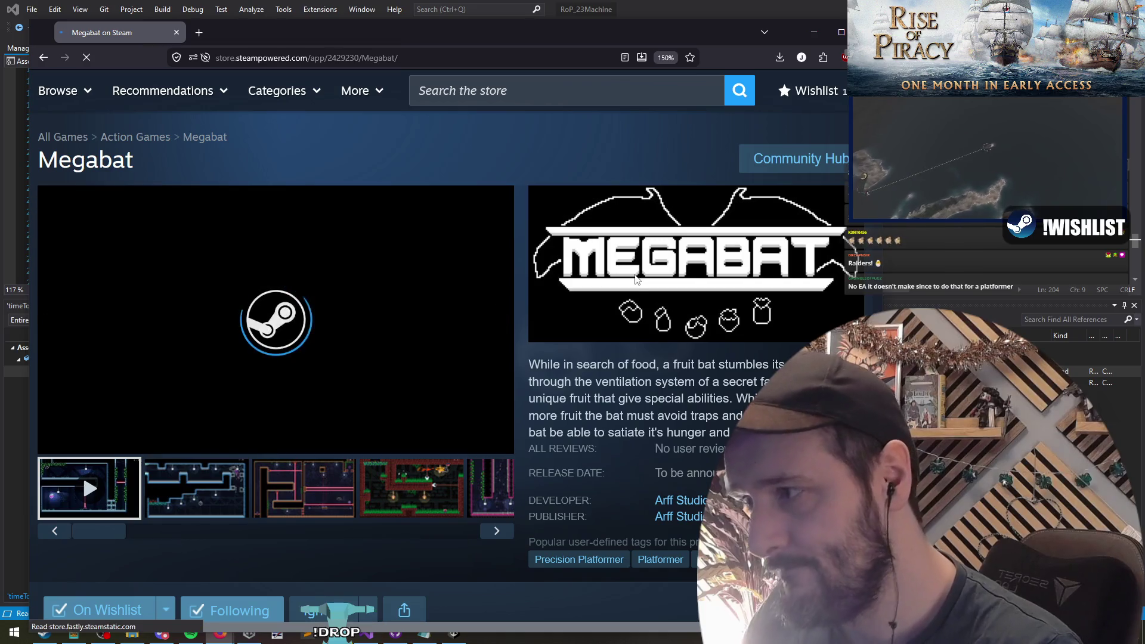
pyautogui.click(484, 437)
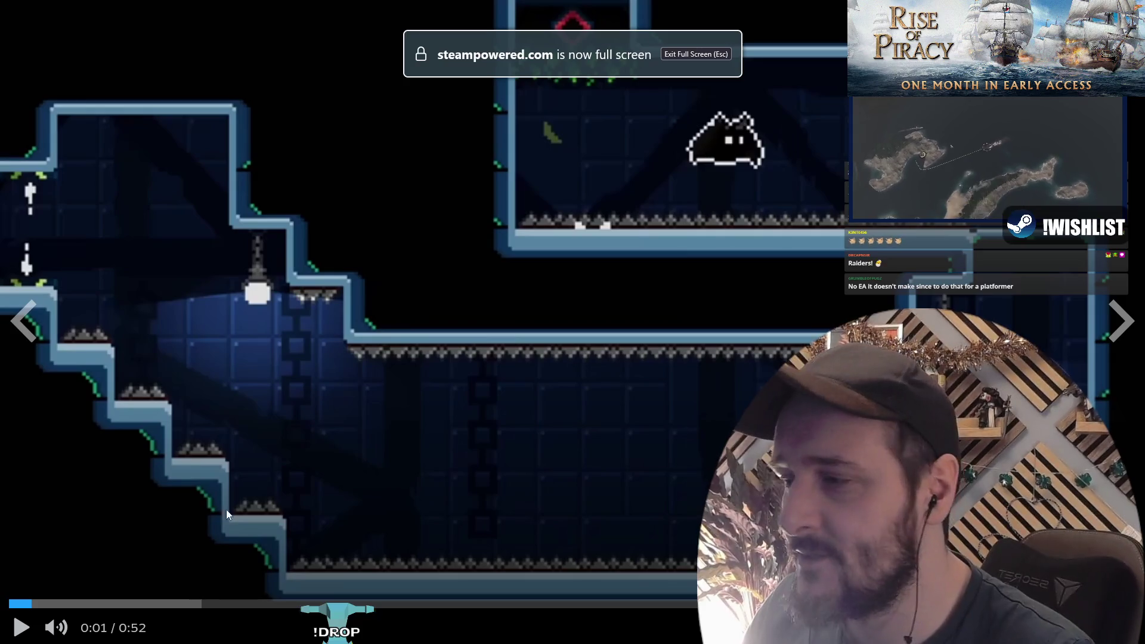
# Resume the full-screen Megabat trailer and let it run to the Wishlist on Steam card
pyautogui.click(642, 206)
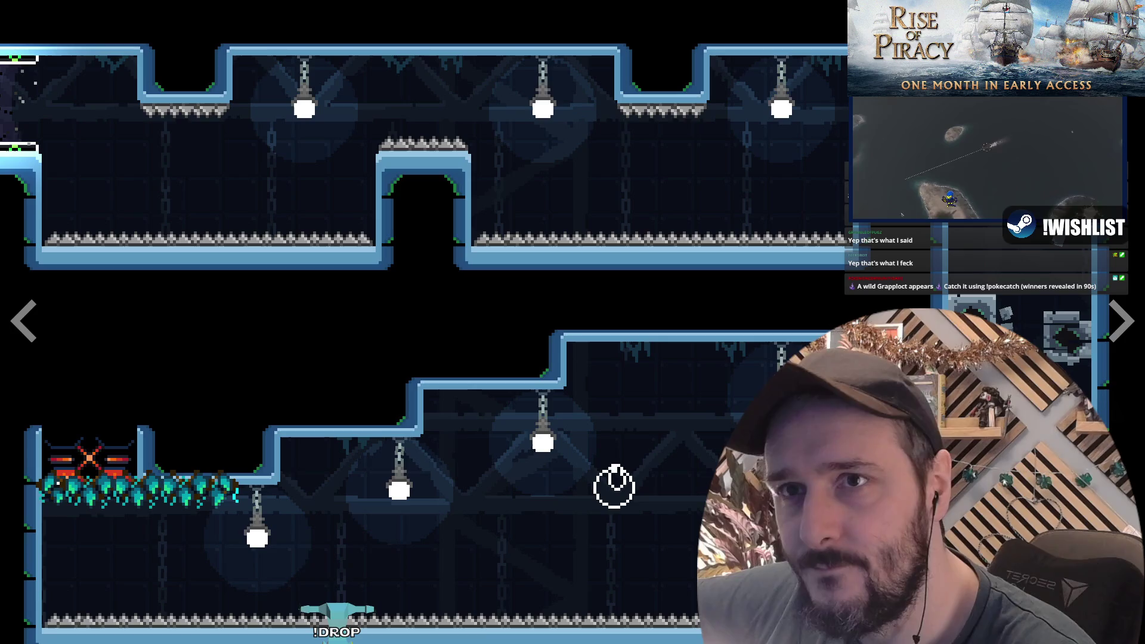
# Page through Megabat screenshots: laser, red-brick grassy, dark spiked, level-select map, orange cave, dark brick levels
pyautogui.click(1122, 320)
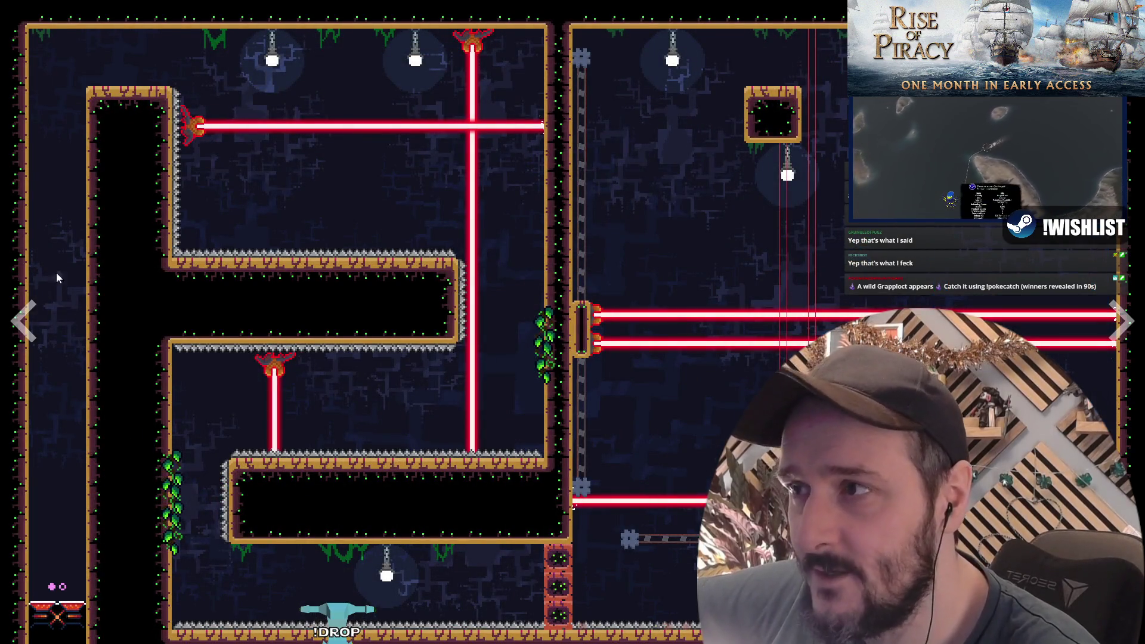
pyautogui.click(1119, 319)
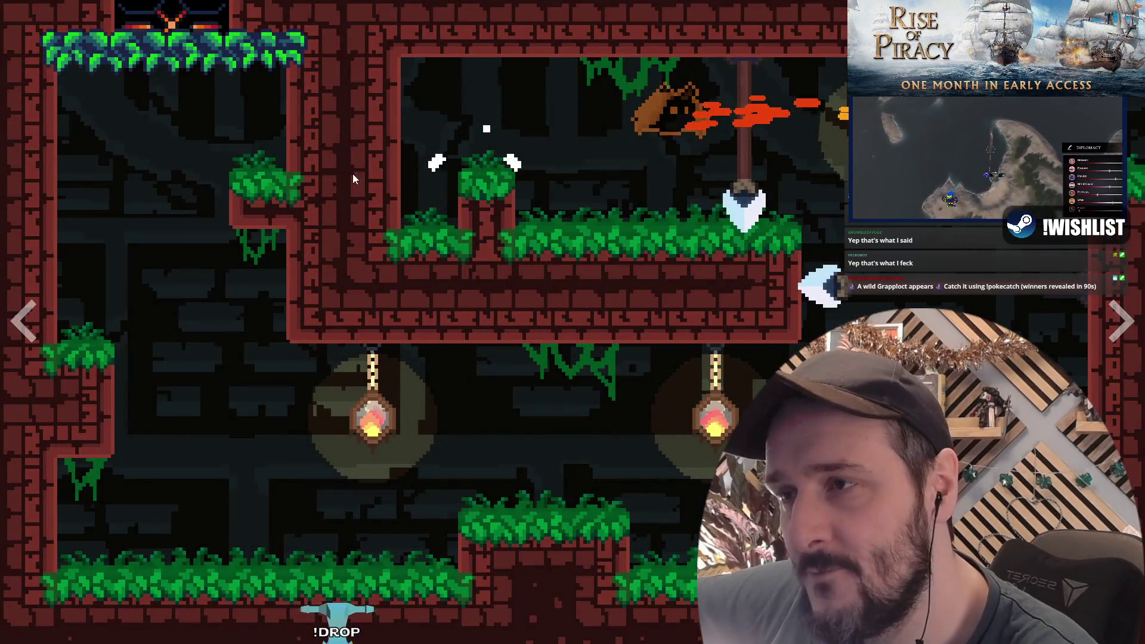
pyautogui.click(1119, 320)
pyautogui.click(1119, 320)
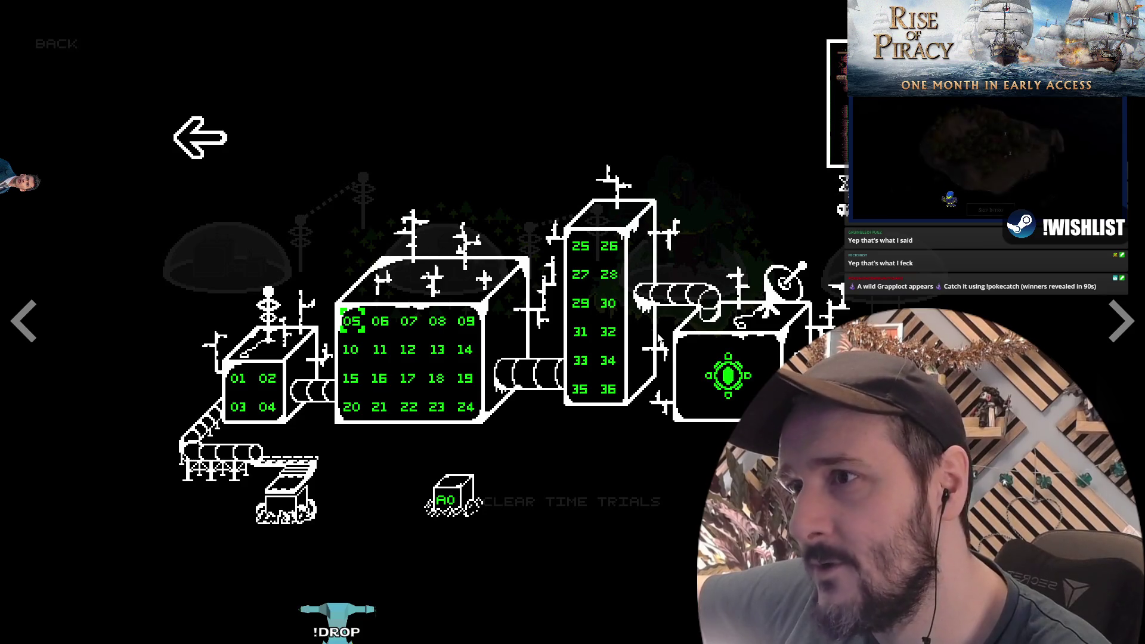
pyautogui.press('Return')
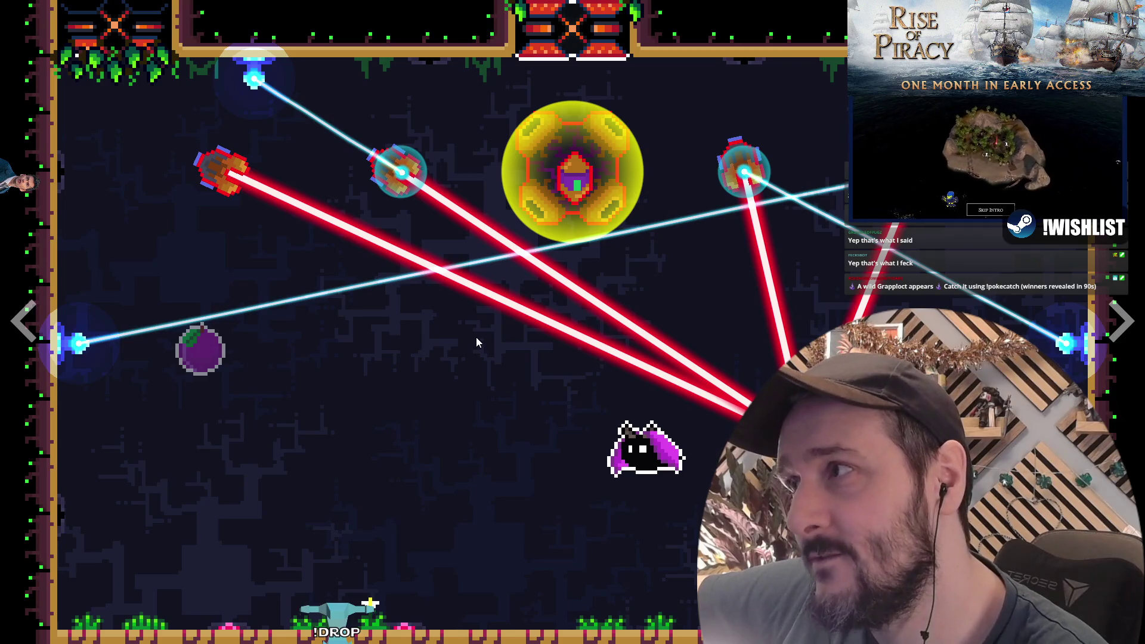
pyautogui.click(1123, 320)
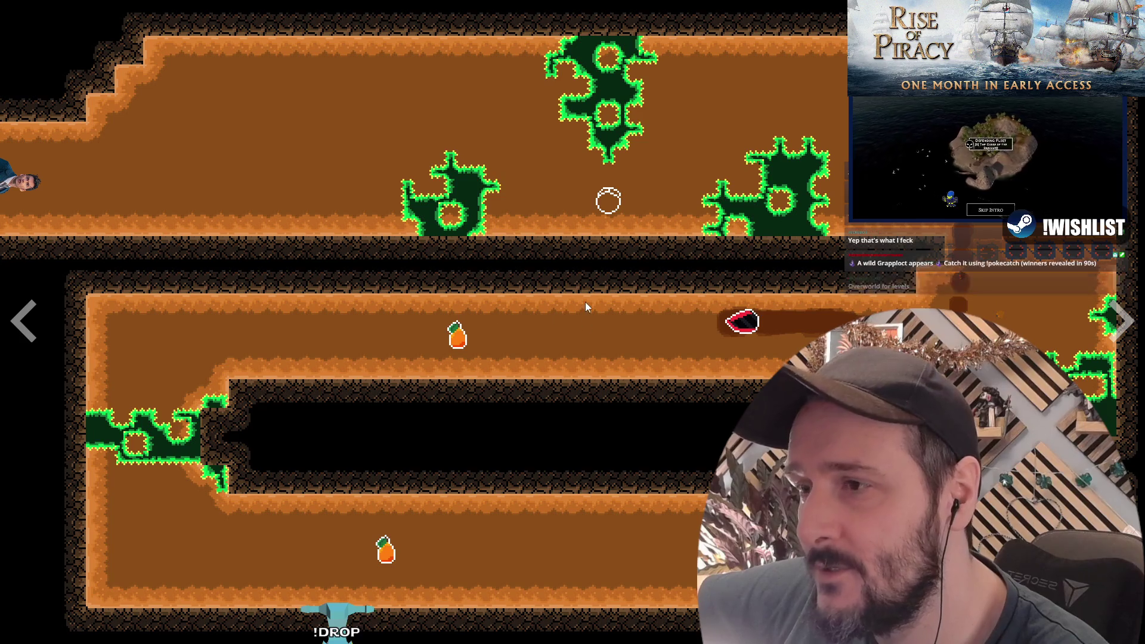
pyautogui.click(1118, 316)
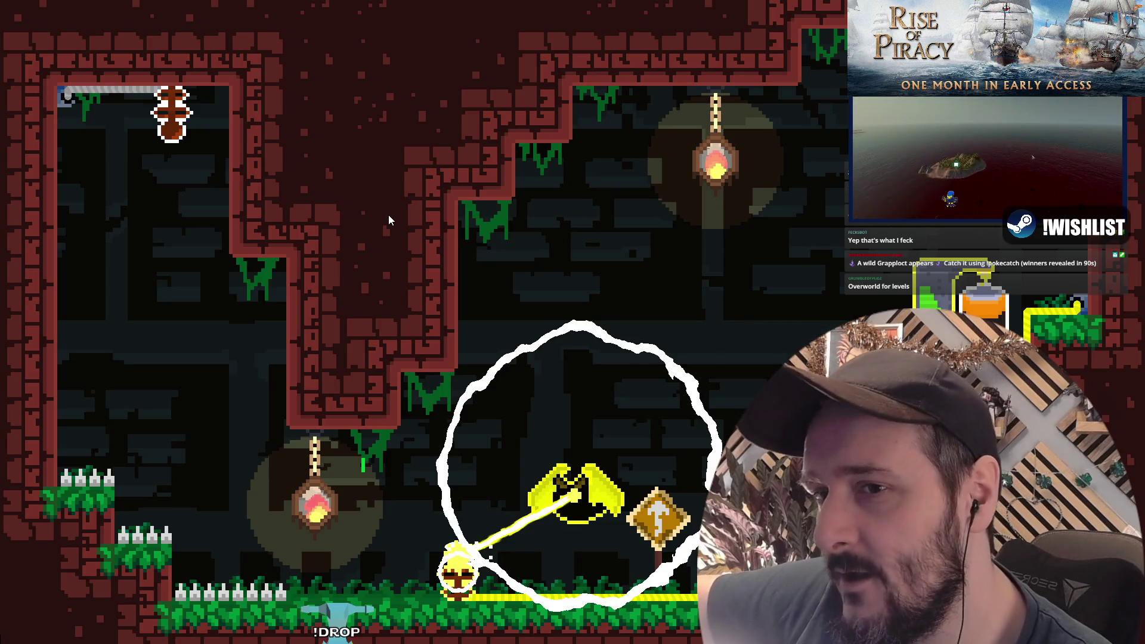
# Cycle the gallery again past the level-select map and cave levels back to the finished trailer
pyautogui.click(21, 328)
pyautogui.click(22, 328)
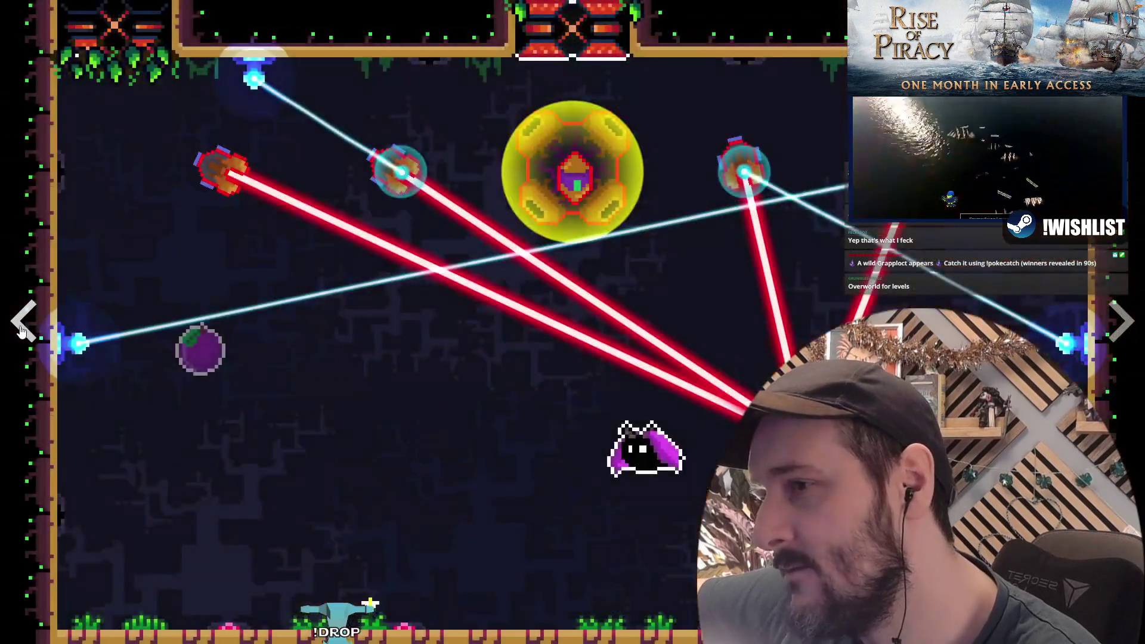
pyautogui.click(22, 328)
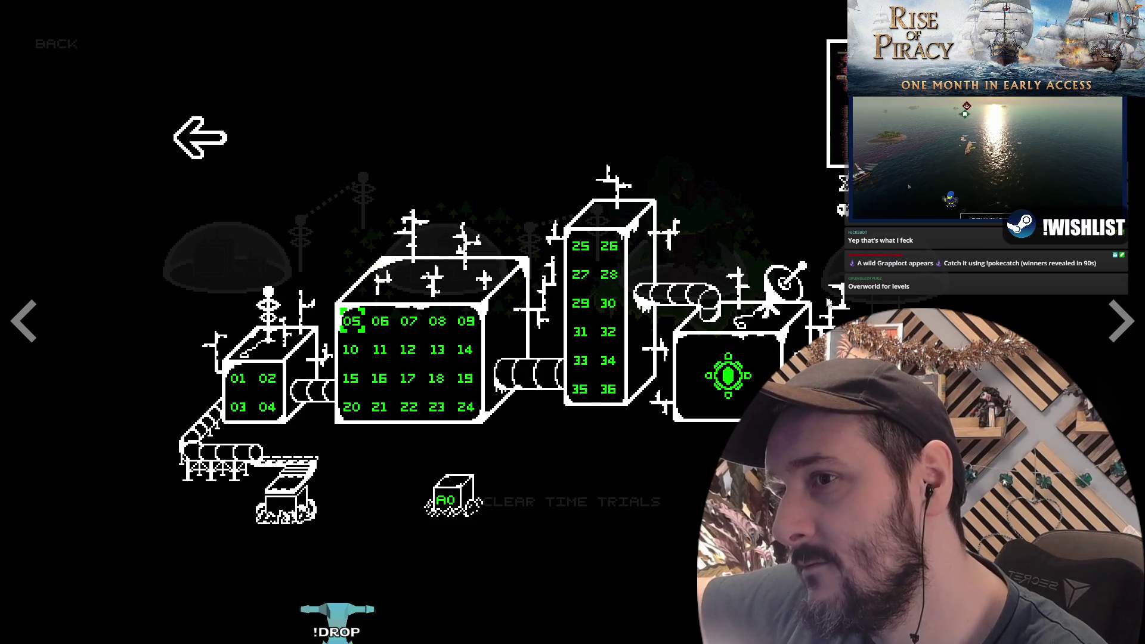
pyautogui.click(1118, 320)
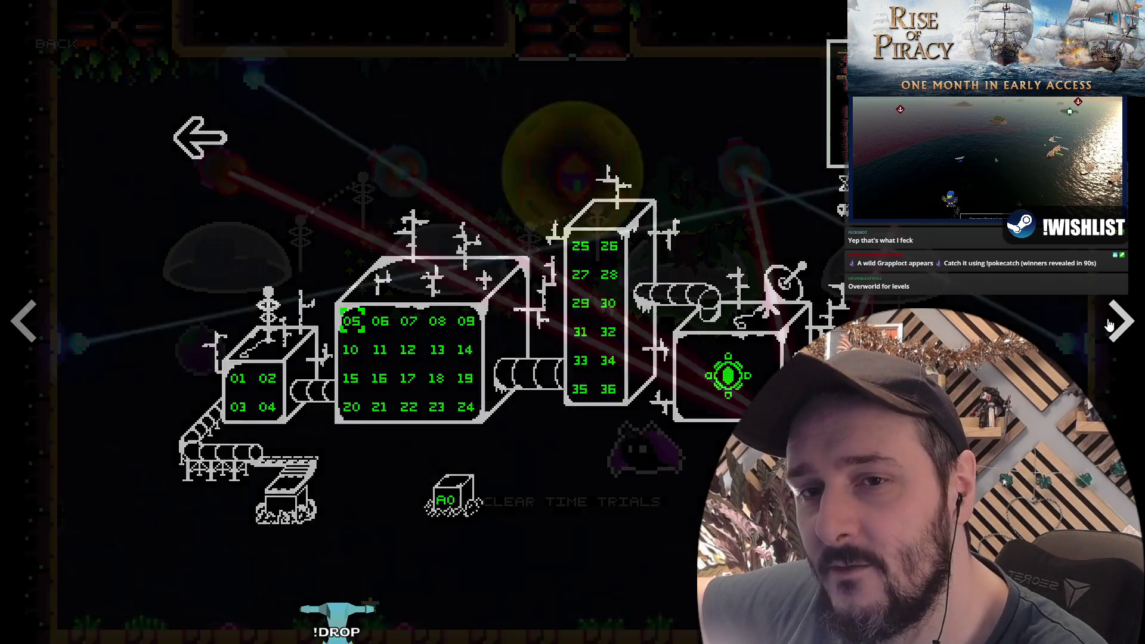
pyautogui.click(1116, 320)
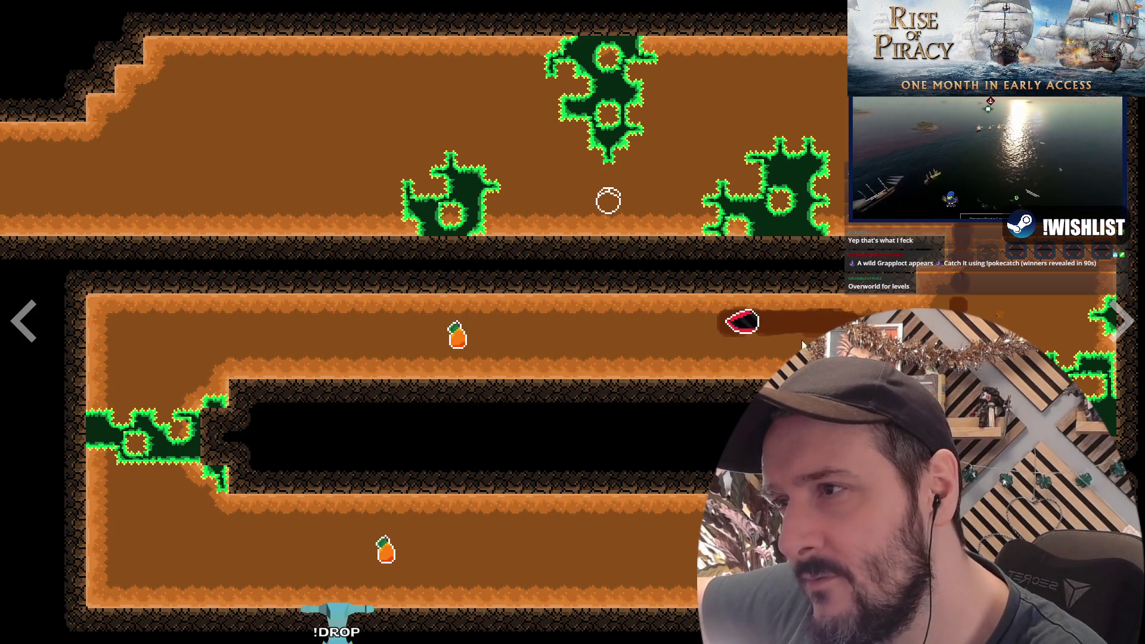
pyautogui.click(1120, 322)
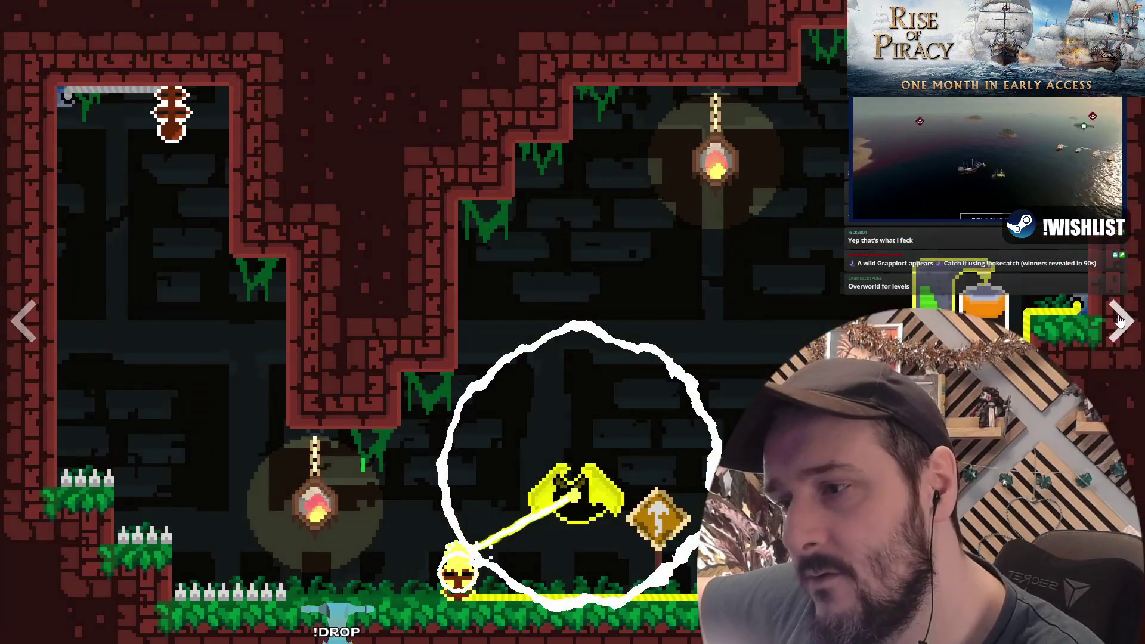
pyautogui.click(1120, 322)
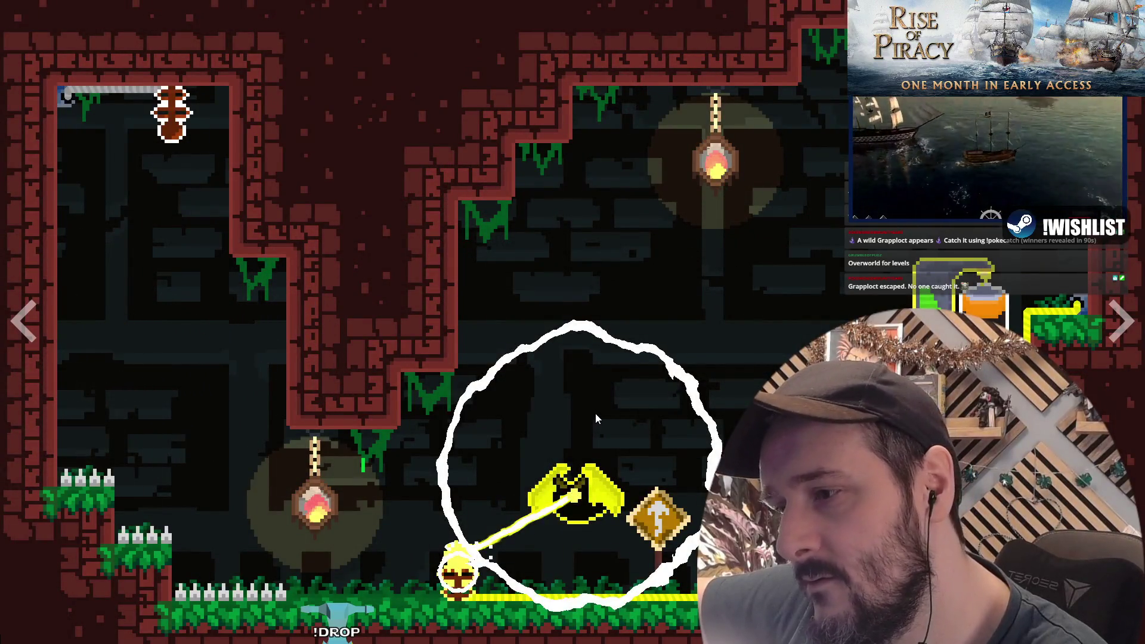
pyautogui.click(1108, 320)
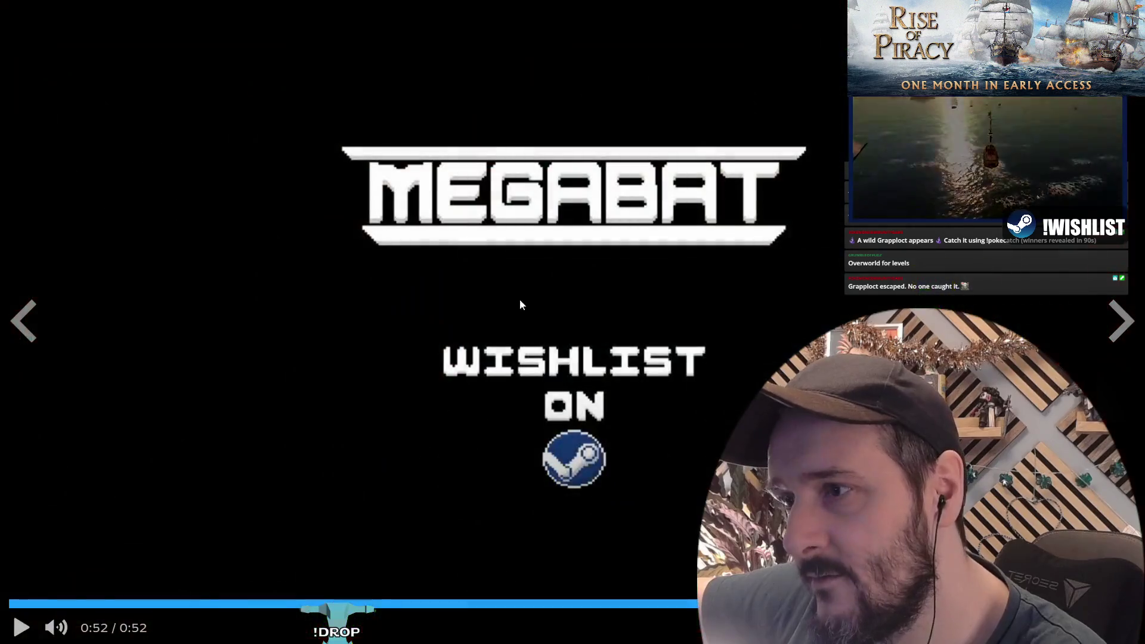
# Read Megabat's expanded About This Game description, then return to VictoryPopup.cs at line 209
pyautogui.press('Escape')
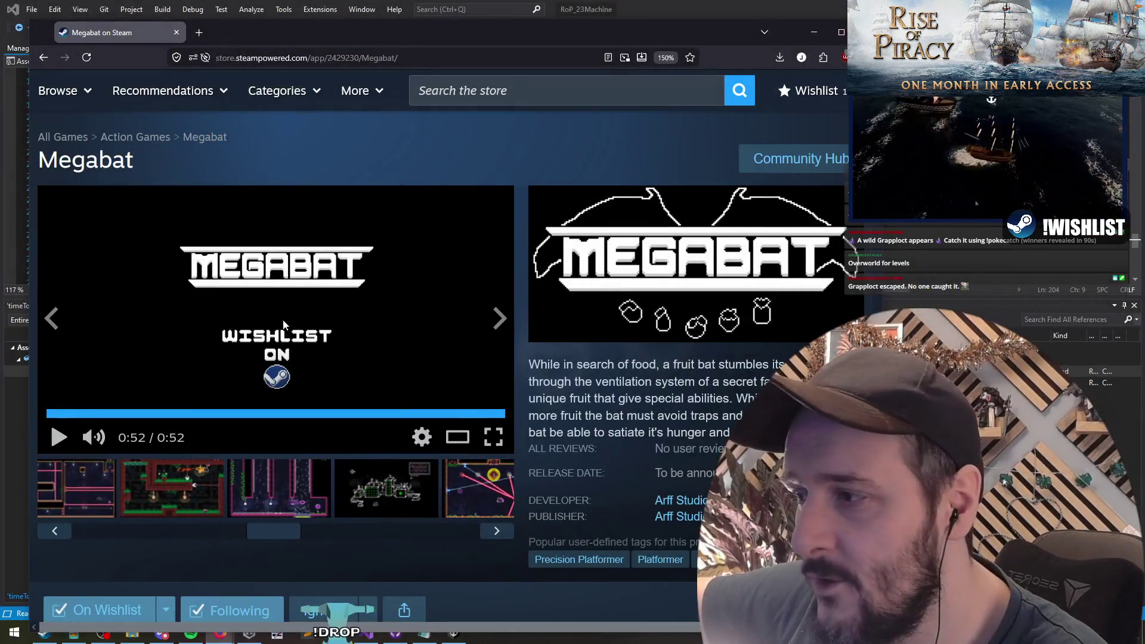
pyautogui.scroll(-3, 273, 379)
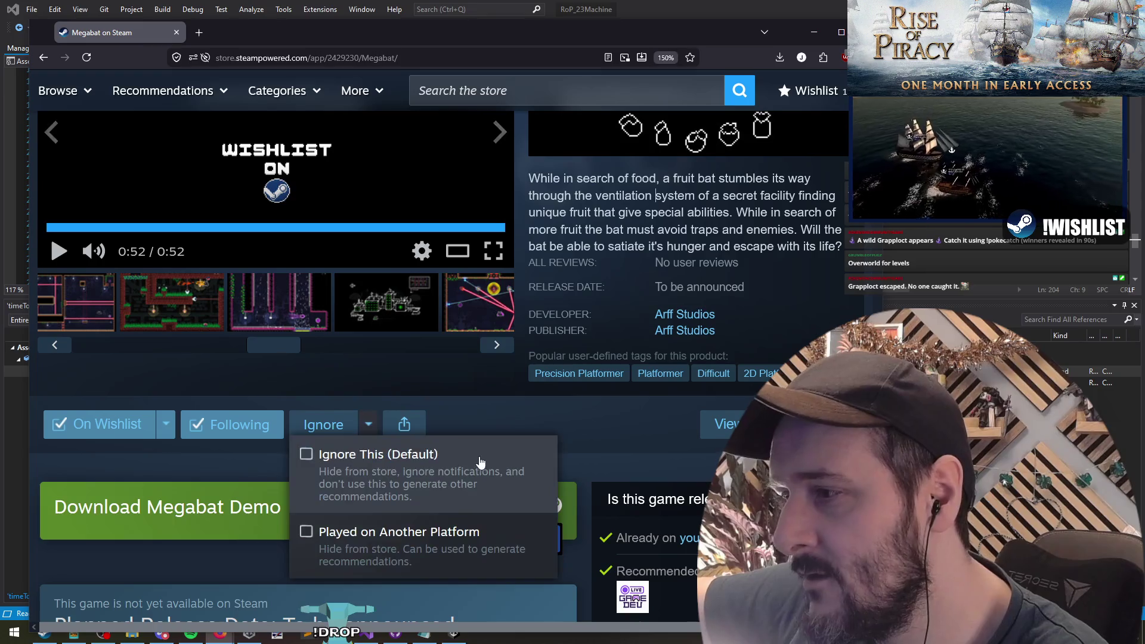
pyautogui.scroll(-8, 471, 378)
pyautogui.scroll(-6, 471, 406)
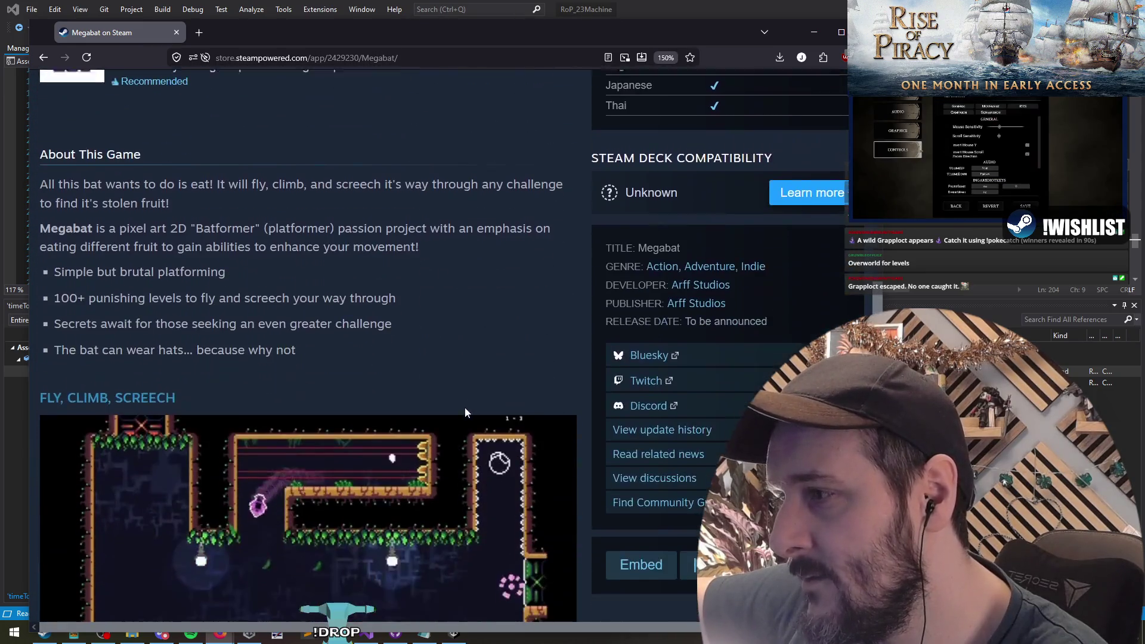
pyautogui.scroll(-6, 305, 369)
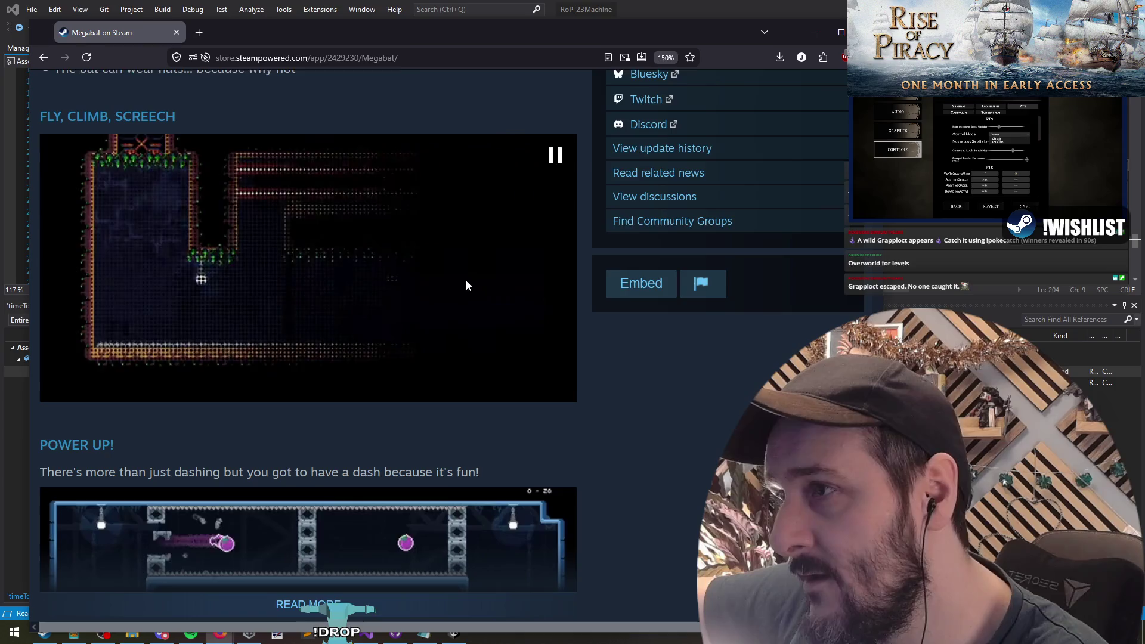
pyautogui.scroll(-3, 466, 281)
pyautogui.click(307, 411)
pyautogui.scroll(-2, 377, 289)
pyautogui.scroll(-8, 377, 298)
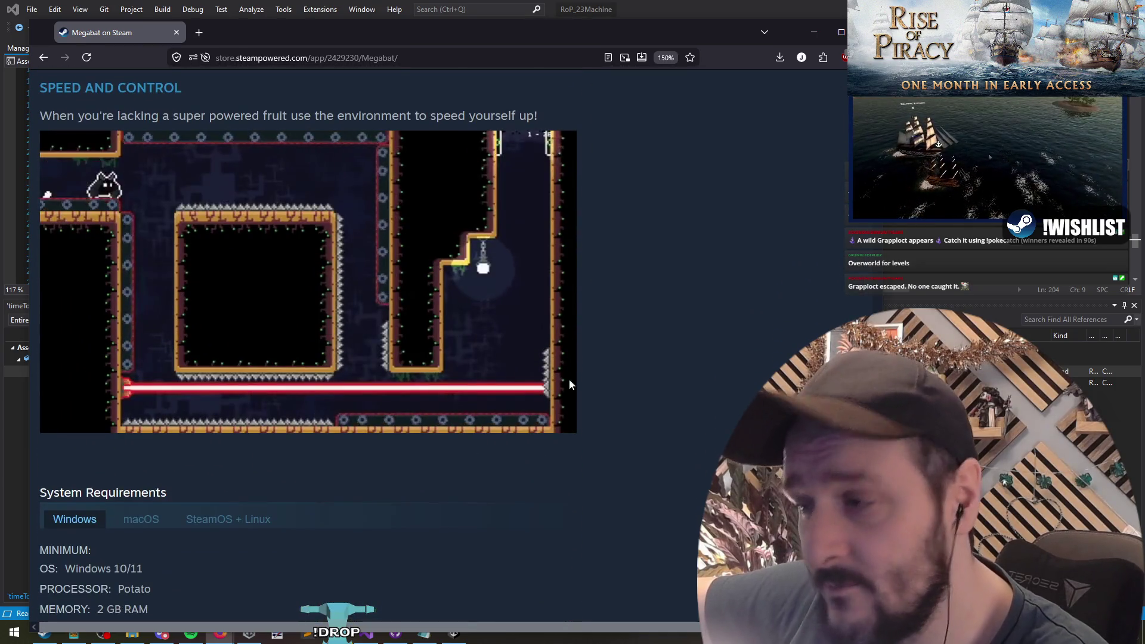
pyautogui.scroll(20, 126, 177)
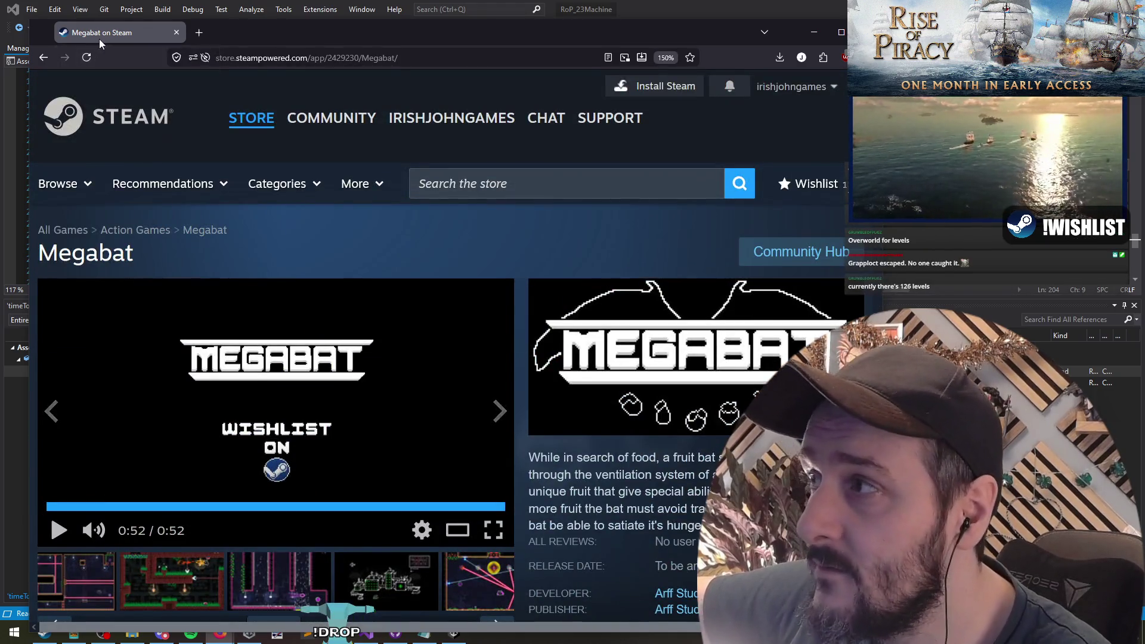
pyautogui.hotkey('alt', 'Tab')
pyautogui.click(436, 222)
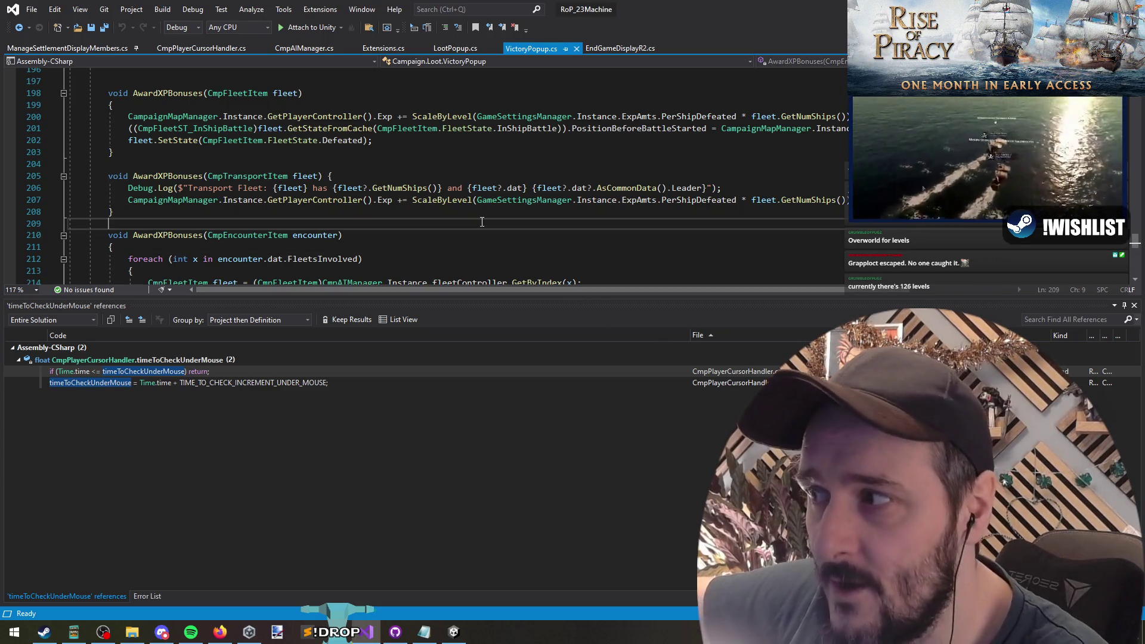
# Add a Debug.Log of fleet, ship count, data and leader to AwardXPBonuses(CmpTransportItem)
pyautogui.click(428, 165)
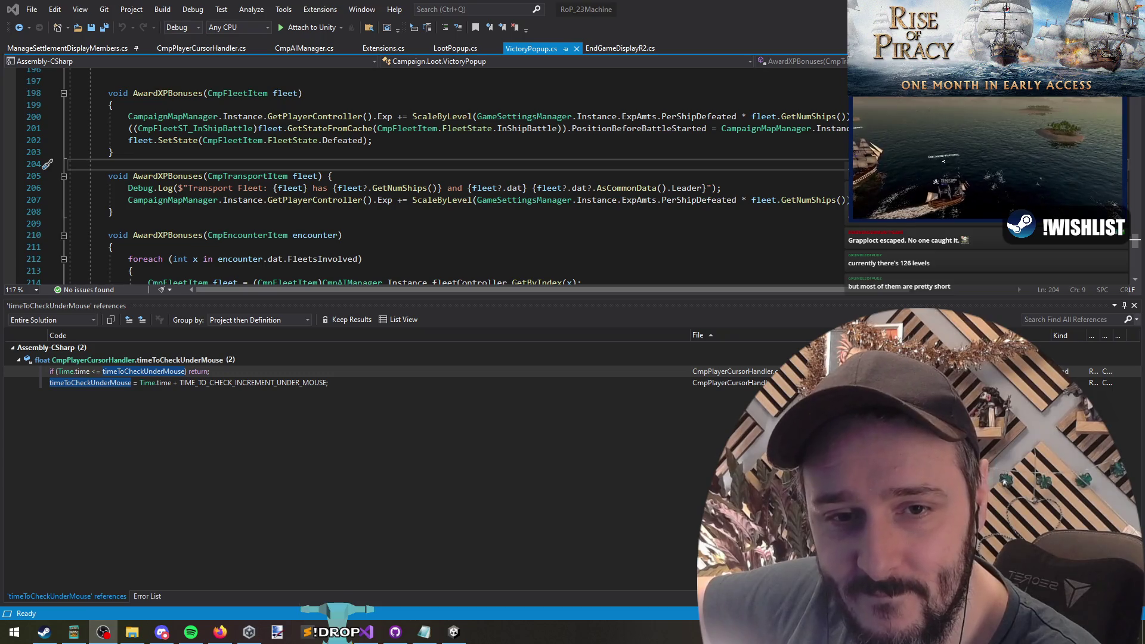
pyautogui.click(457, 203)
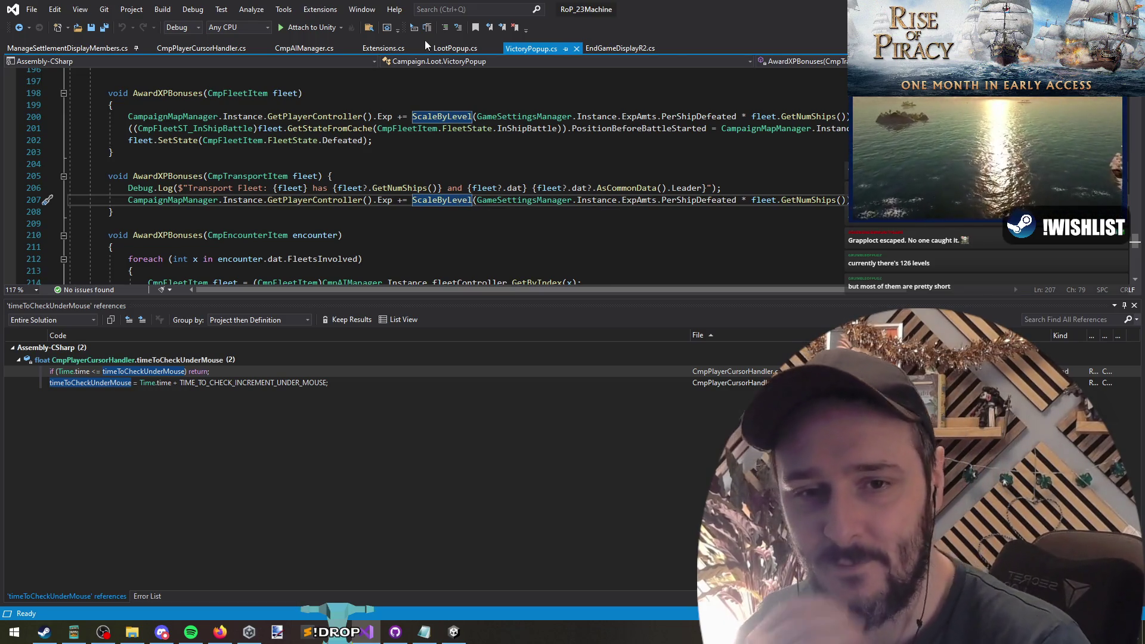
pyautogui.click(421, 175)
pyautogui.click(178, 175)
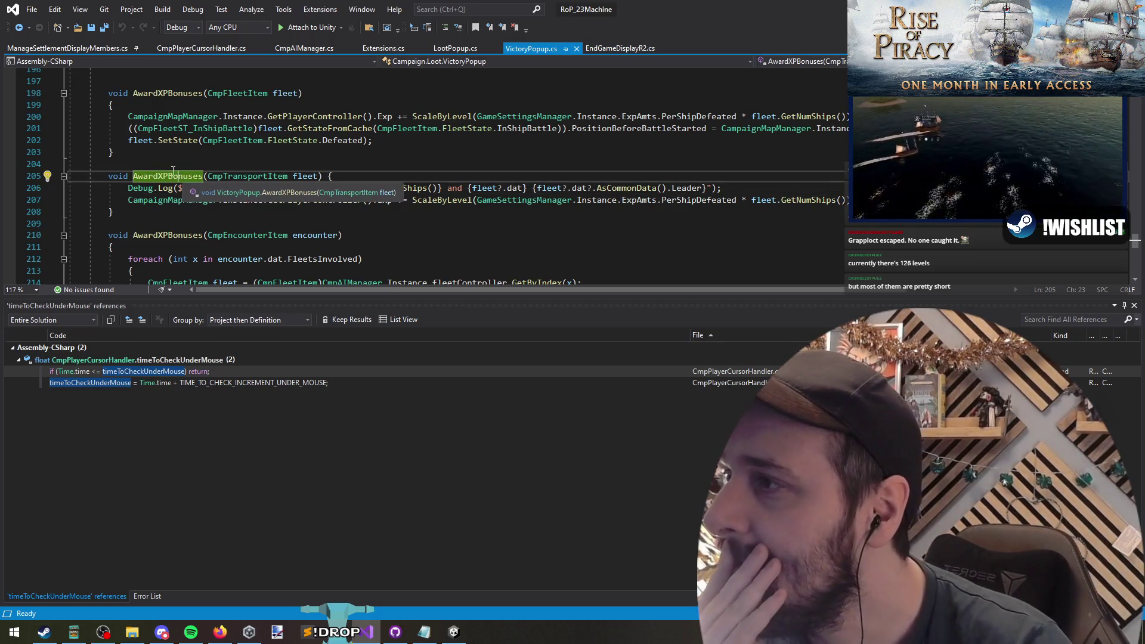
pyautogui.click(169, 176)
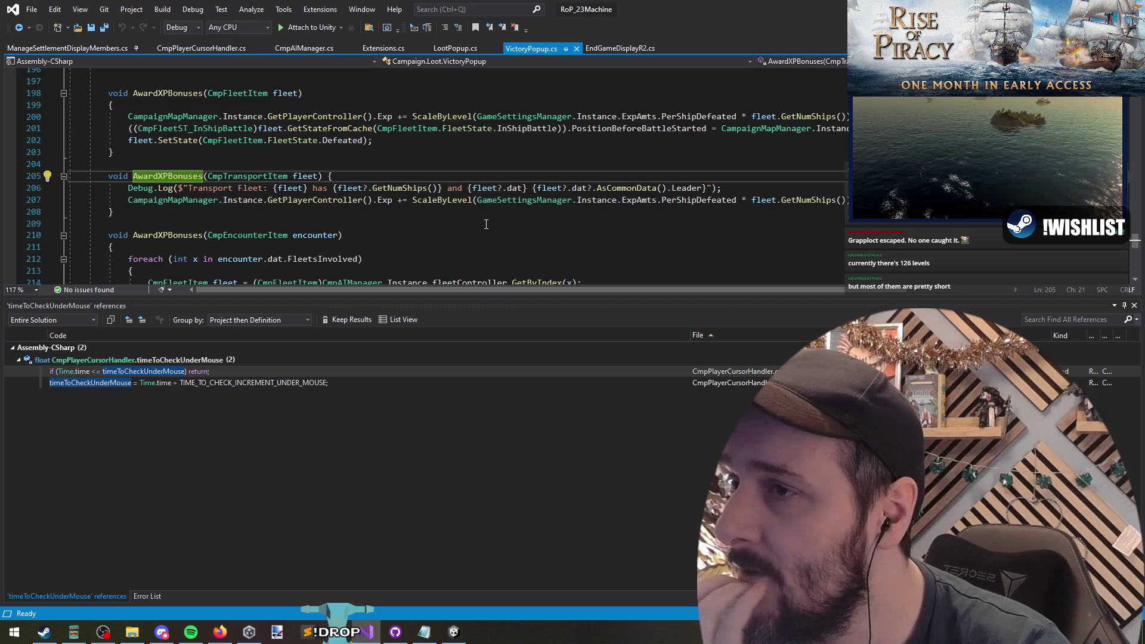
pyautogui.moveTo(722, 188); pyautogui.dragTo(124, 188)
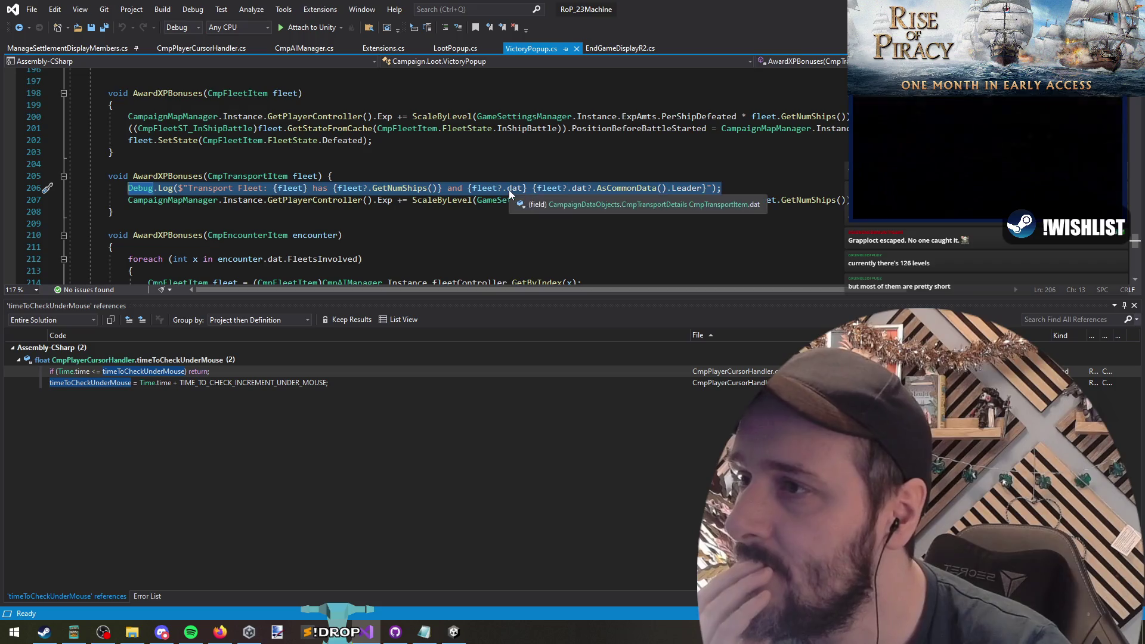
pyautogui.click(20, 28)
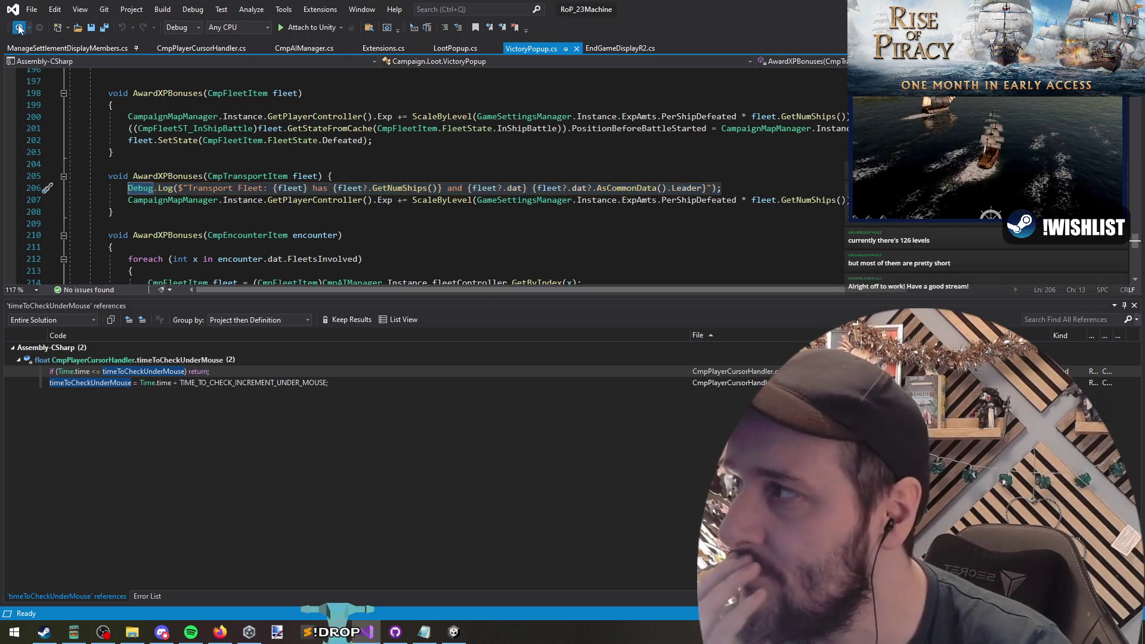
# Navigate back through the call chain to review the setup code at the start of Show
pyautogui.click(20, 28)
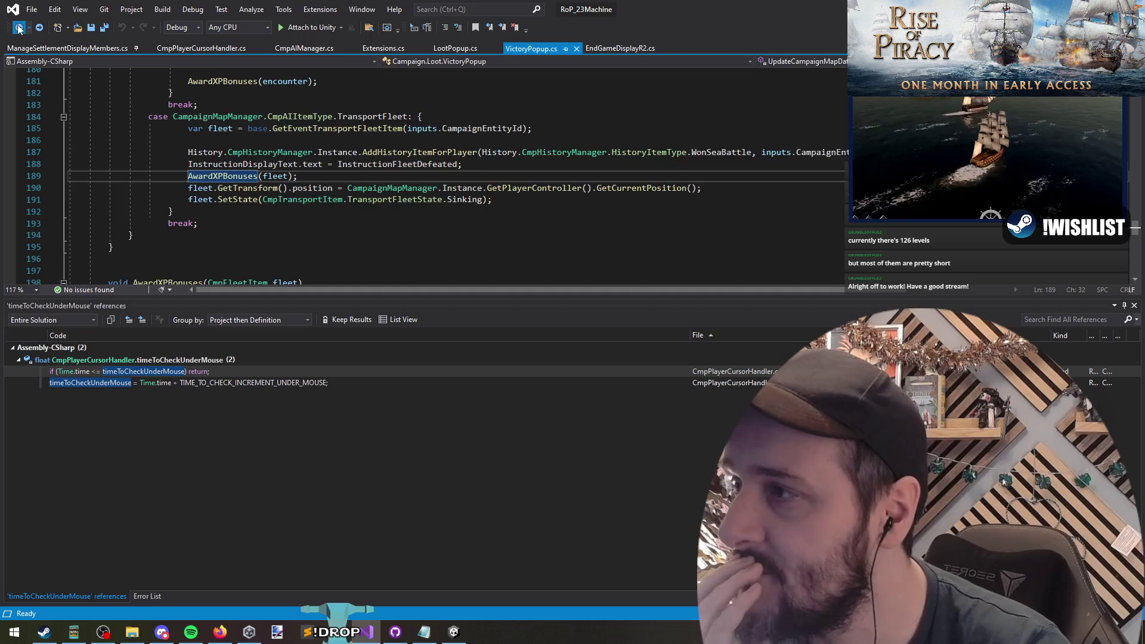
pyautogui.click(20, 29)
pyautogui.click(20, 29)
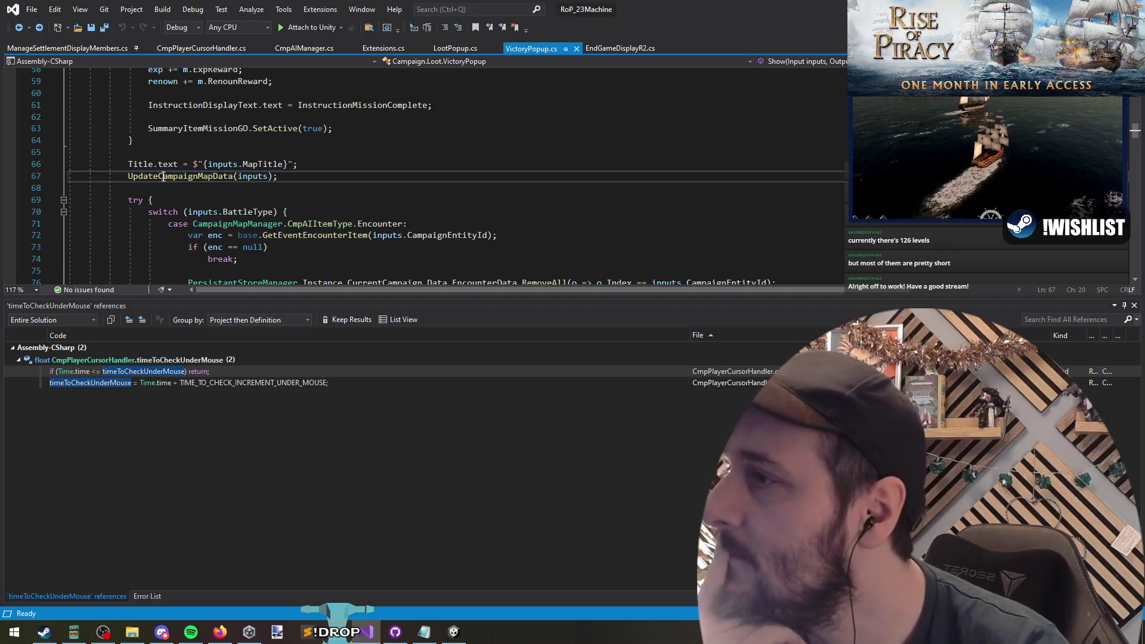
pyautogui.scroll(5, 519, 198)
pyautogui.scroll(7, 520, 199)
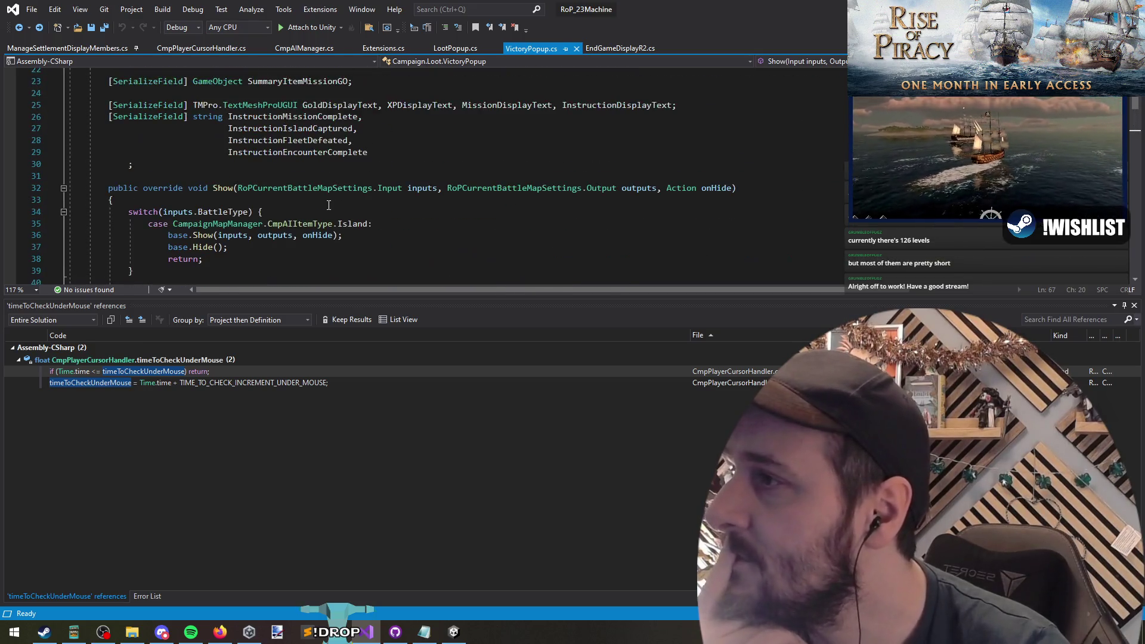
pyautogui.moveTo(220, 172)
pyautogui.mouseDown()
pyautogui.moveTo(338, 203)
pyautogui.moveTo(229, 238)
pyautogui.moveTo(401, 230)
pyautogui.moveTo(179, 190)
pyautogui.moveTo(119, 149)
pyautogui.moveTo(70, 146)
pyautogui.moveTo(70, 174)
pyautogui.mouseUp()
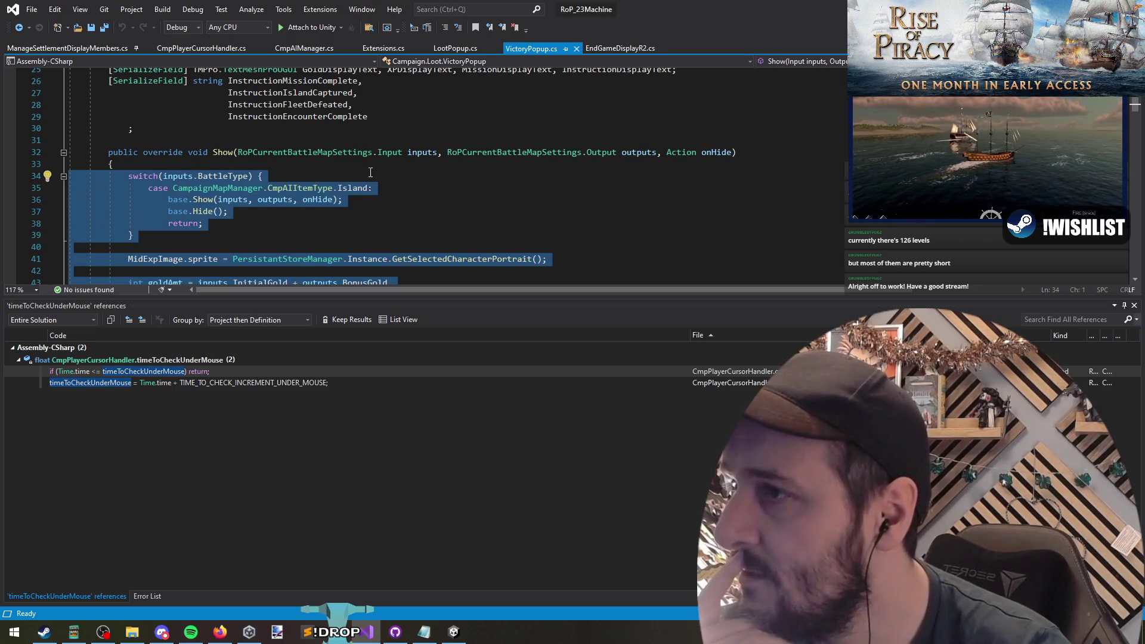
pyautogui.scroll(-4, 363, 171)
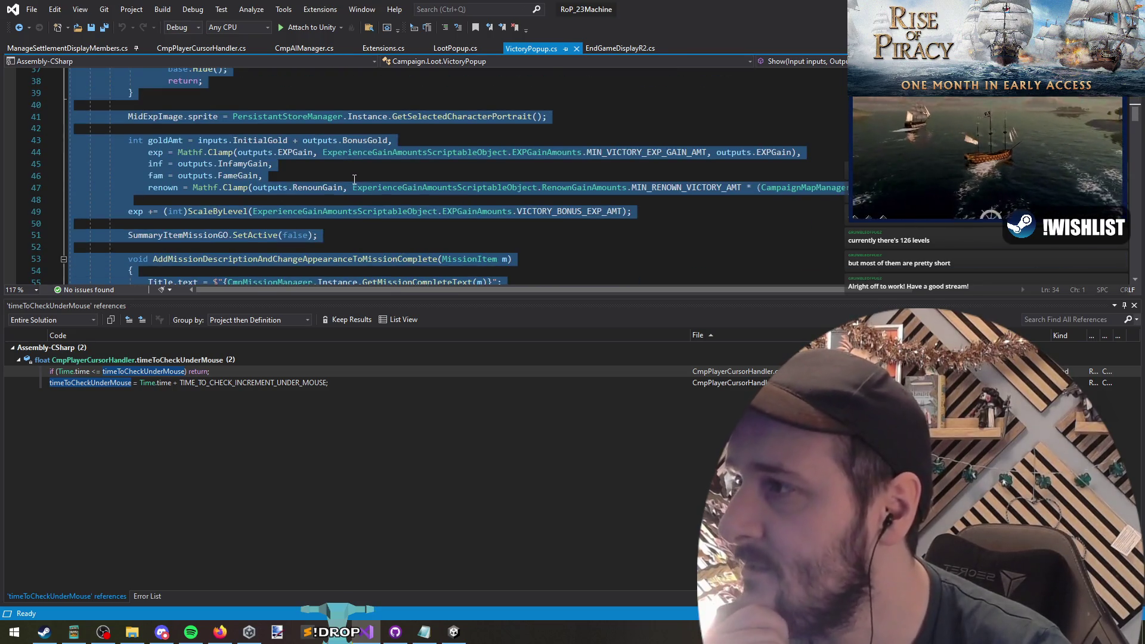
pyautogui.scroll(-8, 355, 179)
# Check the AwardXPBonuses(fleet) call in UpdateCampaignMapData, view EndGameDisplayR2.cs, then return to Unity
pyautogui.click(194, 145)
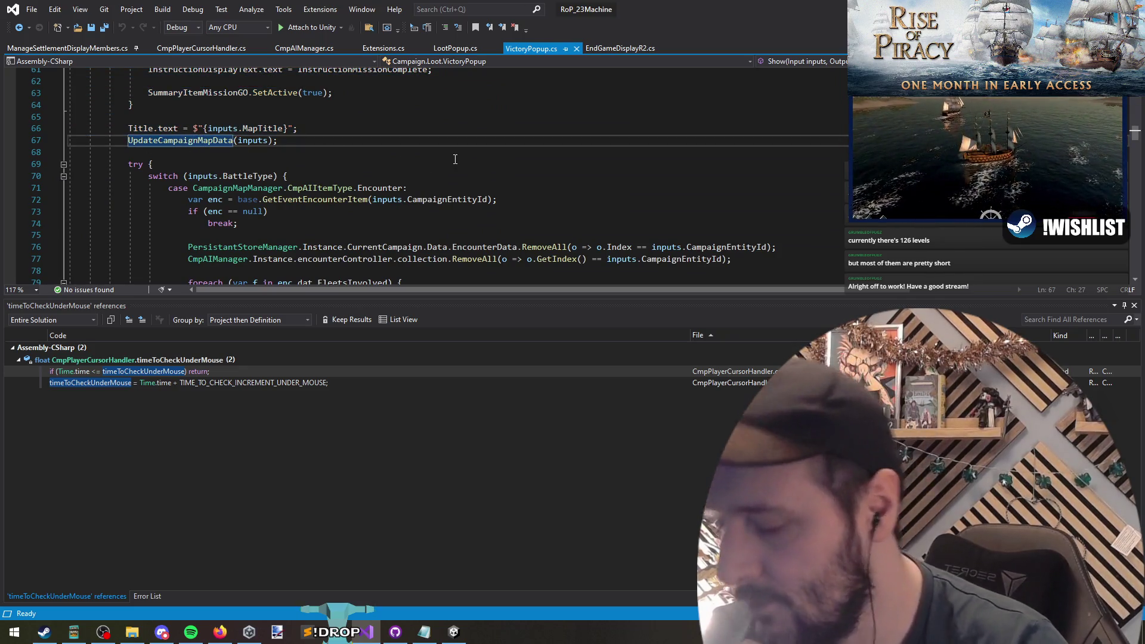
pyautogui.press('F12')
pyautogui.scroll(-10, 399, 119)
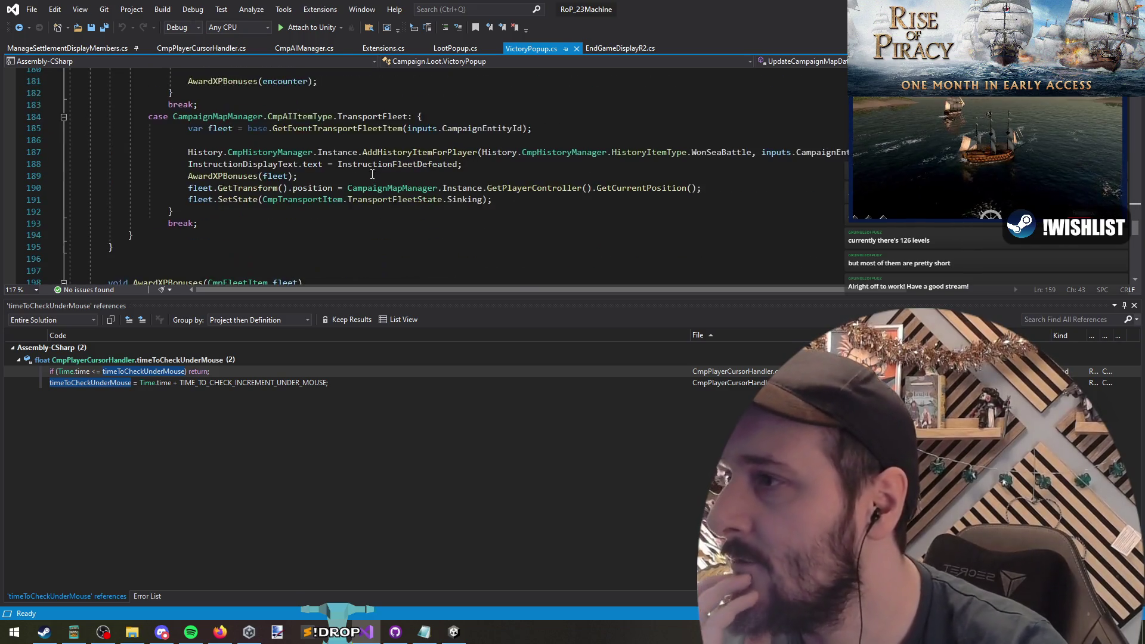
pyautogui.scroll(1, 177, 200)
pyautogui.moveTo(187, 211); pyautogui.dragTo(297, 211)
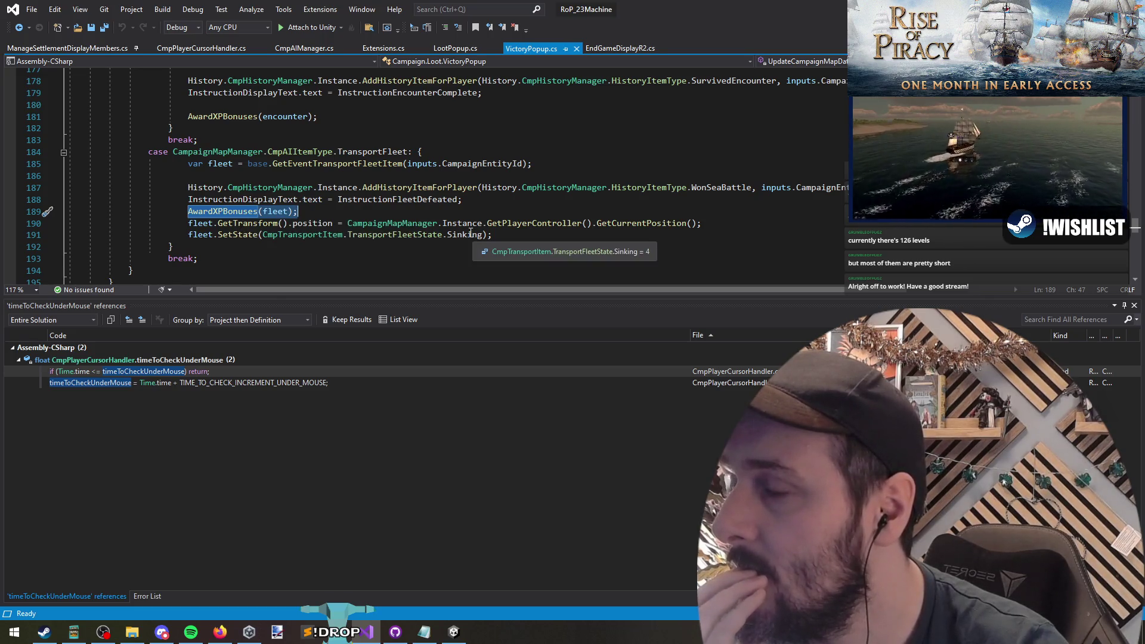
pyautogui.click(234, 211)
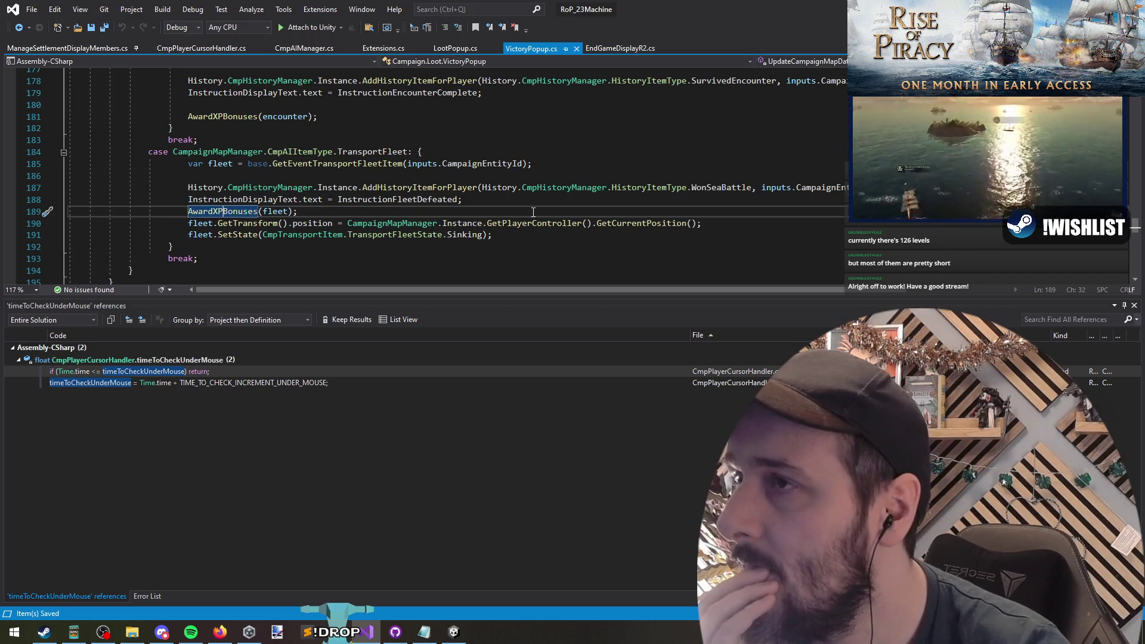
pyautogui.click(620, 49)
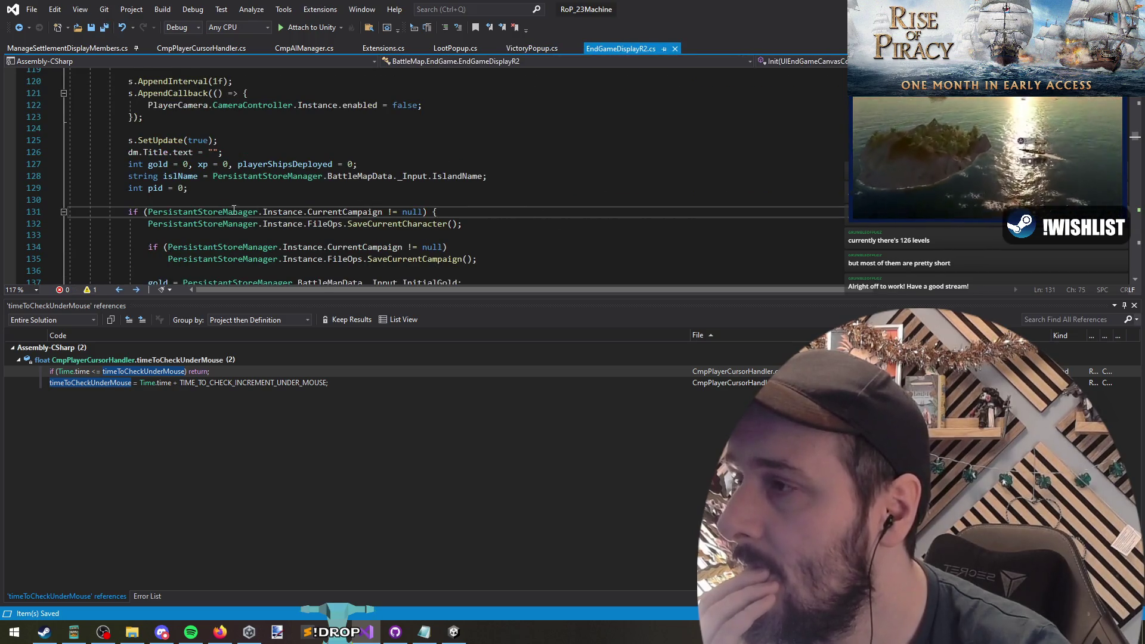
pyautogui.click(248, 201)
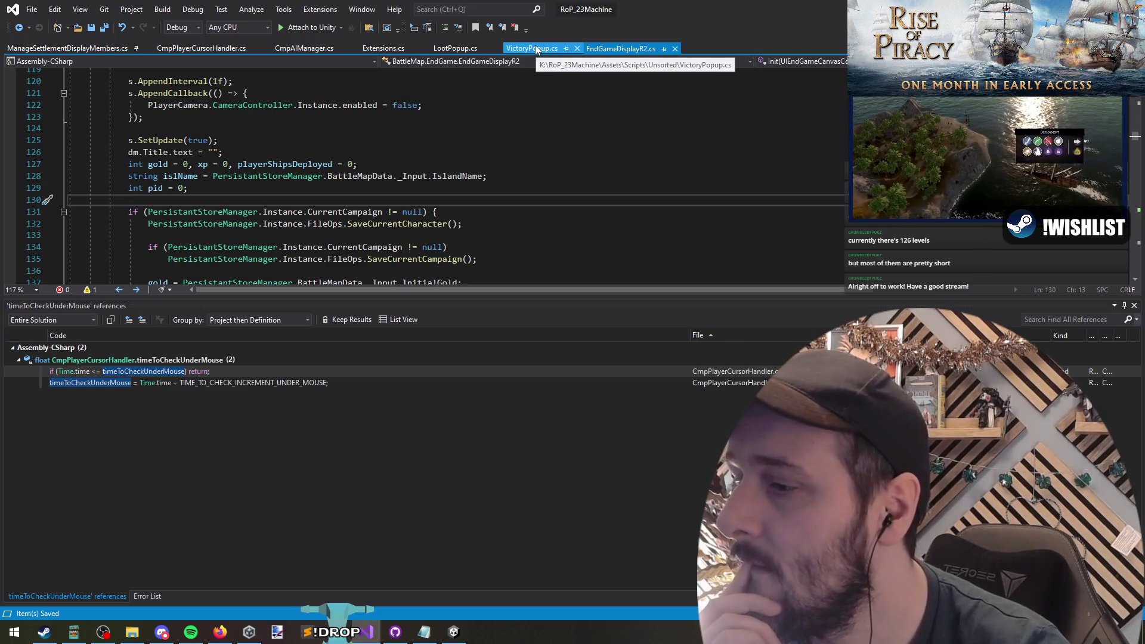
pyautogui.hotkey('alt', 'Tab')
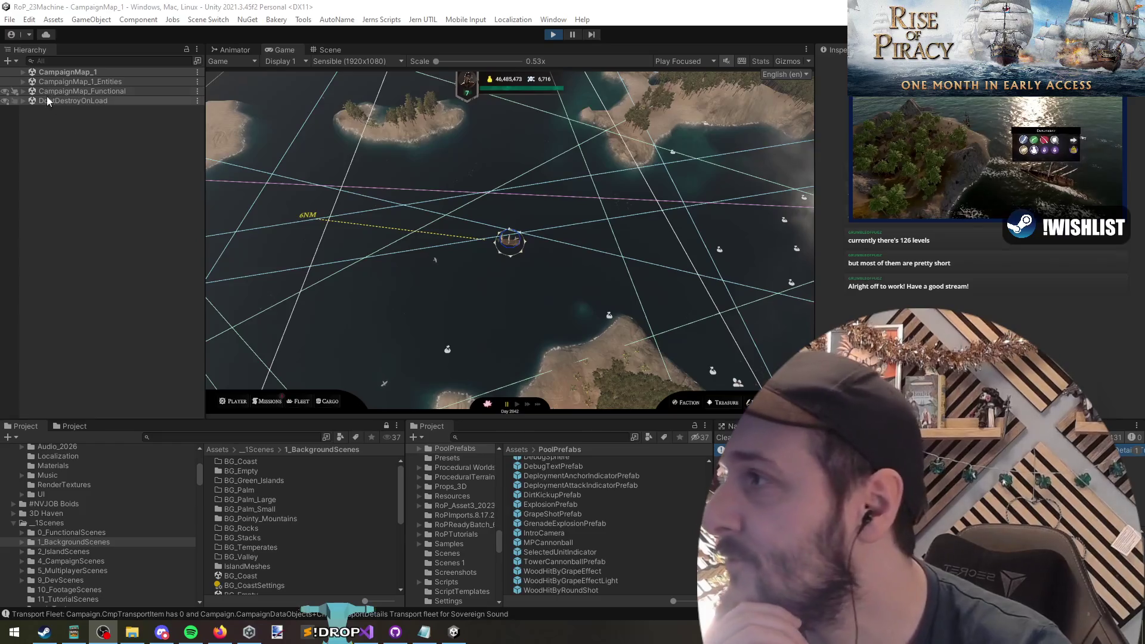
# Stop play mode and unload the CampaignMap_Functional scene without saving its changes
pyautogui.click(552, 34)
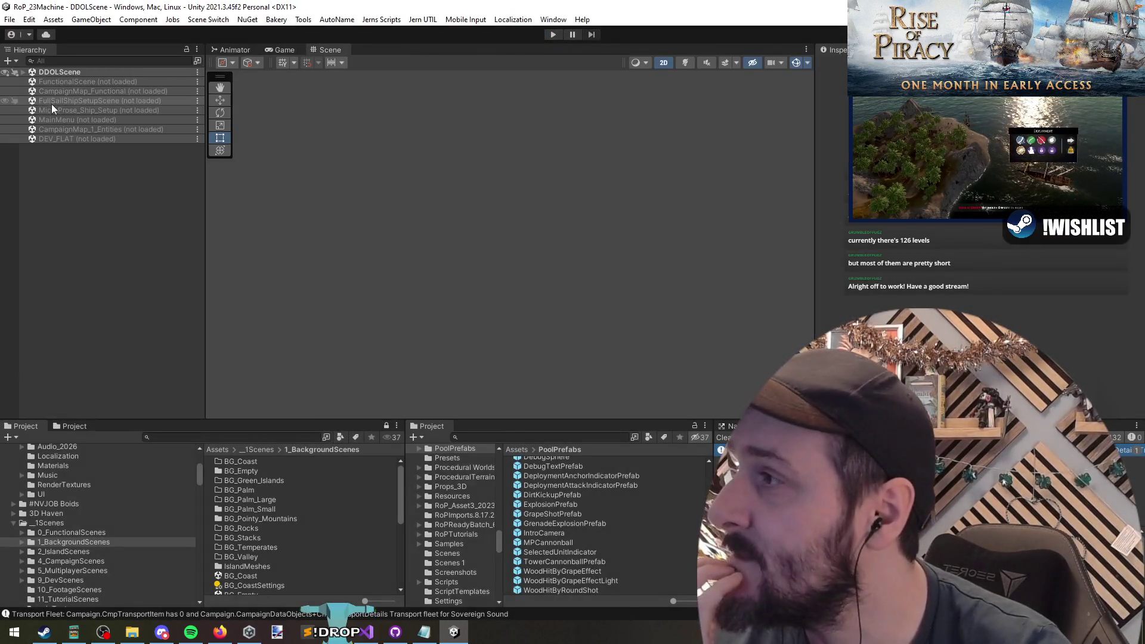
pyautogui.doubleClick(59, 92)
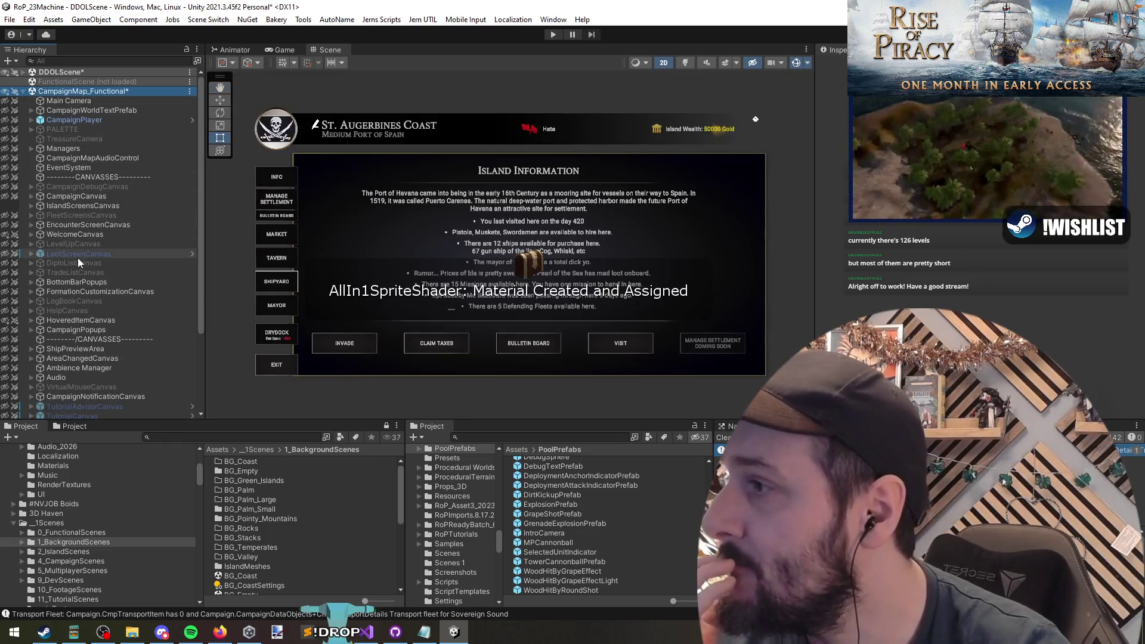
pyautogui.click(62, 263)
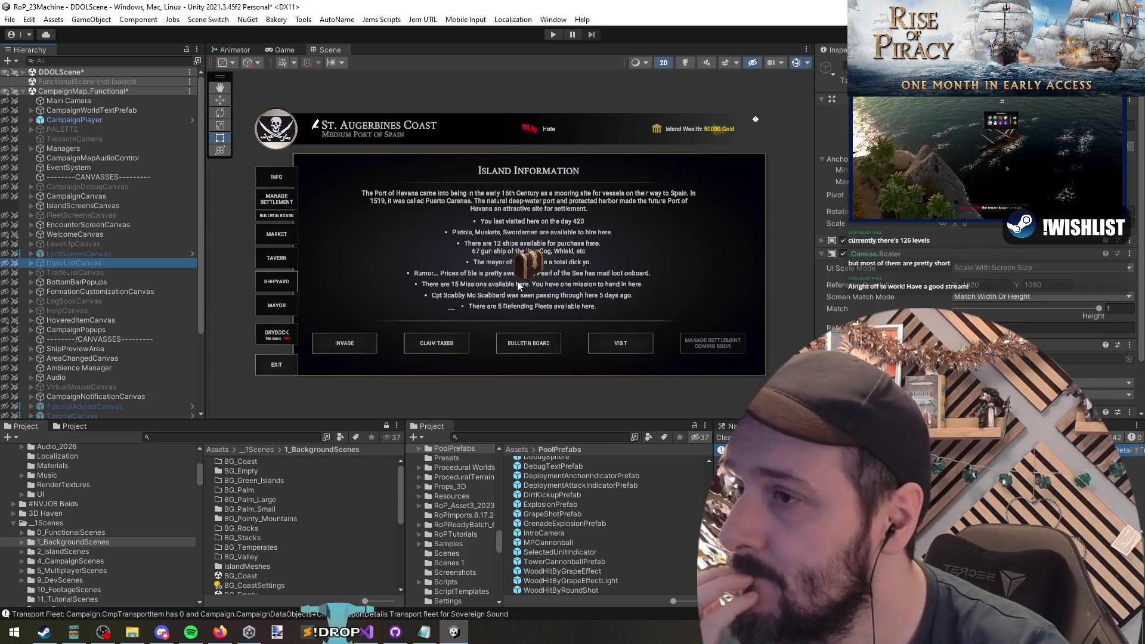
pyautogui.rightClick(78, 91)
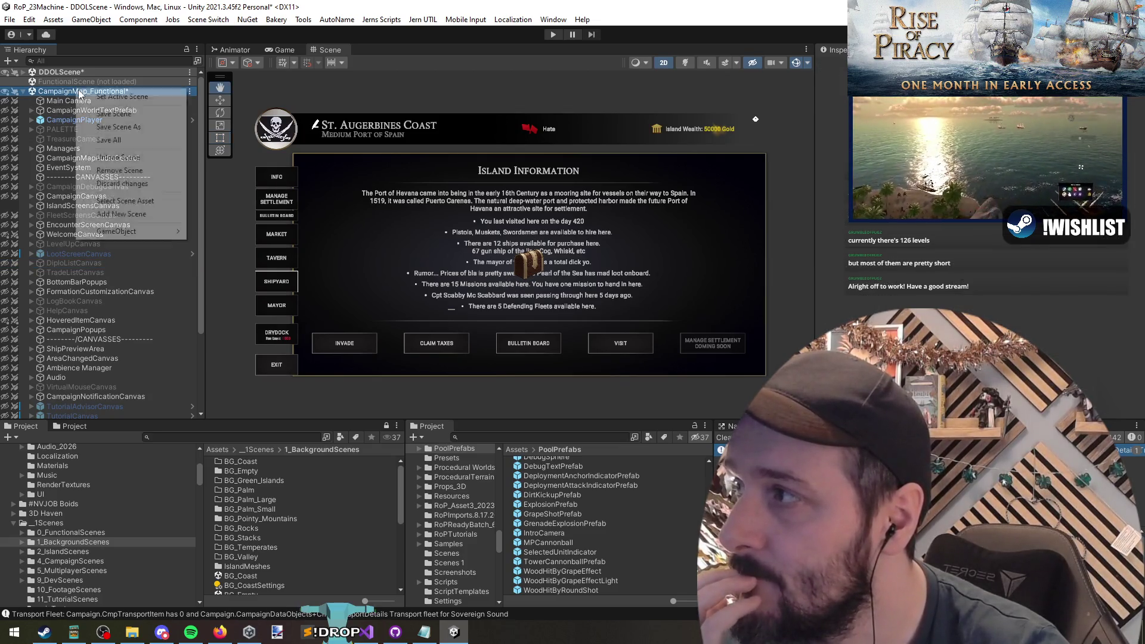
pyautogui.click(136, 158)
pyautogui.click(630, 341)
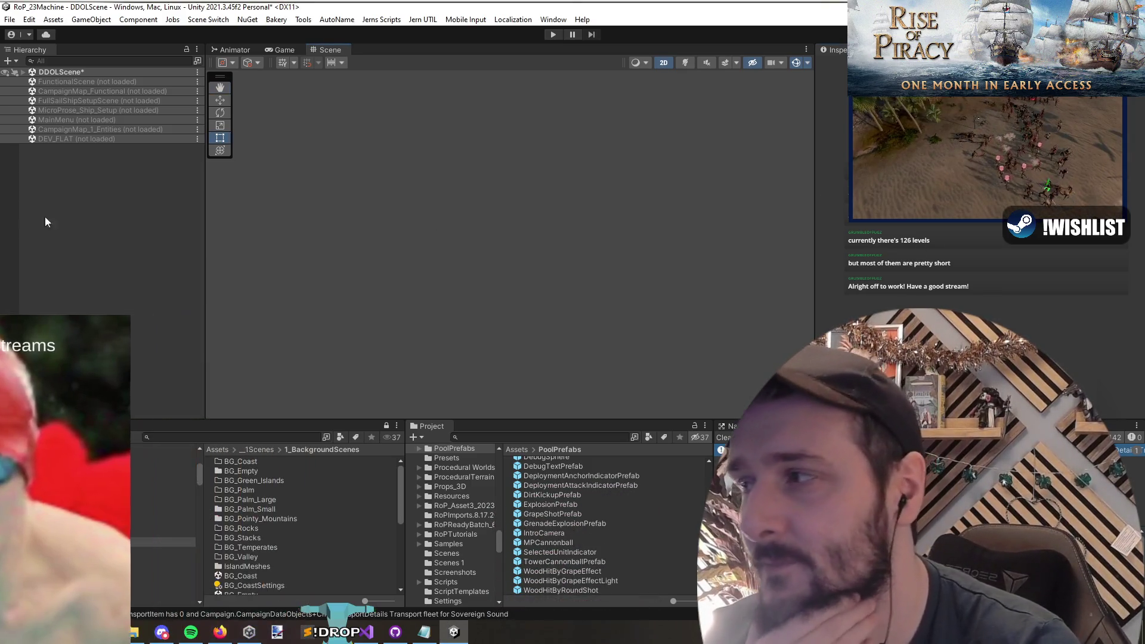
# Save DDOLScene and return to Visual Studio
pyautogui.rightClick(65, 72)
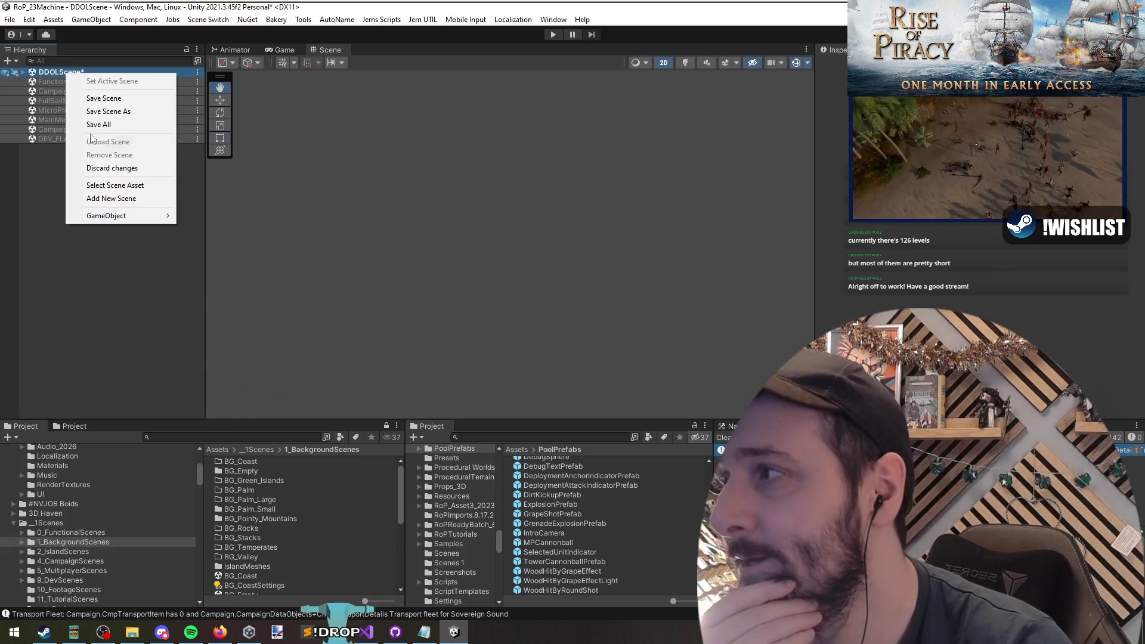
pyautogui.click(104, 97)
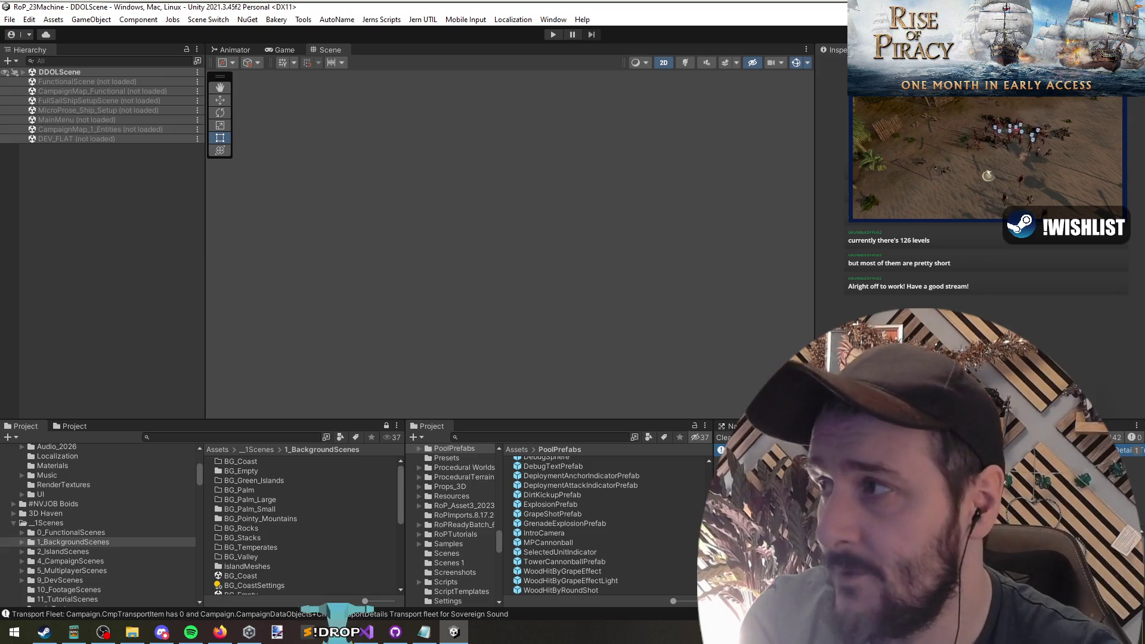
pyautogui.hotkey('alt', 'Tab')
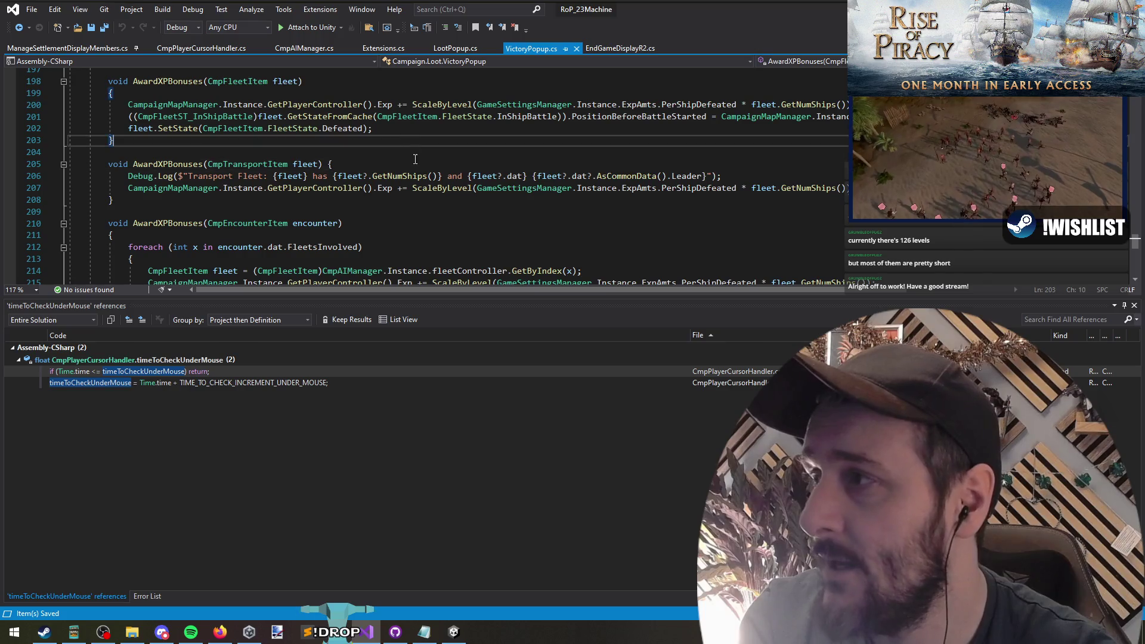
# Leave AwardXPBonuses in VictoryPopup.cs and open MainMenuNavigationController.cs with Go To
pyautogui.click(403, 94)
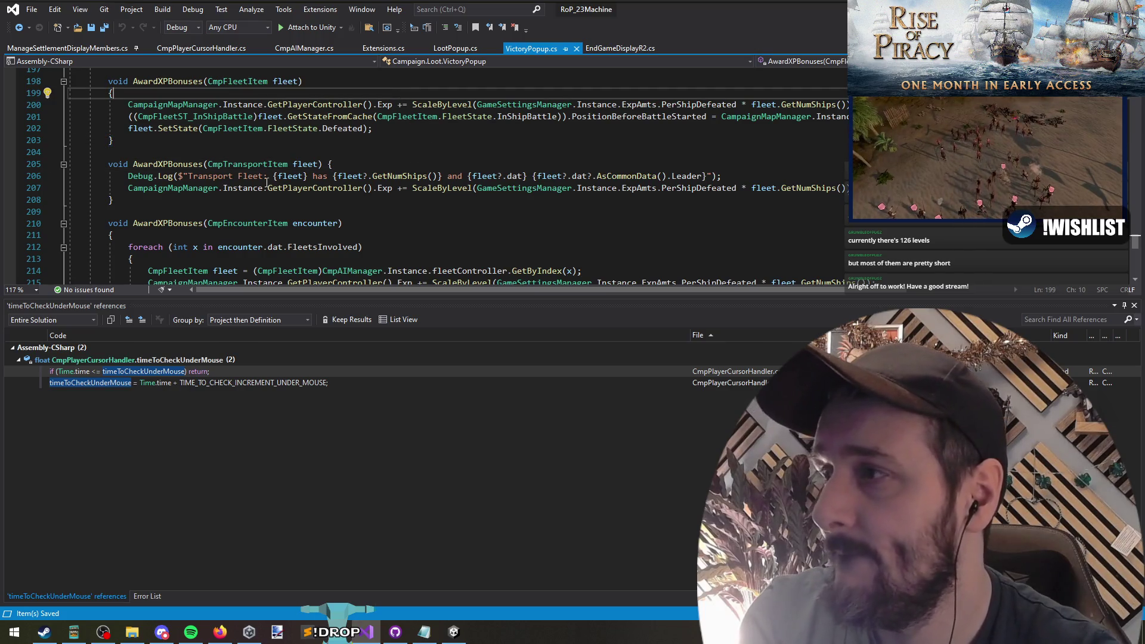
pyautogui.click(169, 163)
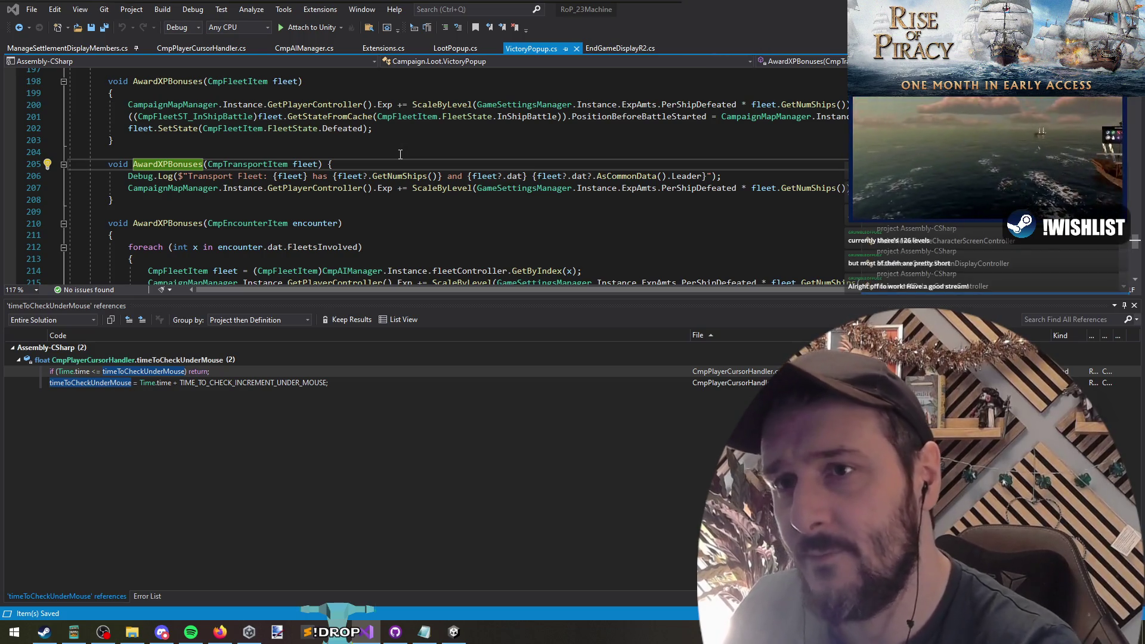
pyautogui.press('Return')
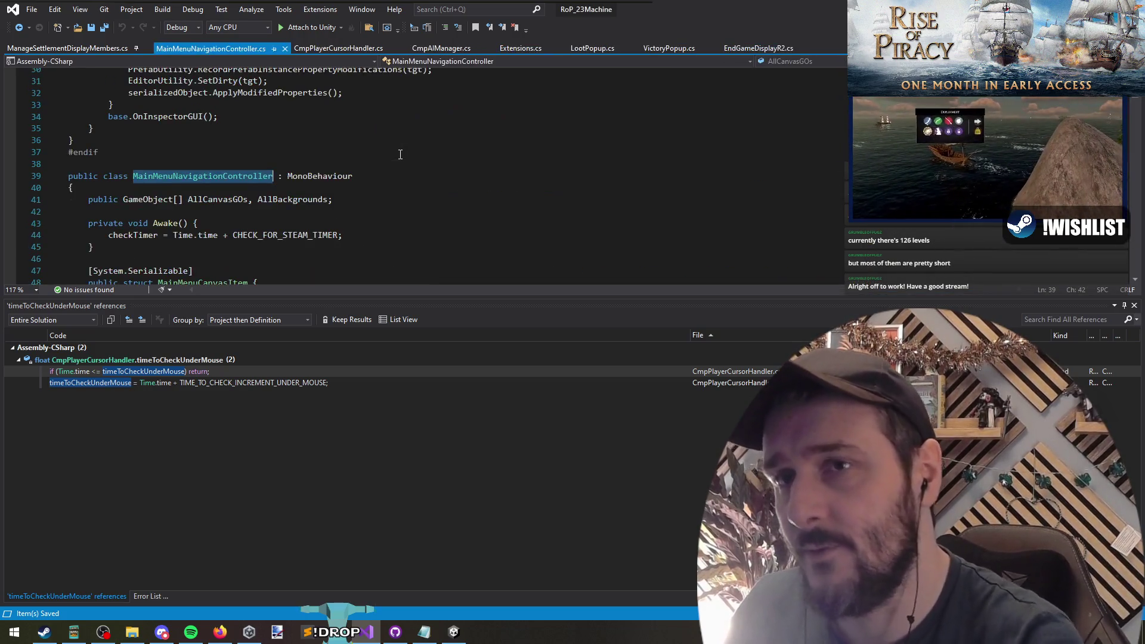
# Find the Start method and add blank lines after its StartCoroutine call
pyautogui.click(258, 152)
pyautogui.hotkey('ctrl', 'i')
pyautogui.write('a')
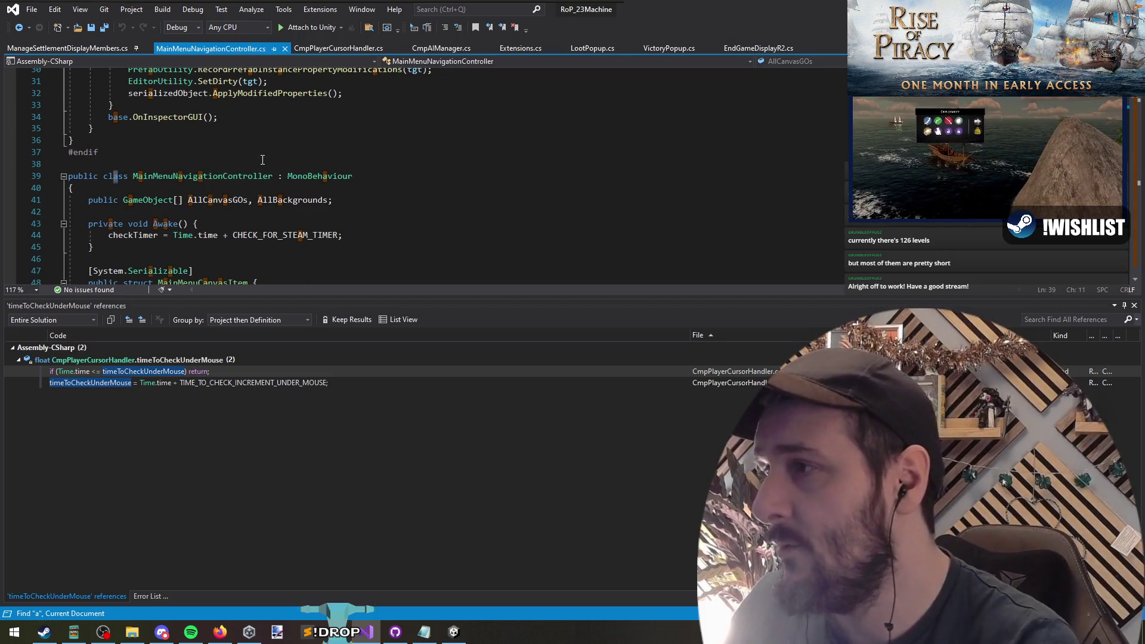
pyautogui.press('BackSpace')
pyautogui.write('start')
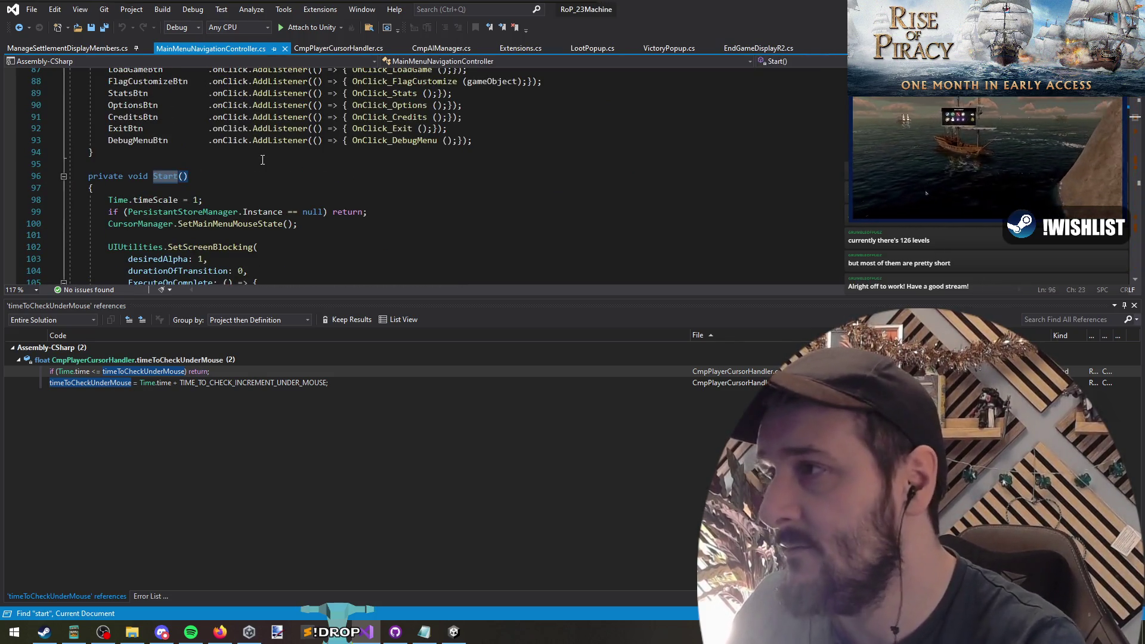
pyautogui.scroll(-12, 263, 179)
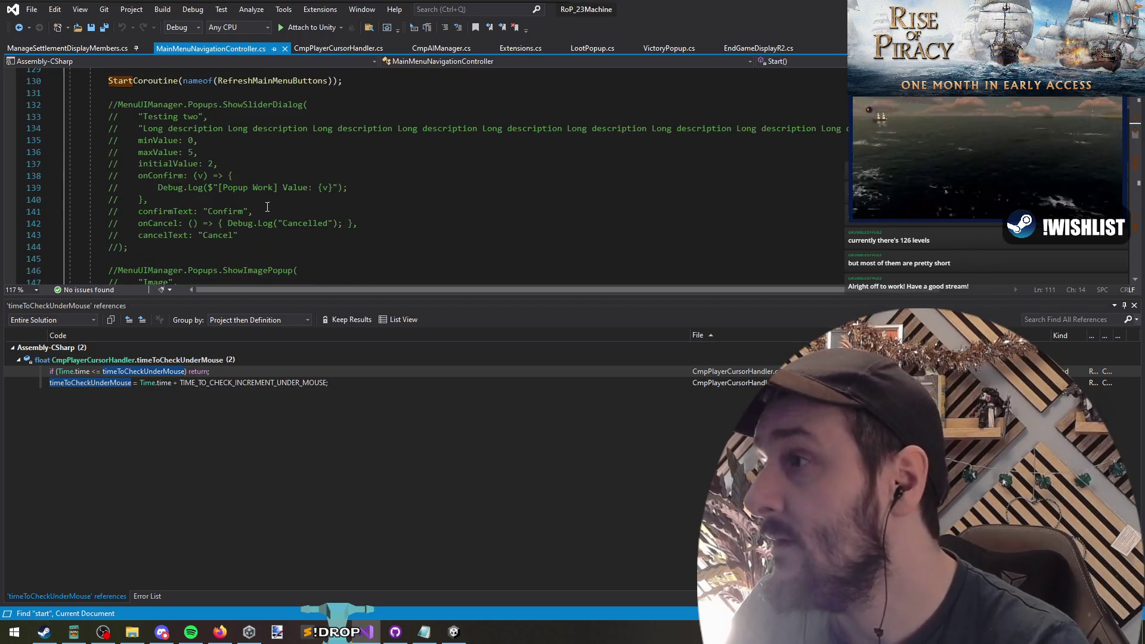
pyautogui.scroll(1, 267, 206)
pyautogui.click(549, 199)
pyautogui.press('Return')
pyautogui.press('Return')
pyautogui.press('Up')
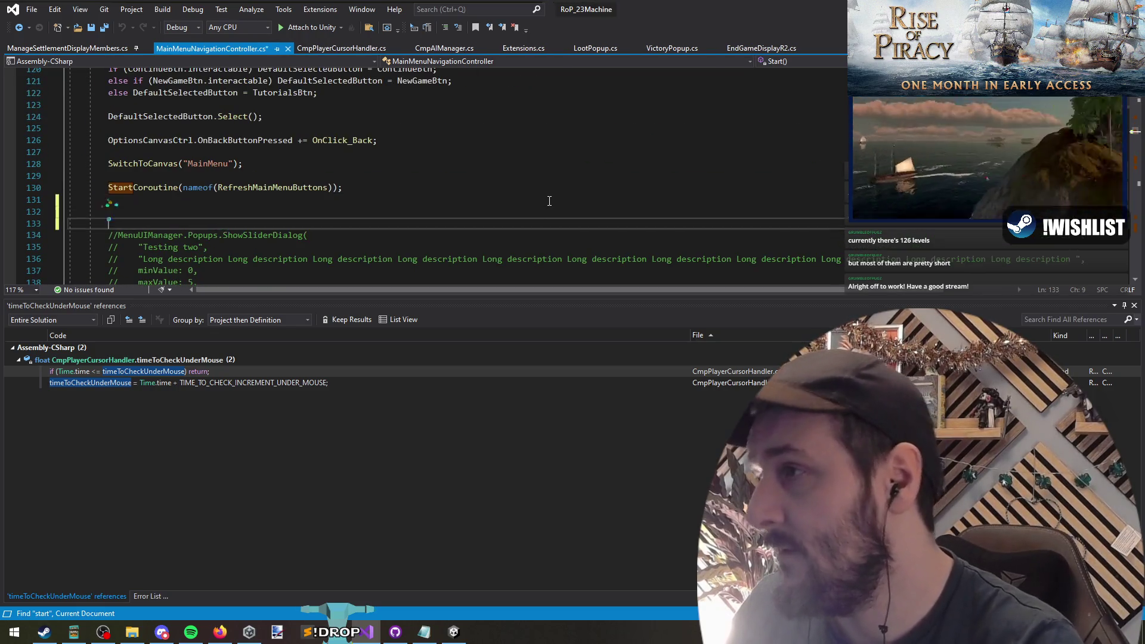
# Add an if (Debug.isDebugBuild) check with an empty line inside it
pyautogui.write('Debug.isDebugBuild')
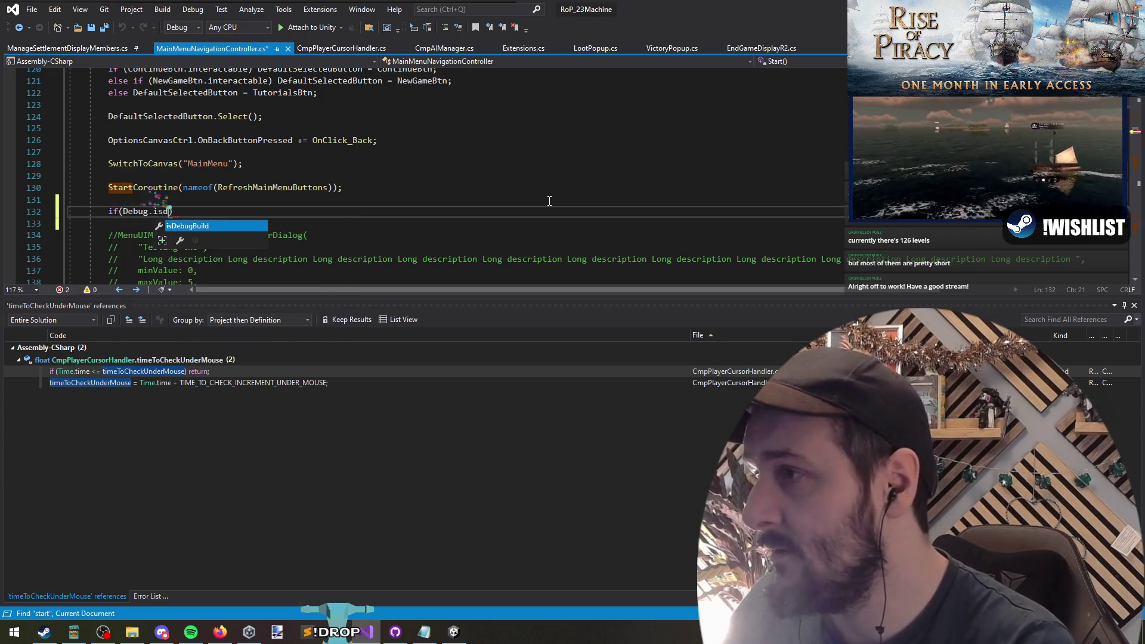
pyautogui.press('End')
pyautogui.press('Return')
pyautogui.press('Return')
pyautogui.press('Up')
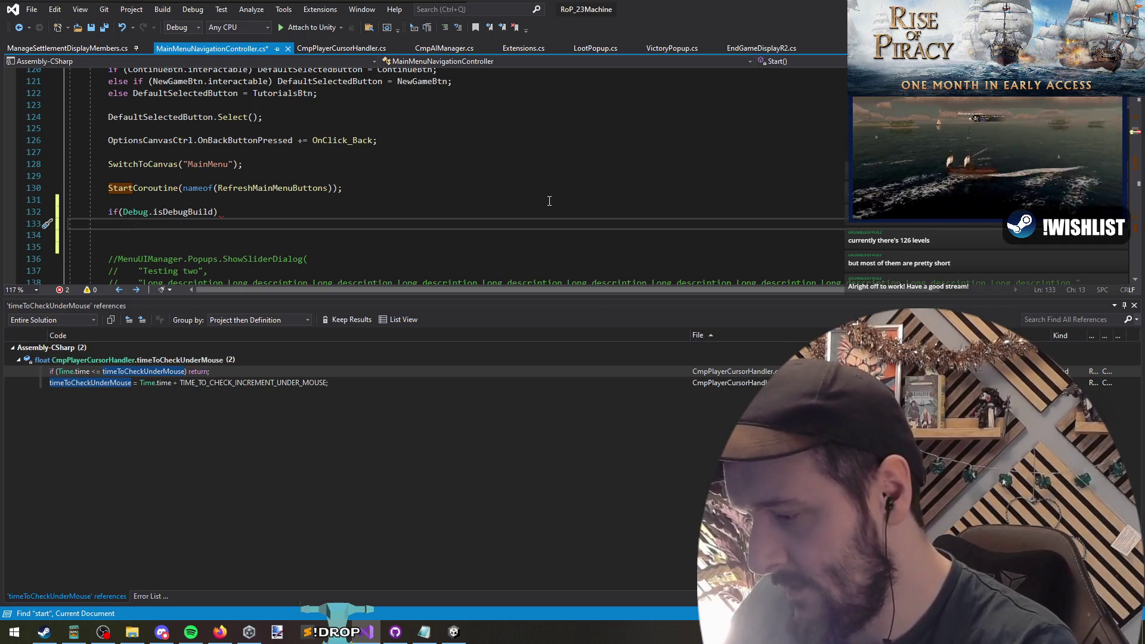
# Inside the check, begin PersistantStoreManager.Instance.CurrentBattleMapSettings = new RoPCurrentBattleMapSettings() {
pyautogui.write('PersistantStoreManager.inst')
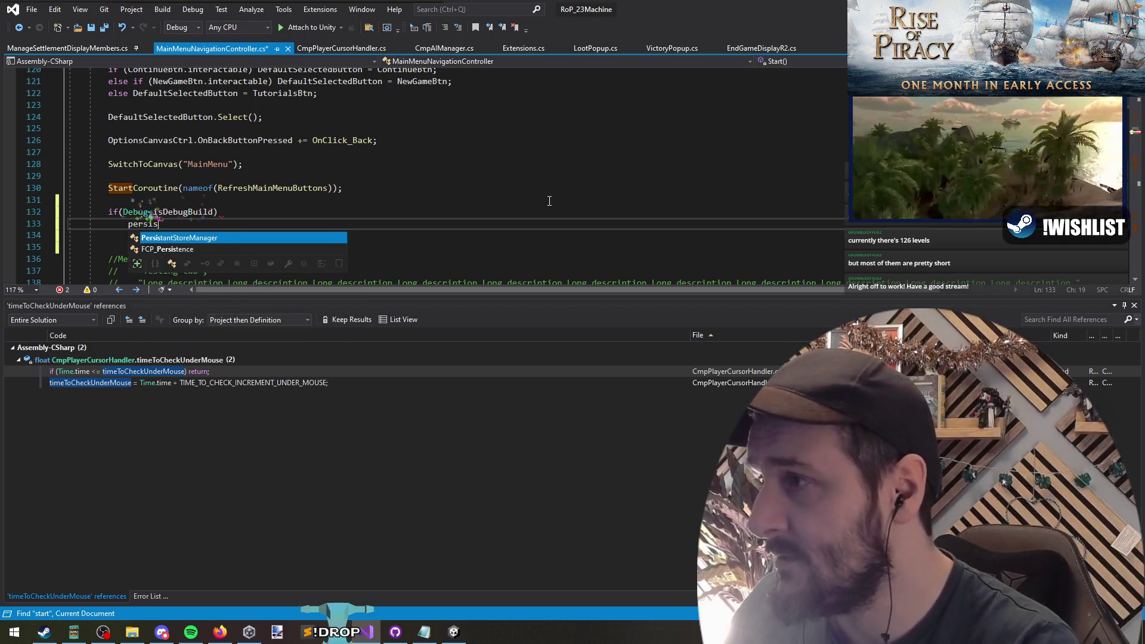
pyautogui.write('.CurrentBattleMapSettings.')
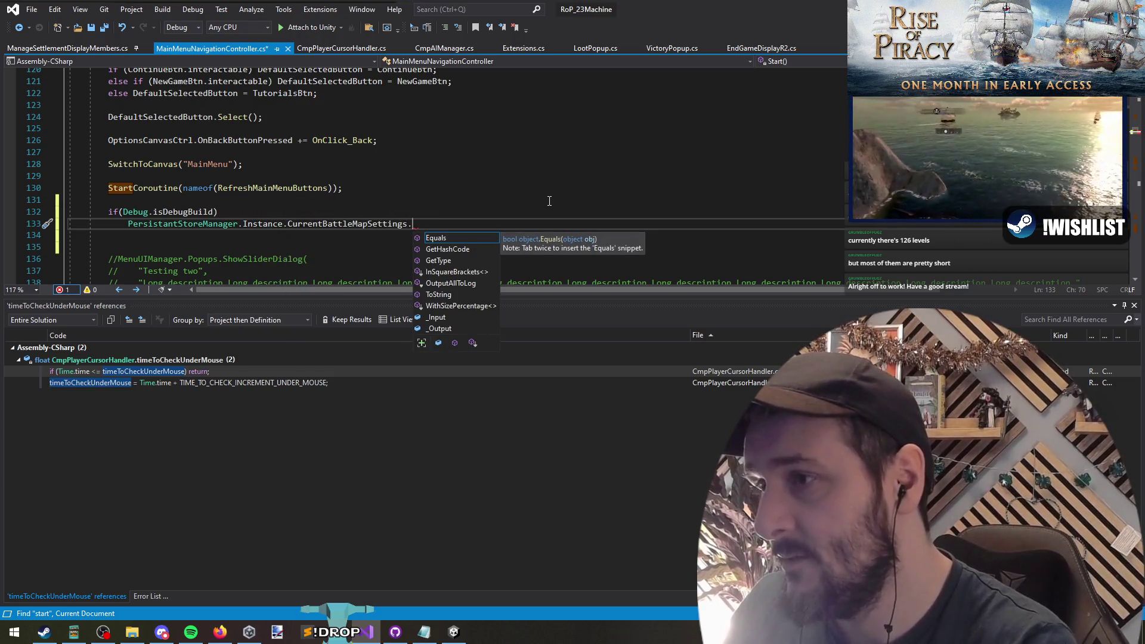
pyautogui.press('BackSpace')
pyautogui.write('= new RoPCurrentBattleMapSettings() {')
pyautogui.press('Return')
pyautogui.rightClick(371, 223)
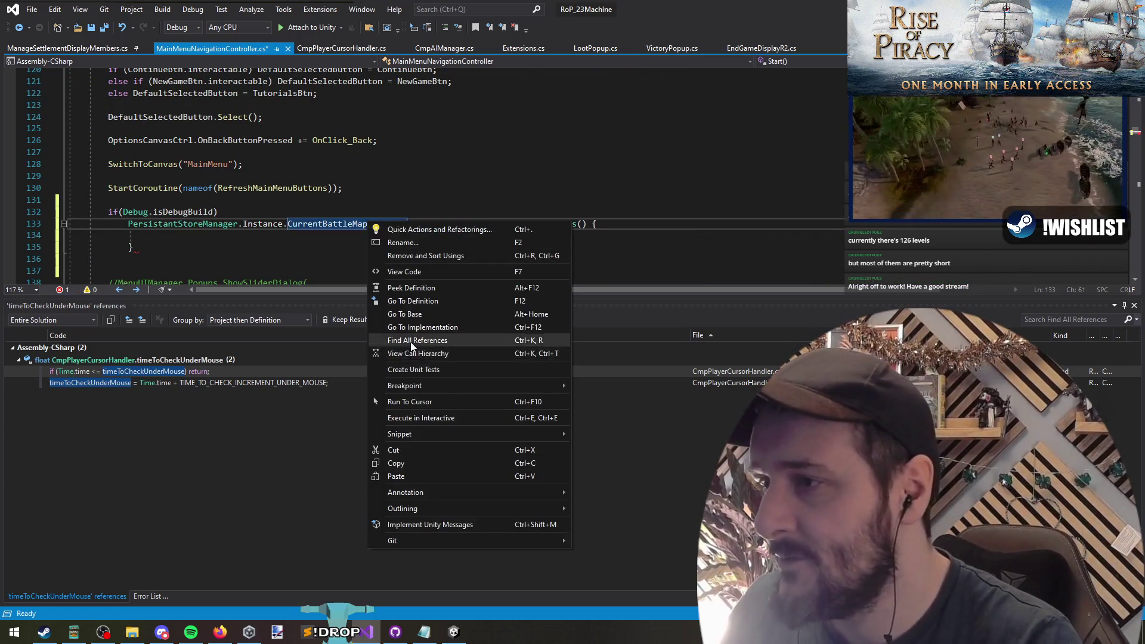
# List CurrentBattleMapSettings references and inspect the Exit to Main Menu code in UIPauseCanvasController.cs
pyautogui.click(393, 352)
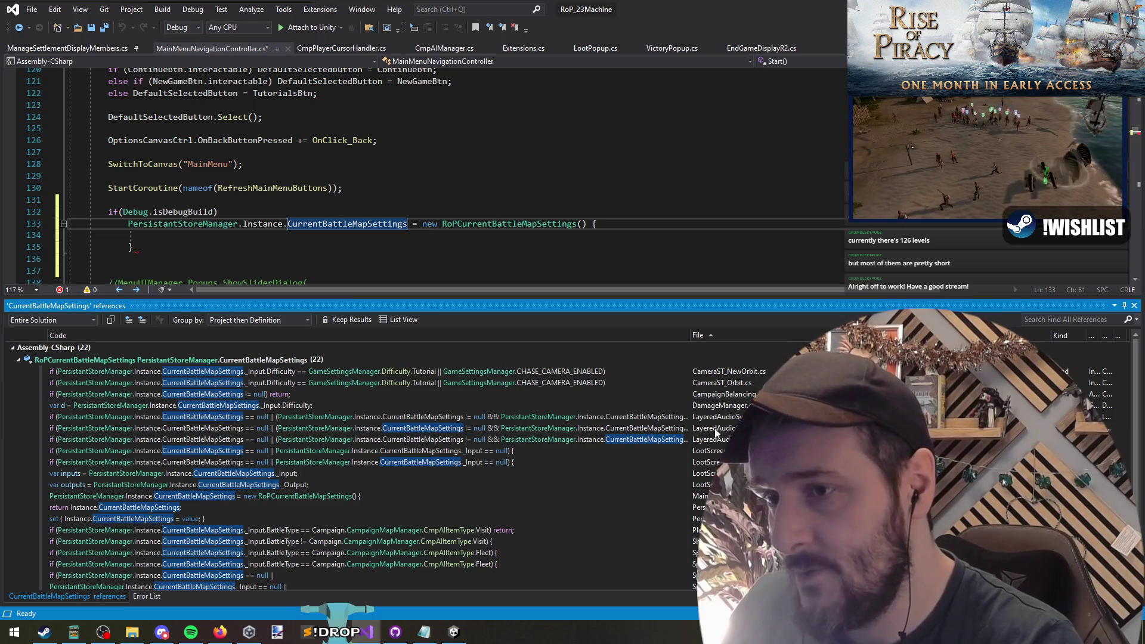
pyautogui.scroll(-1, 345, 465)
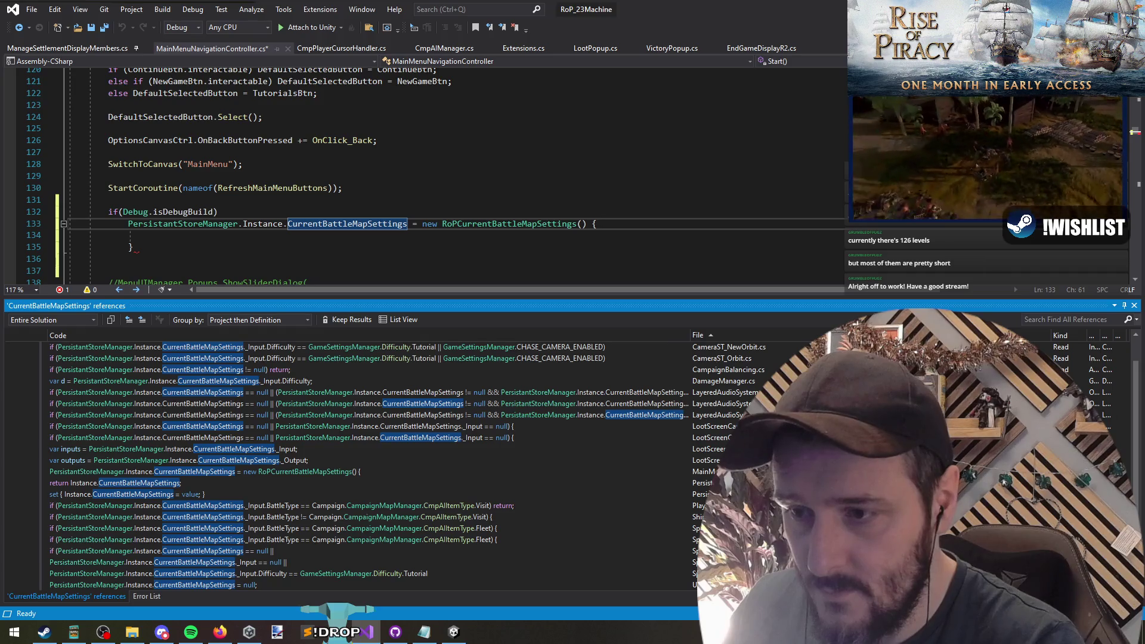
pyautogui.doubleClick(150, 585)
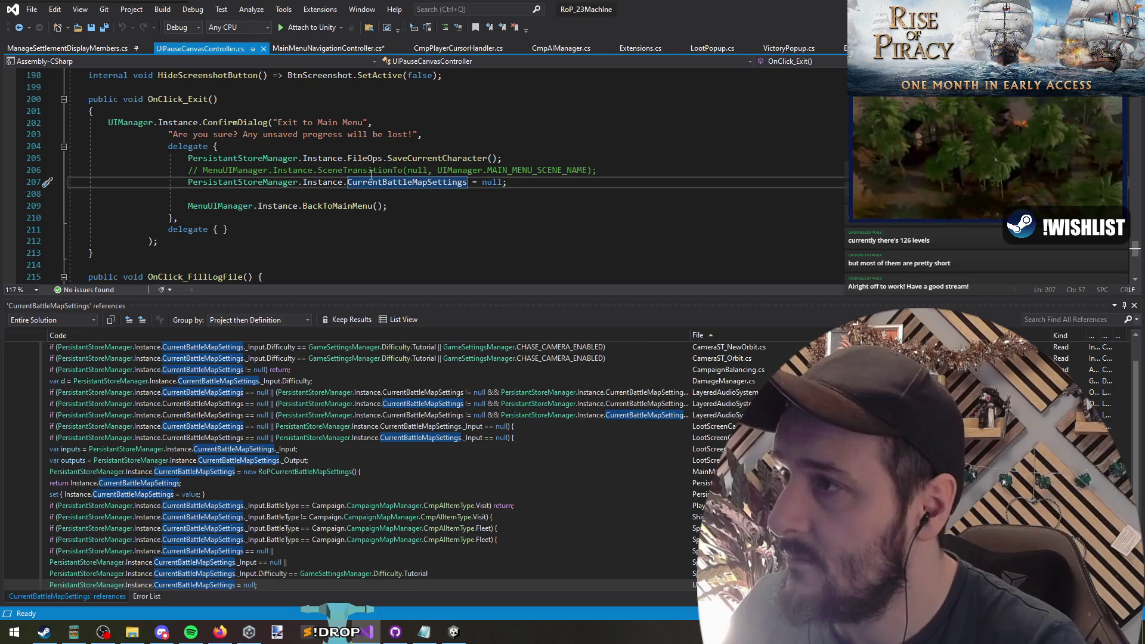
pyautogui.moveTo(278, 122); pyautogui.dragTo(362, 122)
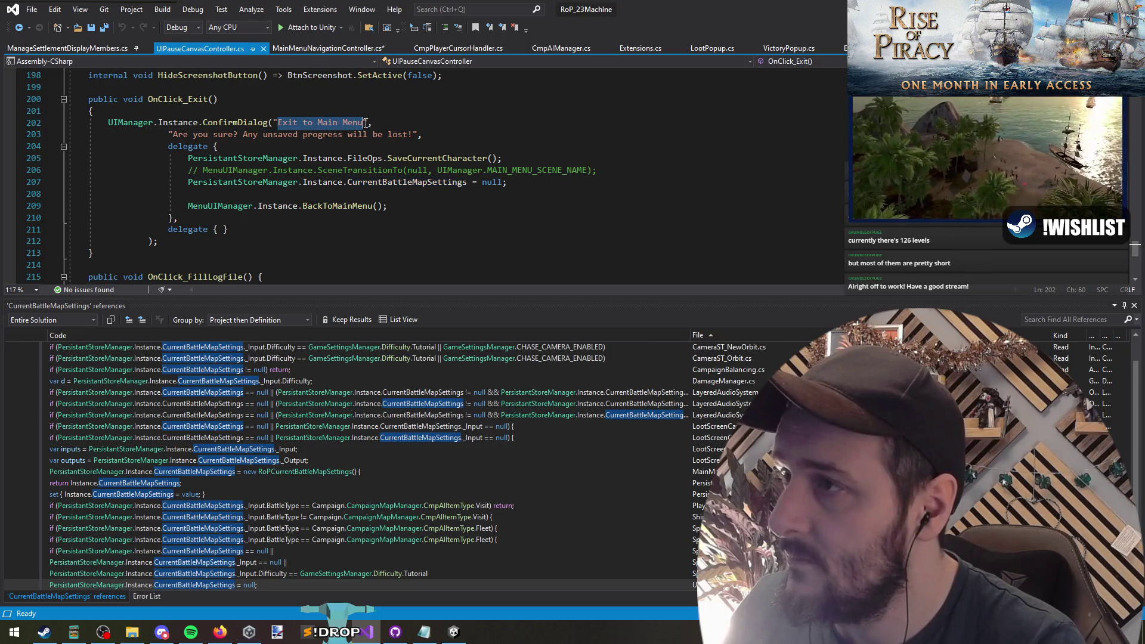
pyautogui.tripleClick(383, 182)
pyautogui.hotkey('ctrl', 'c')
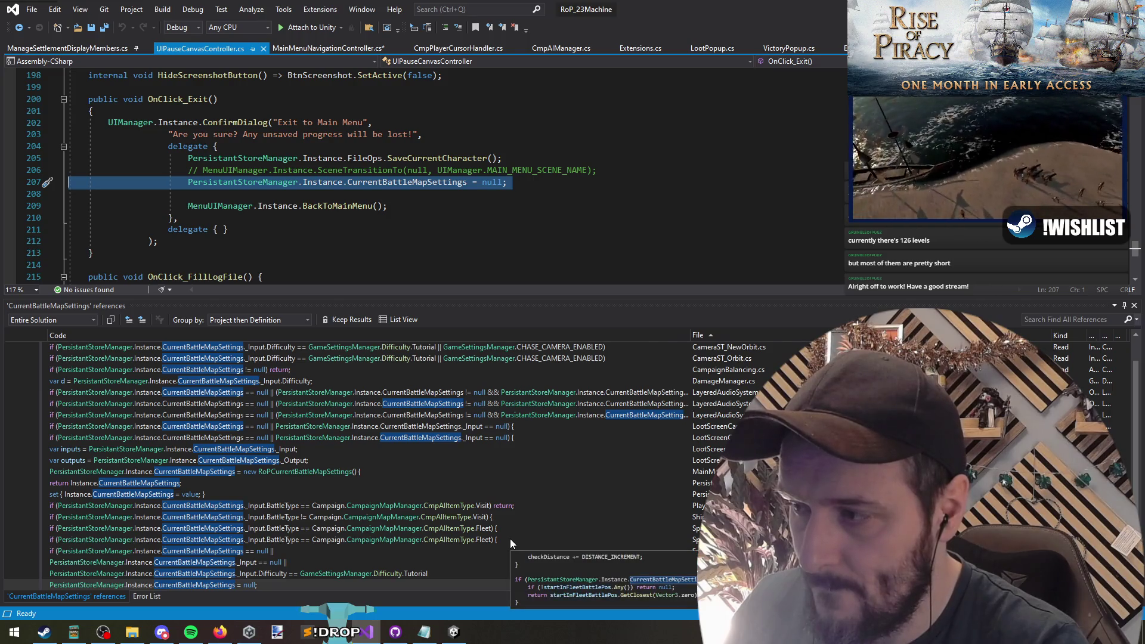
# Open the CurrentBattleMapSettings getter and BattleMapData property in PersistantStoreManager.cs
pyautogui.moveTo(504, 505)
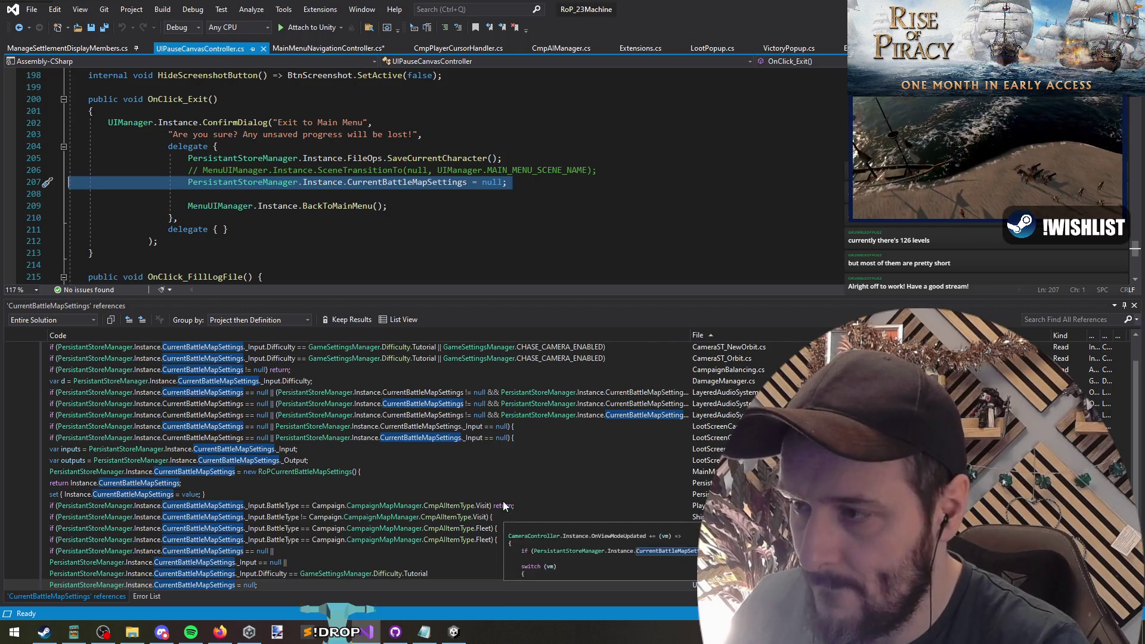
pyautogui.doubleClick(260, 484)
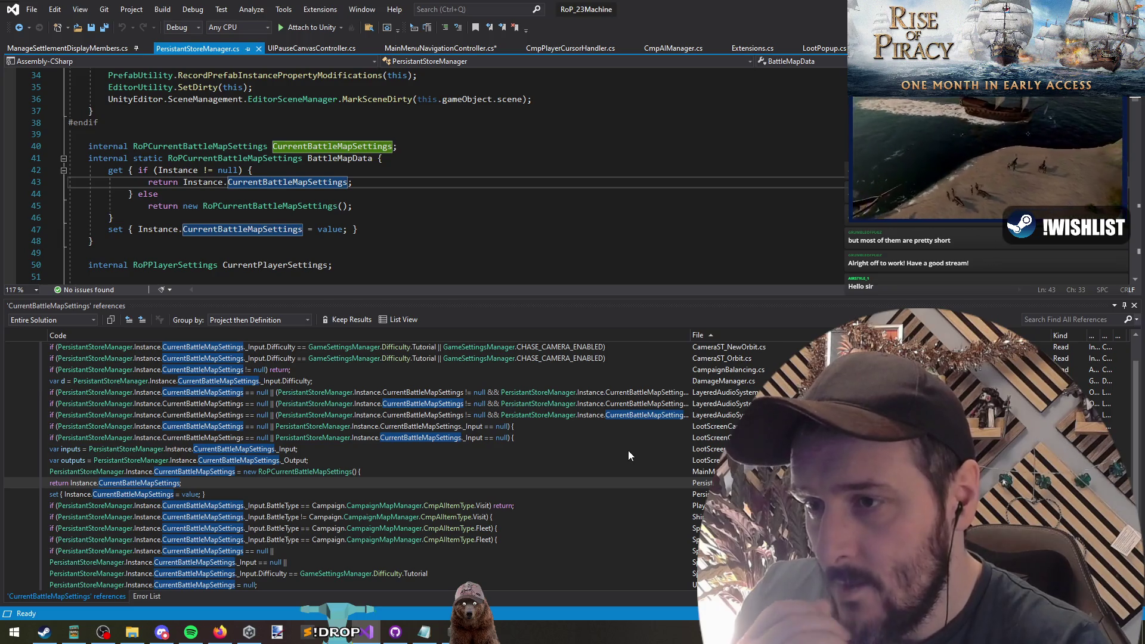
pyautogui.scroll(1, 632, 435)
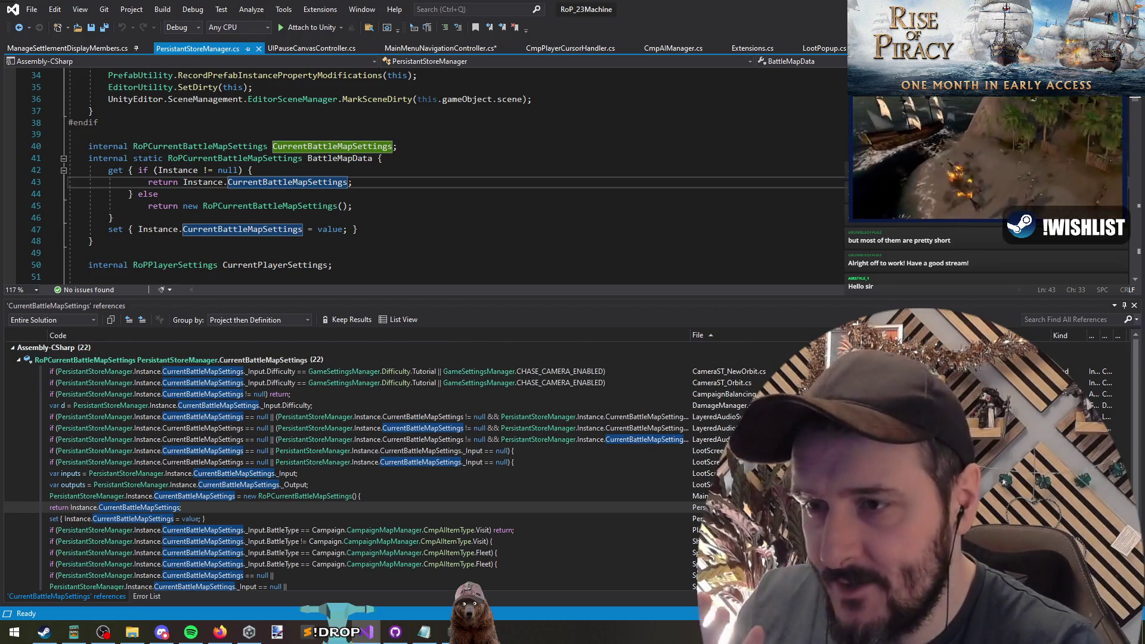
# Back in MainMenuNavigationController.cs, close the initializer with '};' and save
pyautogui.click(436, 235)
pyautogui.hotkey('ctrl', 'Tab')
pyautogui.hotkey('ctrl', 'Tab')
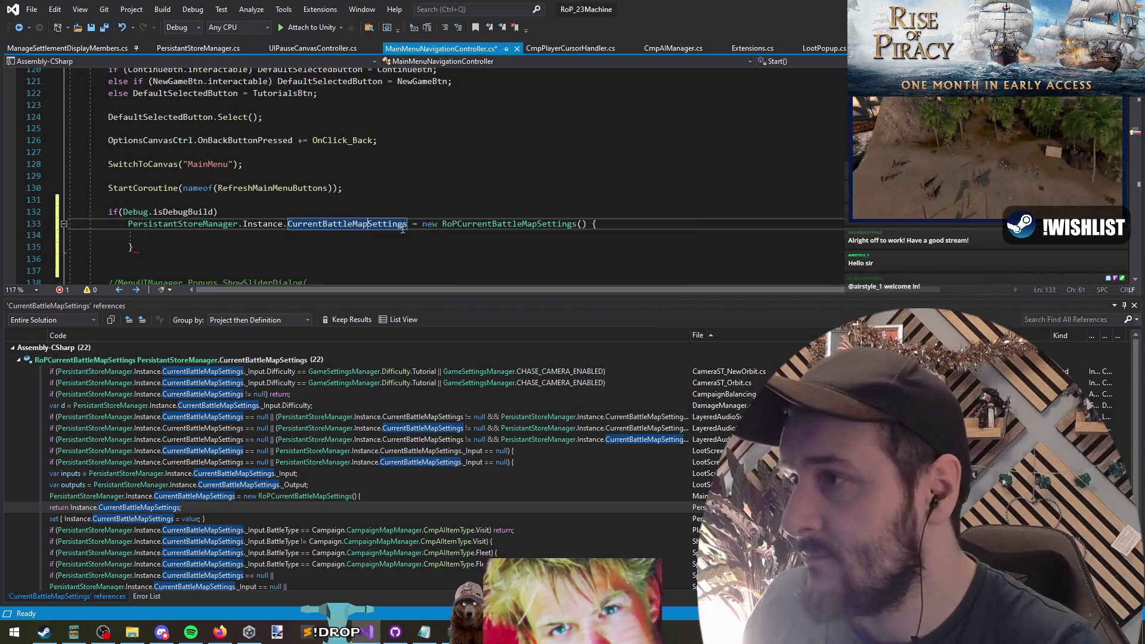
pyautogui.click(244, 258)
pyautogui.click(243, 254)
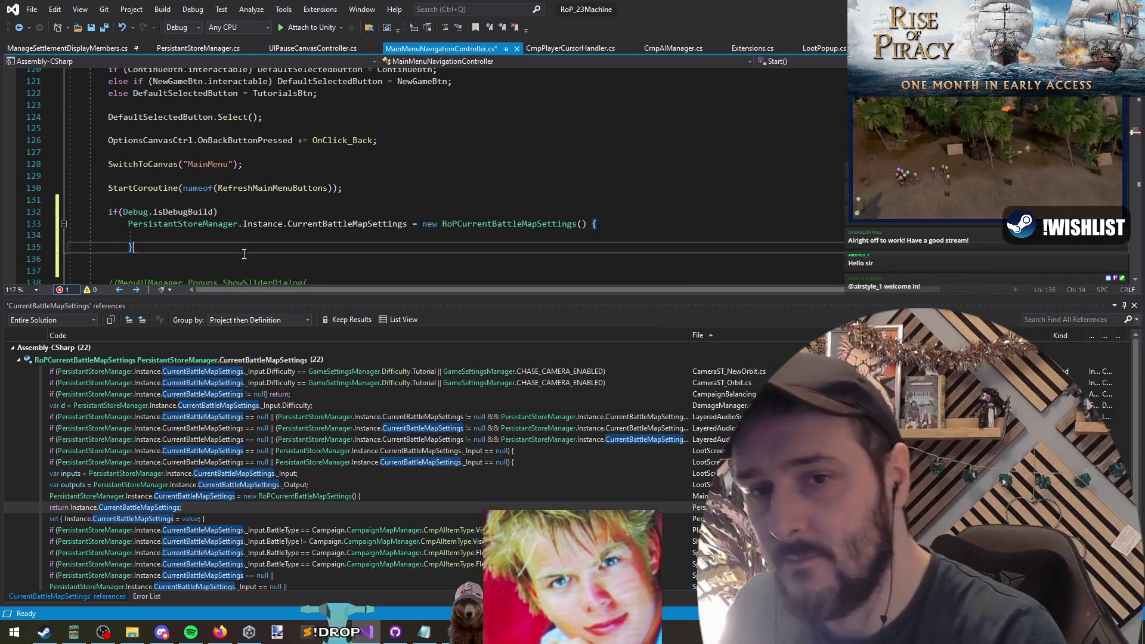
pyautogui.write(';')
pyautogui.press('Up')
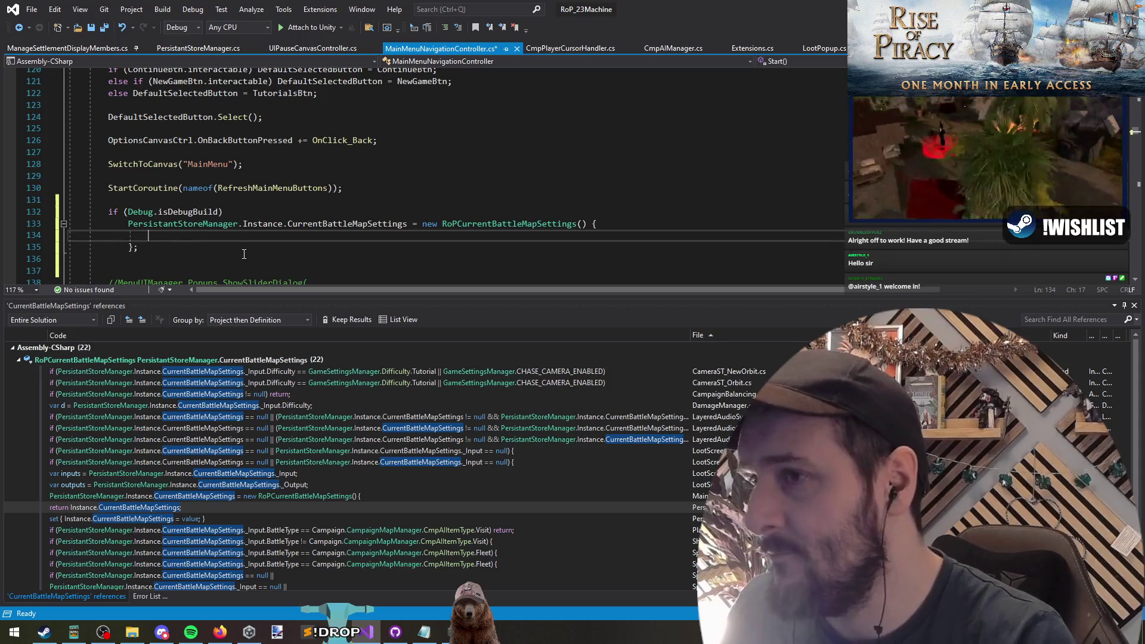
pyautogui.hotkey('ctrl', 's')
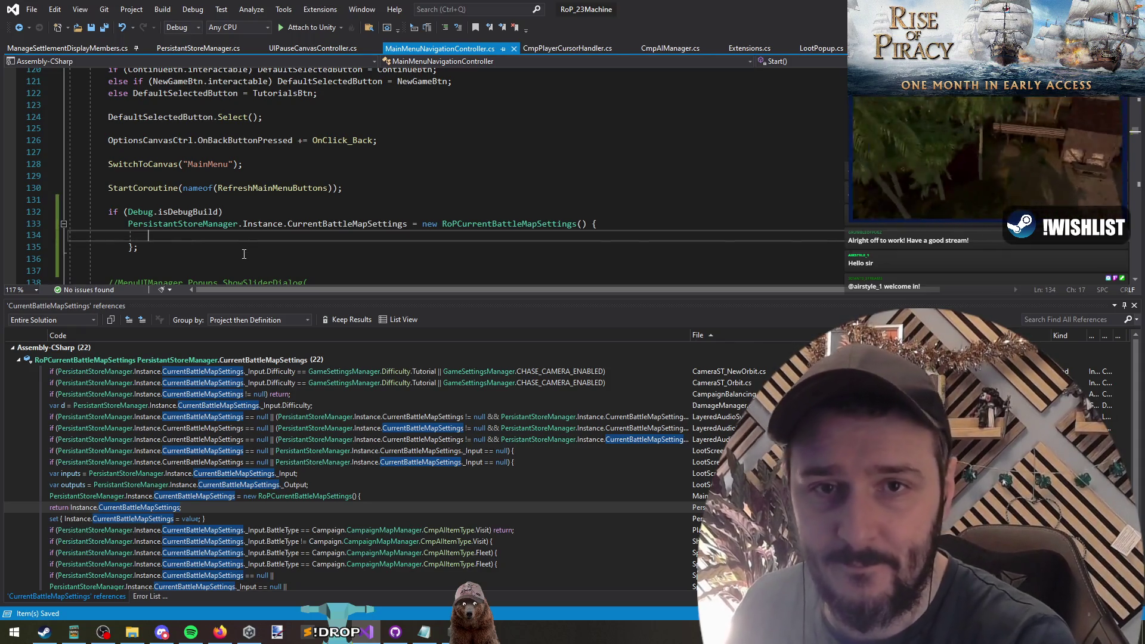
# Initialize _Input = new RoPCurrentBattleMapSettings.Input() and _Output = new RoPCurrentBattleMapSettings.Output()
pyautogui.write('$')
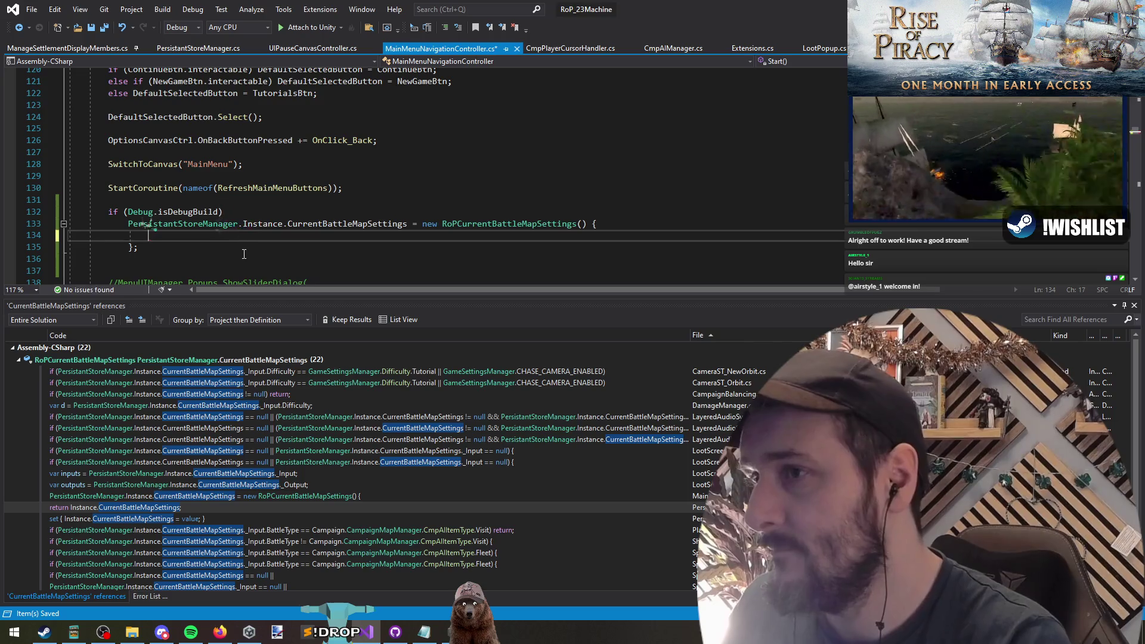
pyautogui.write('_Input = new ')
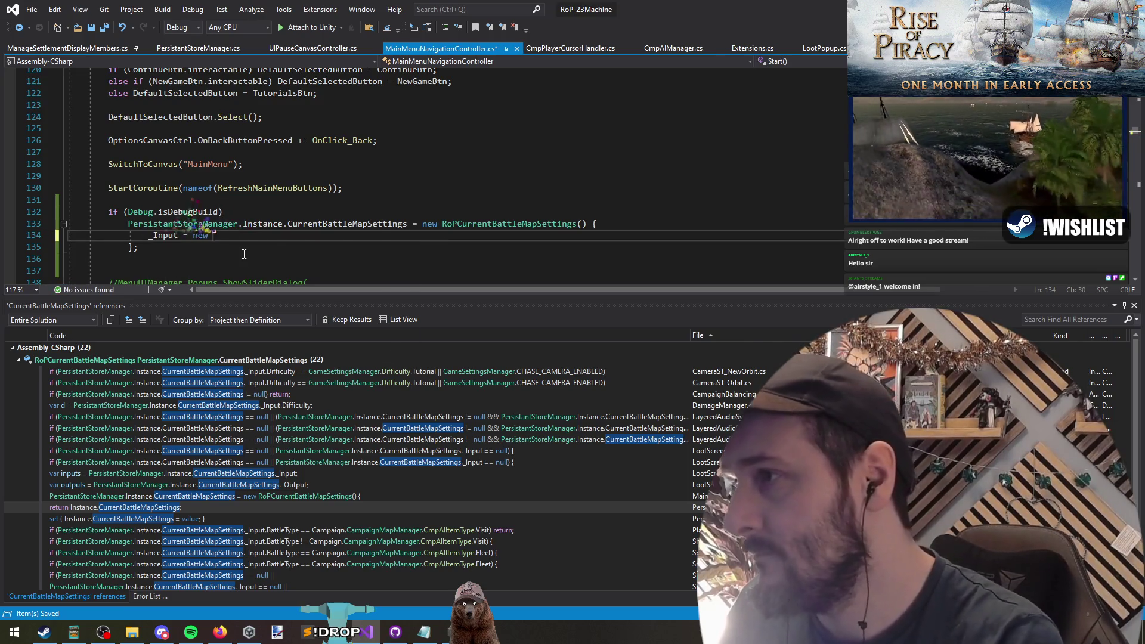
pyautogui.write('(;')
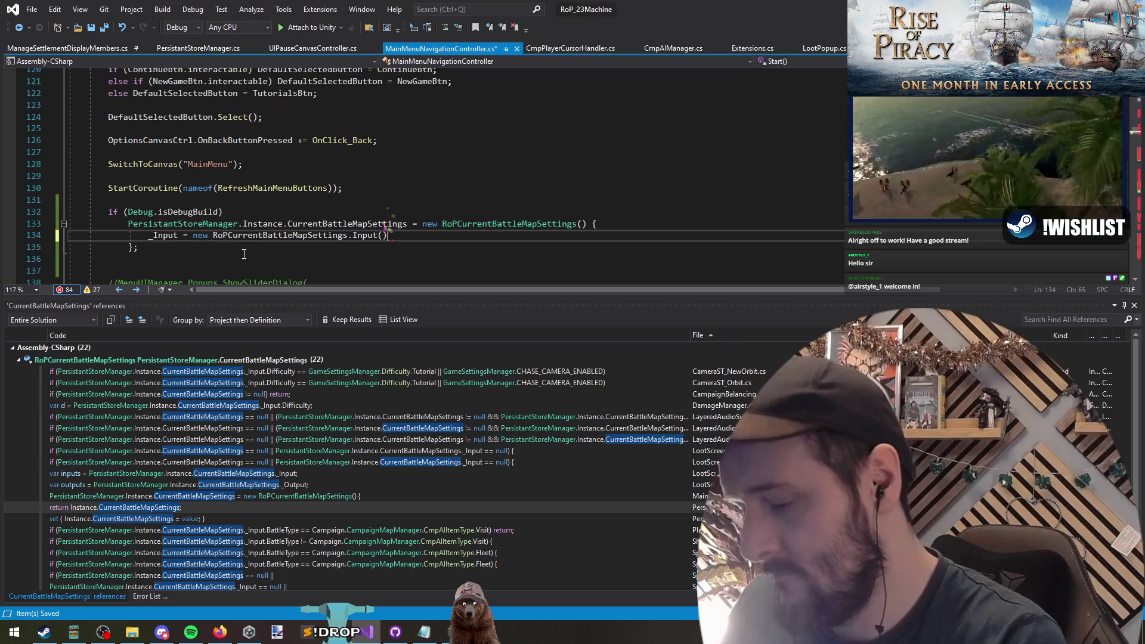
pyautogui.write(';')
pyautogui.press('Return')
pyautogui.press('Return')
pyautogui.write('_Output = new')
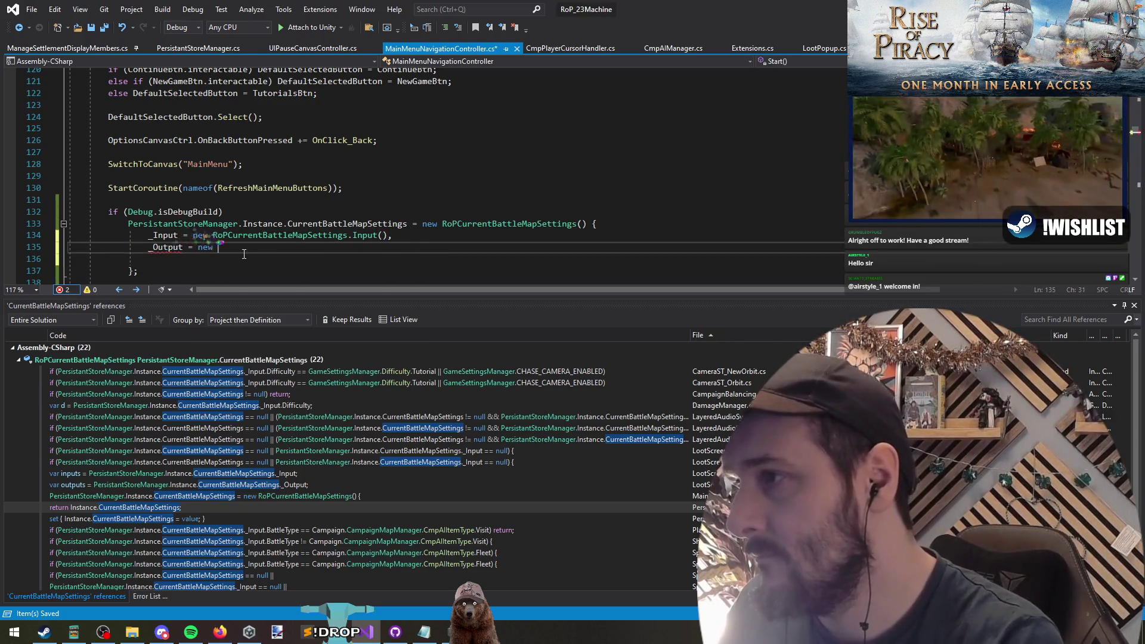
pyautogui.press('Tab')
pyautogui.press('Delete')
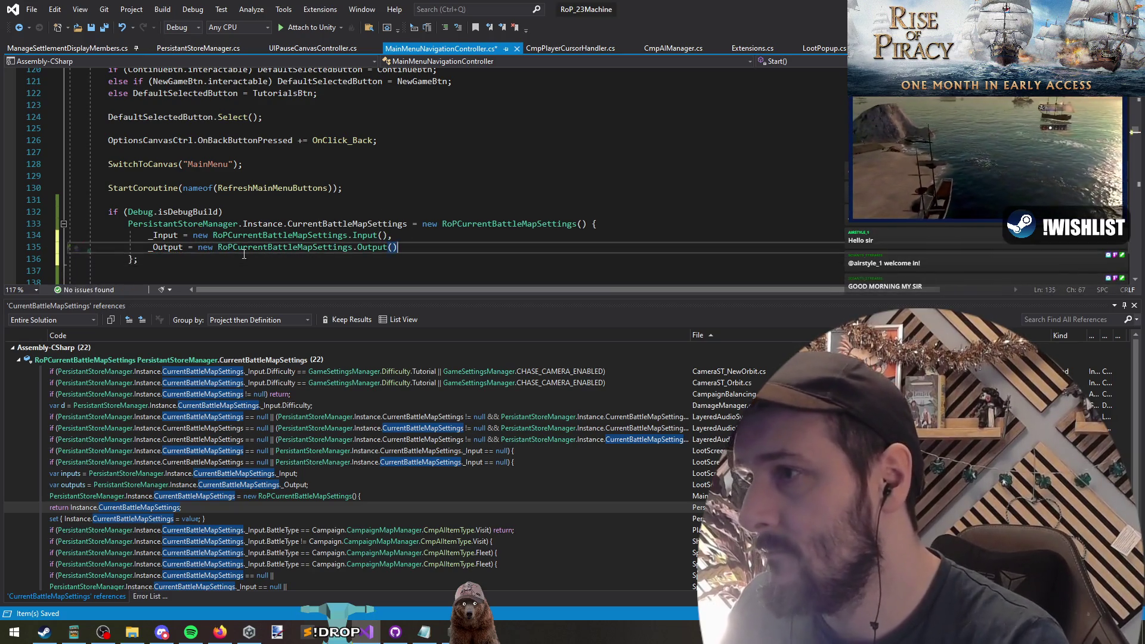
# Wrap the debug-build check in braces and paste the store manager settings reference on a new line
pyautogui.hotkey('shift', 'F8')
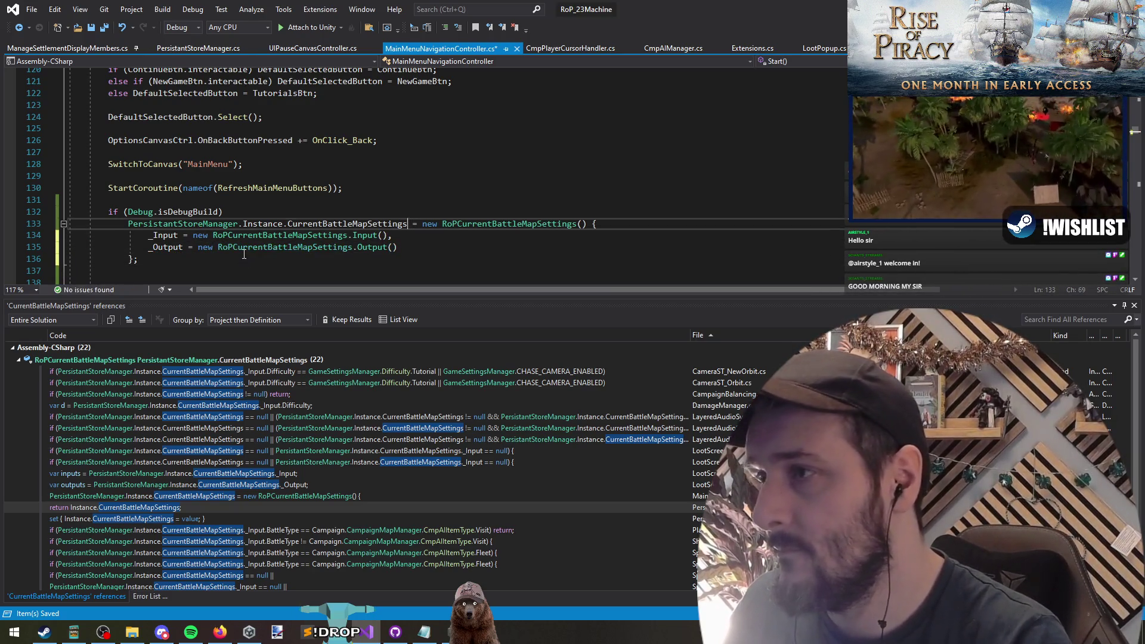
pyautogui.press('Home')
pyautogui.press('Up')
pyautogui.write('{')
pyautogui.press('Down')
pyautogui.press('Down')
pyautogui.press('Down')
pyautogui.press('Return')
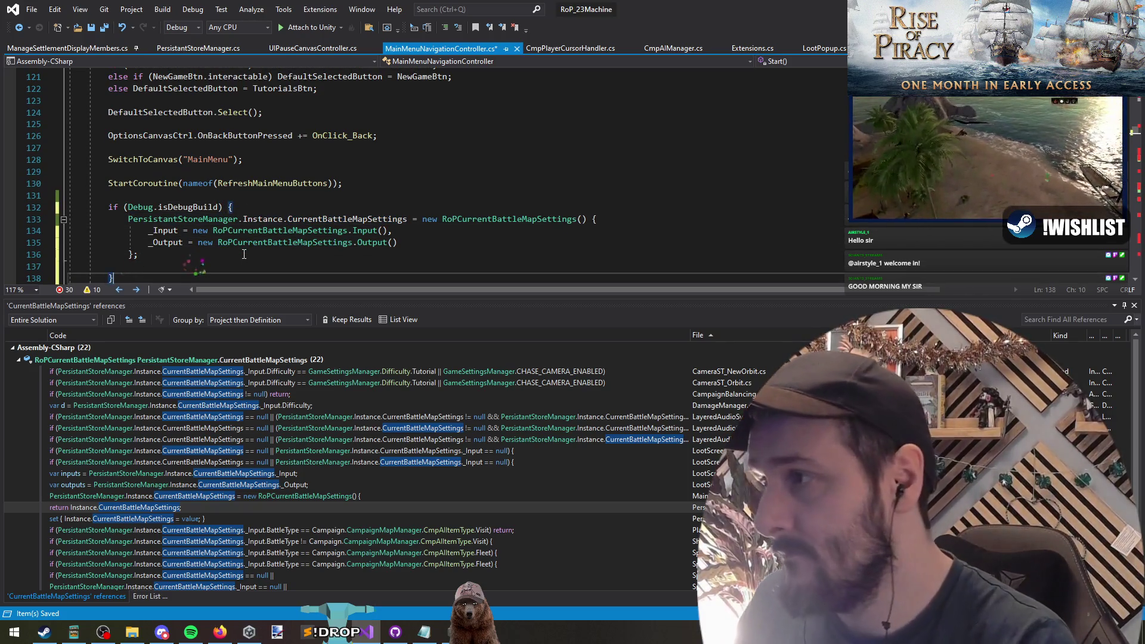
pyautogui.hotkey('ctrl', 'v')
# Set _Input.CampaignEntityId to 9999 and duplicate that statement
pyautogui.write('.inp')
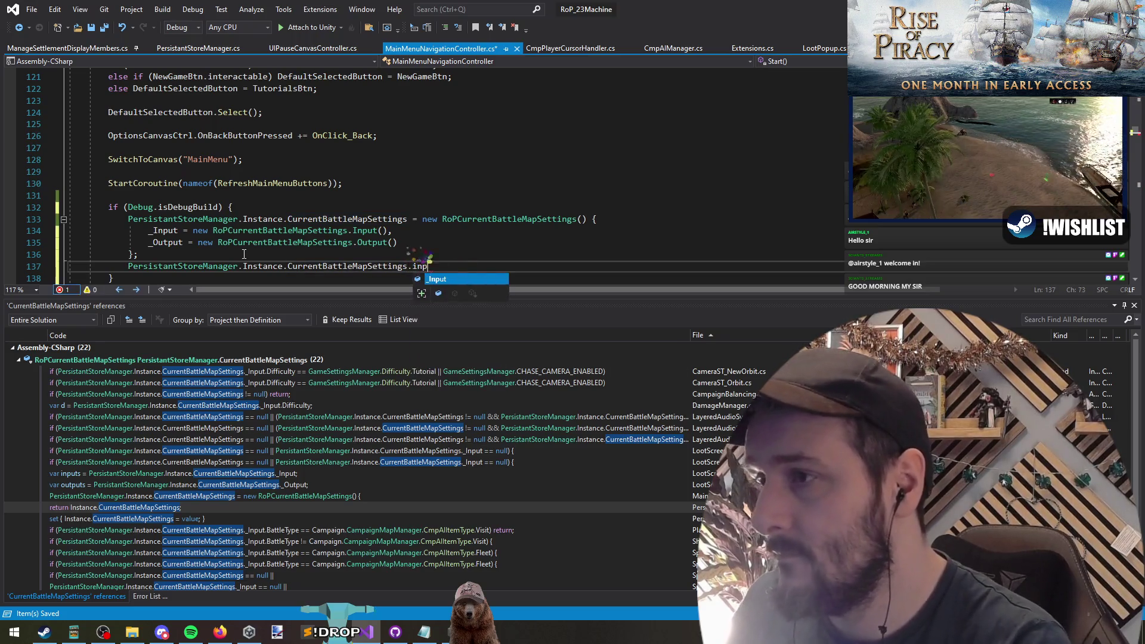
pyautogui.write('.camp')
pyautogui.press('Tab')
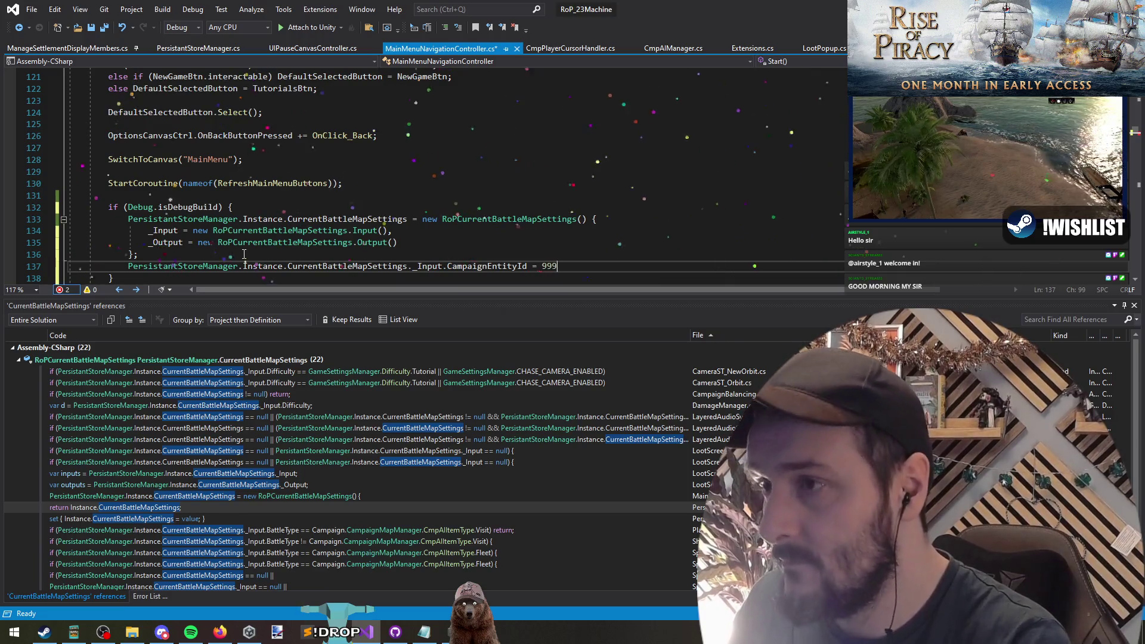
pyautogui.write(';')
pyautogui.press('Return')
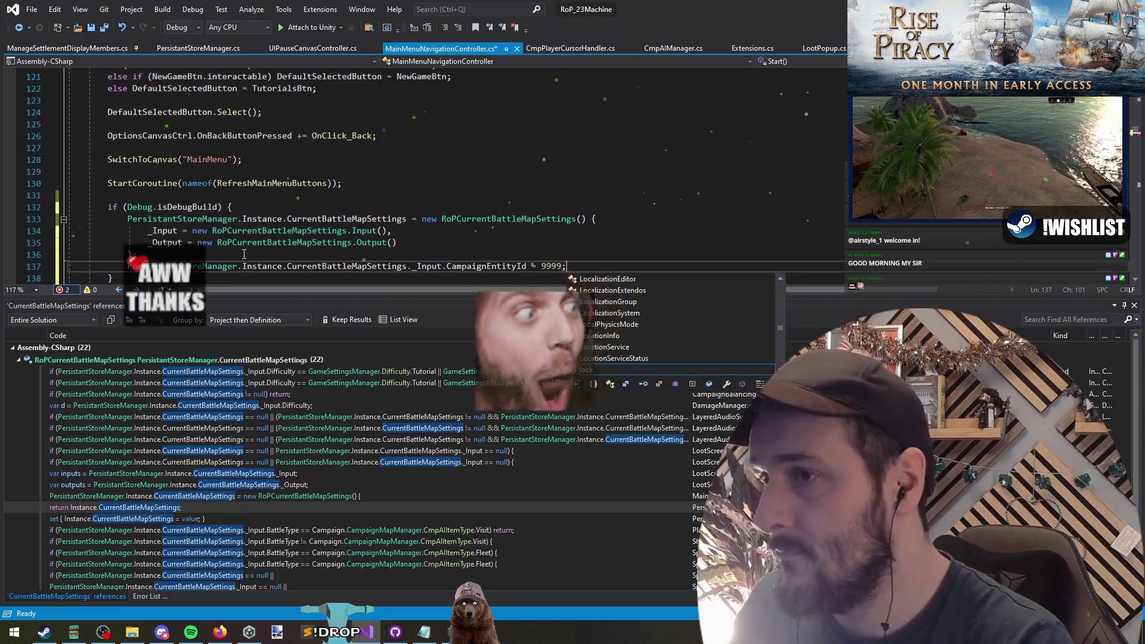
pyautogui.scroll(-1, 243, 254)
pyautogui.press('Up')
pyautogui.hotkey('shift', 'End')
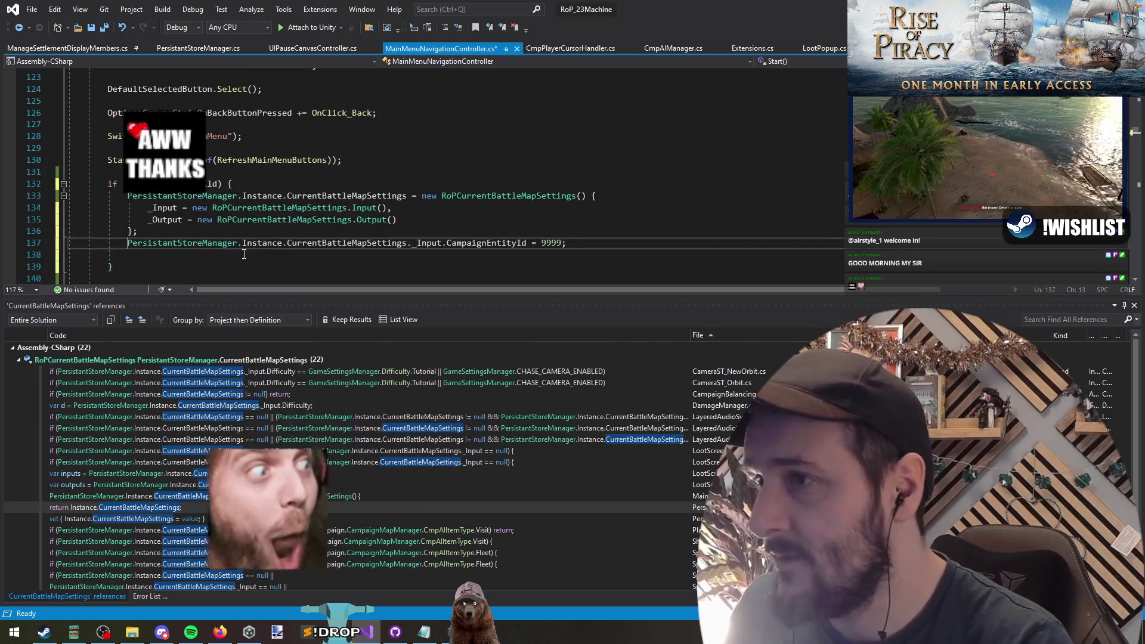
pyautogui.hotkey('ctrl', 'c')
pyautogui.press('Down')
pyautogui.hotkey('ctrl', 'v')
# Change the copied line to set BattleType to CmpAIItemType.TransportFleet
pyautogui.hotkey('ctrl', 'Left')
pyautogui.hotkey('ctrl', 'Left')
pyautogui.hotkey('ctrl', 'Left')
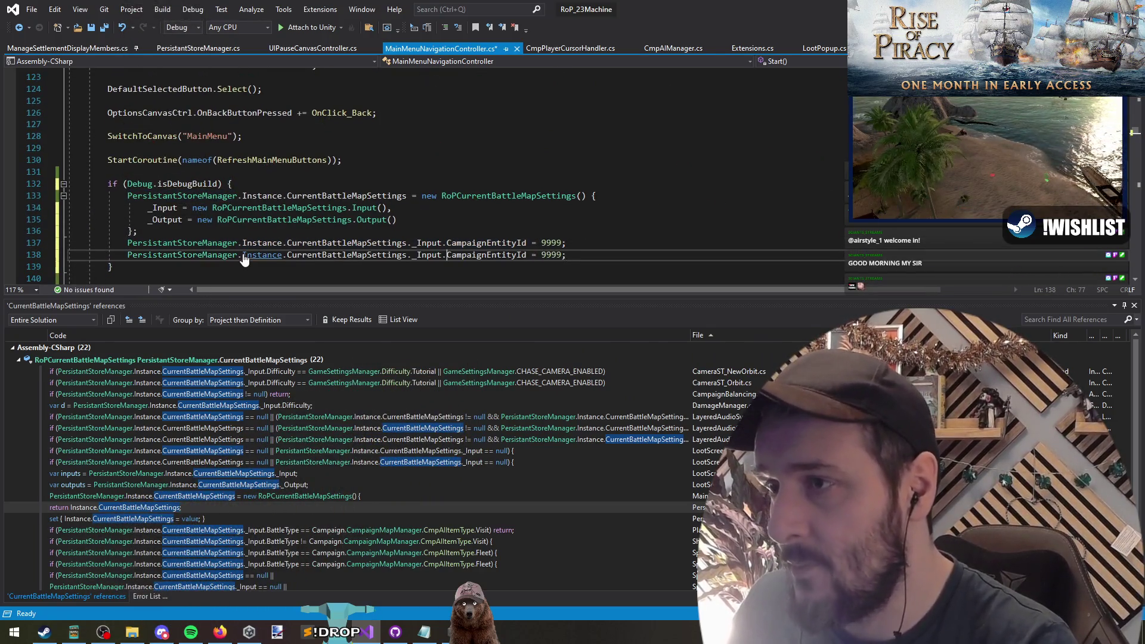
pyautogui.hotkey('ctrl', 'shift', 'Right')
pyautogui.write('BattleType')
pyautogui.press('Tab')
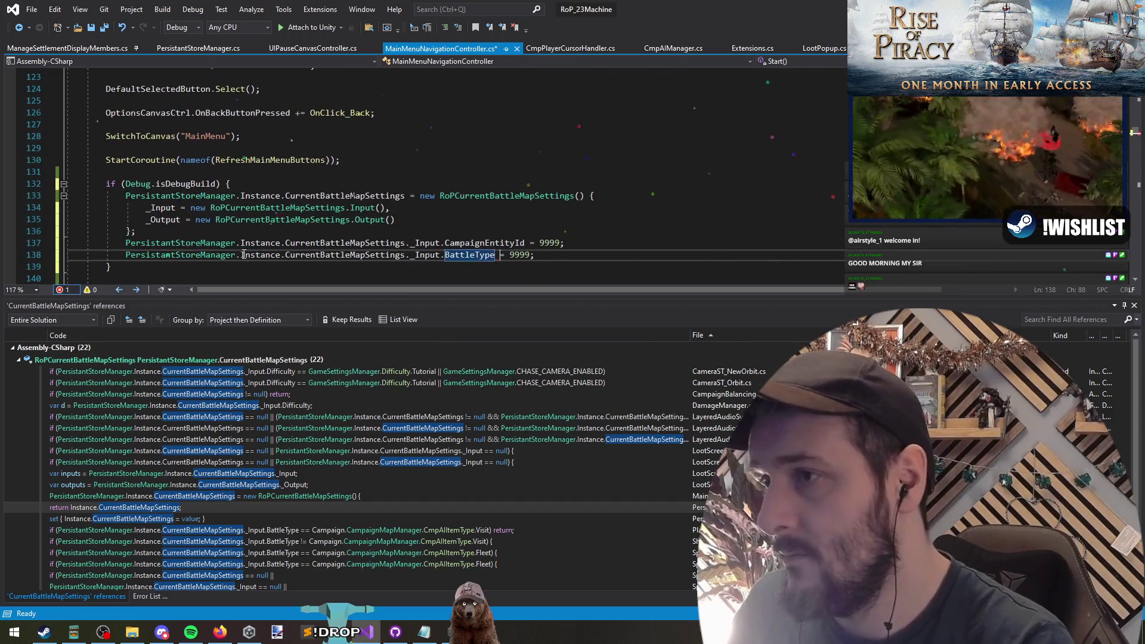
pyautogui.hotkey('ctrl', 'Right')
pyautogui.hotkey('ctrl', 'Right')
pyautogui.hotkey('ctrl', 'shift', 'Right')
pyautogui.press('Delete')
pyautogui.hotkey('ctrl', 'space')
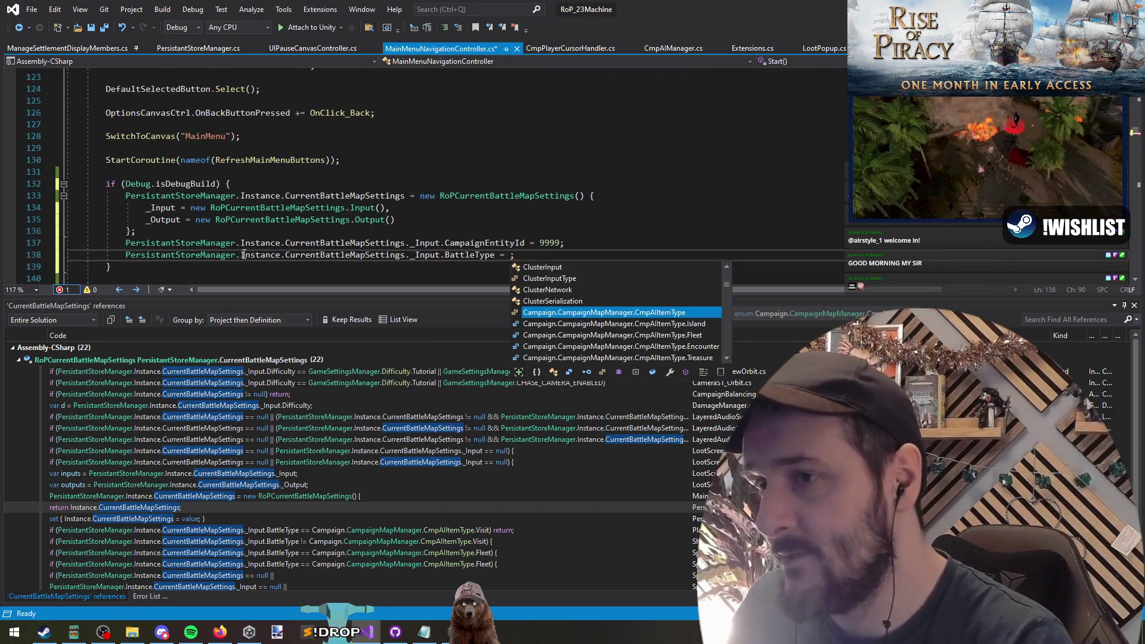
pyautogui.press('Tab')
pyautogui.write('.Tra')
pyautogui.press('Tab')
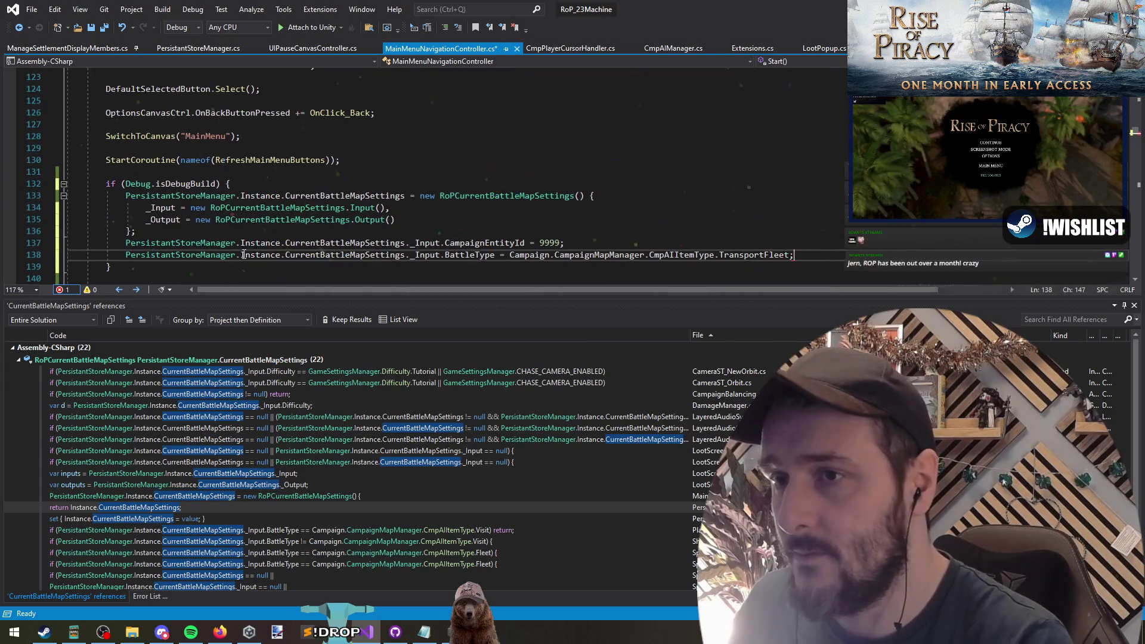
pyautogui.press('End')
# Save MainMenuNavigationController.cs and switch to Unity so the scripts recompile
pyautogui.press('Down')
pyautogui.press('Down')
pyautogui.hotkey('ctrl', 's')
pyautogui.scroll(-1, 359, 253)
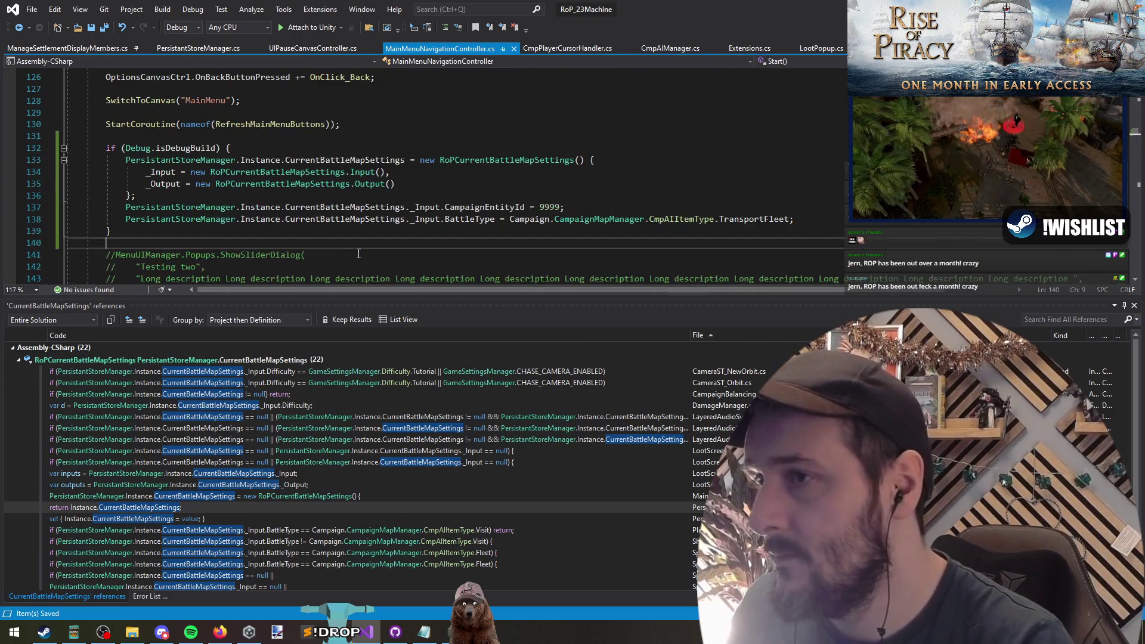
pyautogui.click(174, 231)
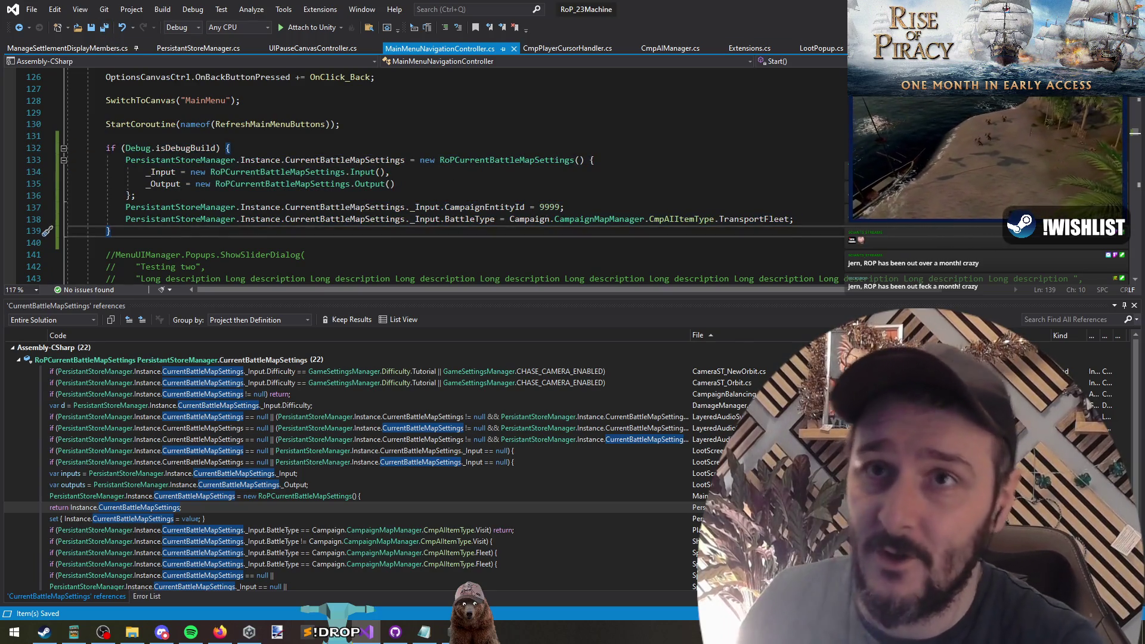
pyautogui.hotkey('alt', 'Tab')
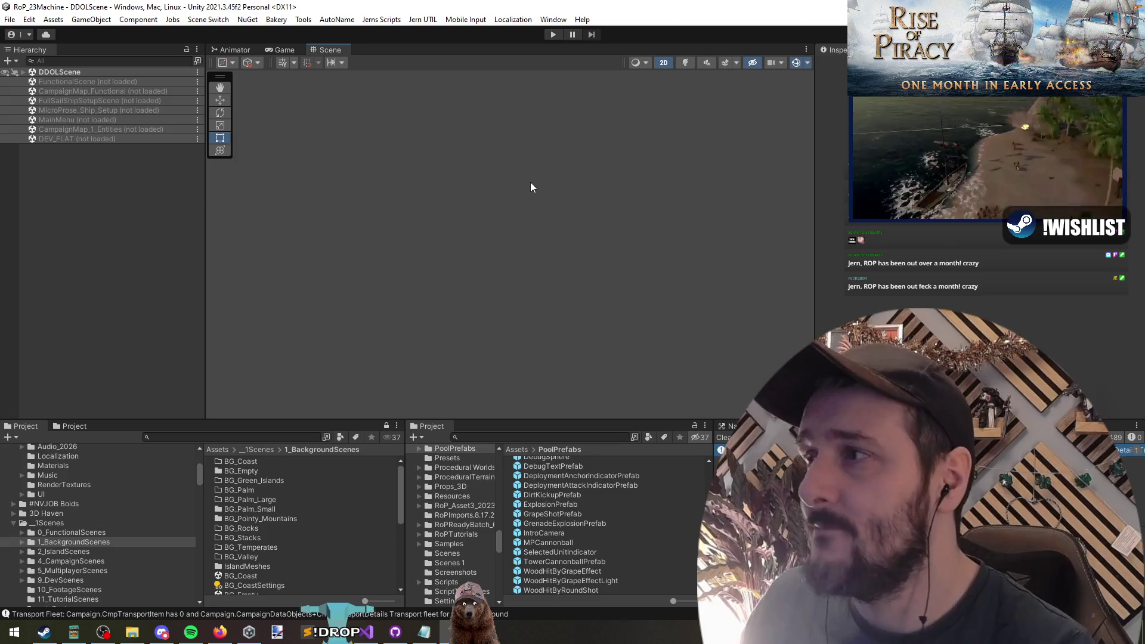
# Enter play mode and choose CONTINUE on the main menu to load CampaignMap_1
pyautogui.hotkey('ctrl', 'p')
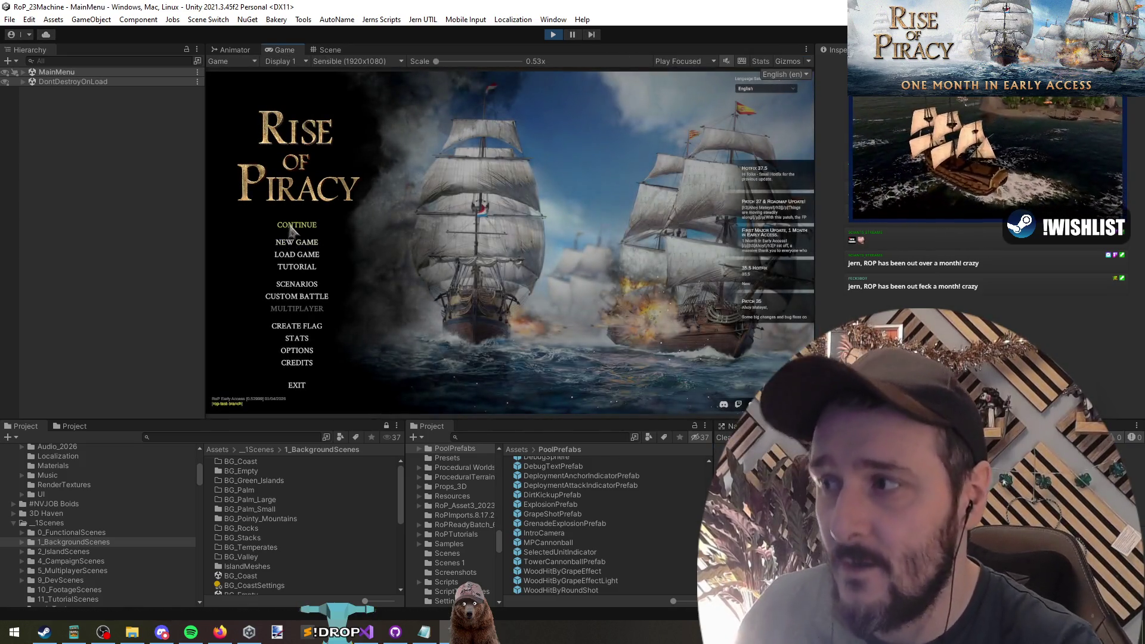
pyautogui.click(291, 229)
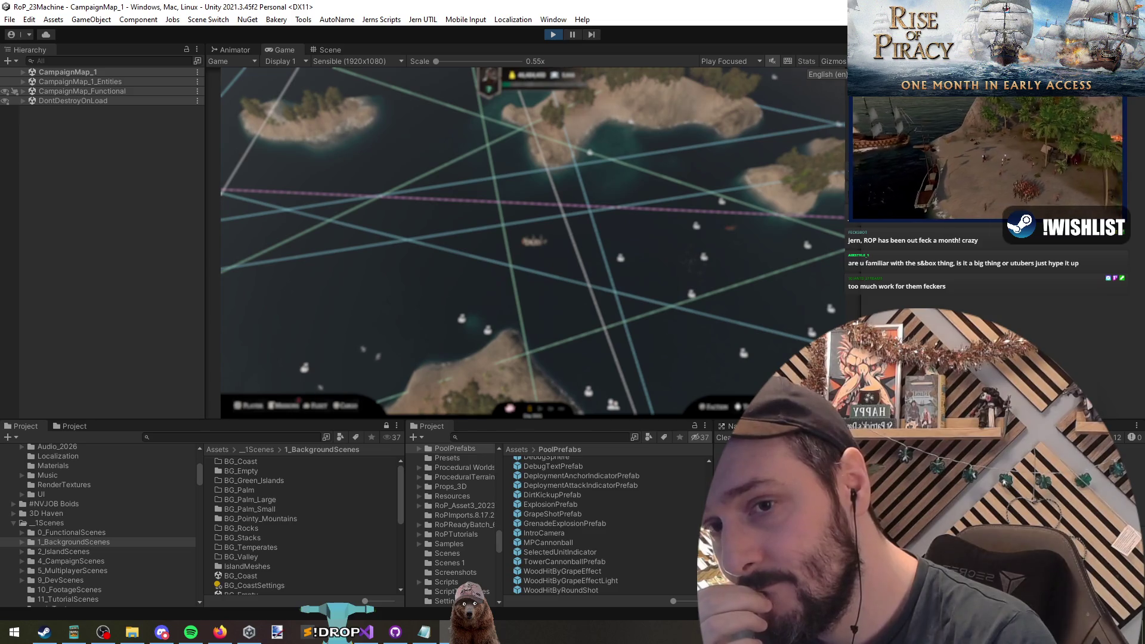
# Enlarge the lower panels and locate LootScreenCanvas by filtering the Hierarchy for 'loot'
pyautogui.moveTo(417, 421)
pyautogui.mouseDown()
pyautogui.moveTo(418, 263)
pyautogui.moveTo(418, 399)
pyautogui.mouseUp()
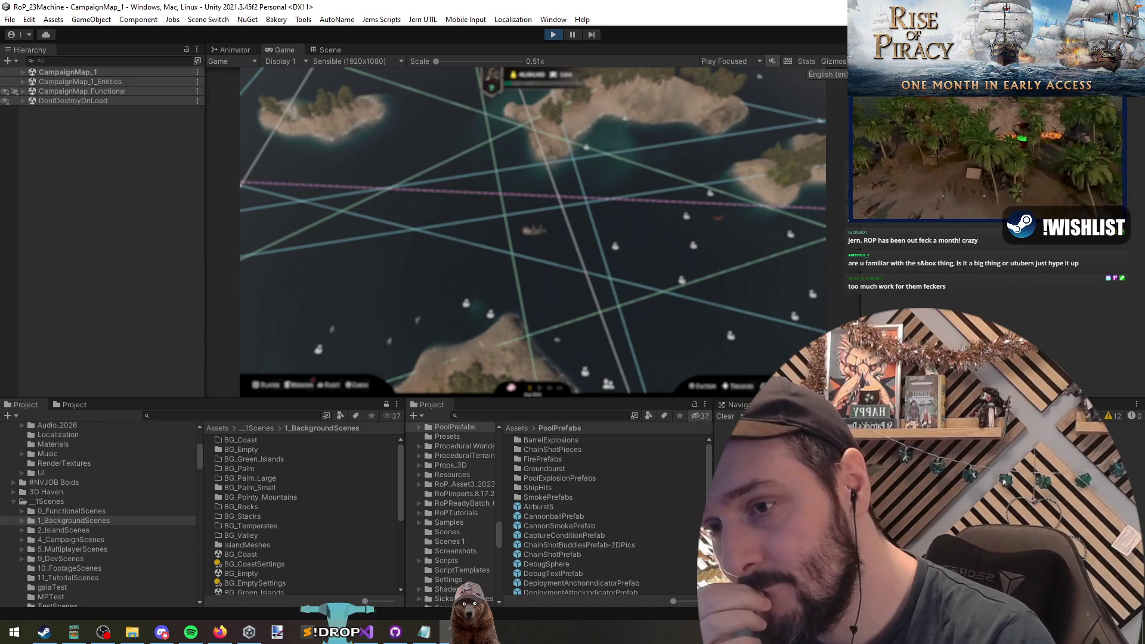
pyautogui.click(72, 61)
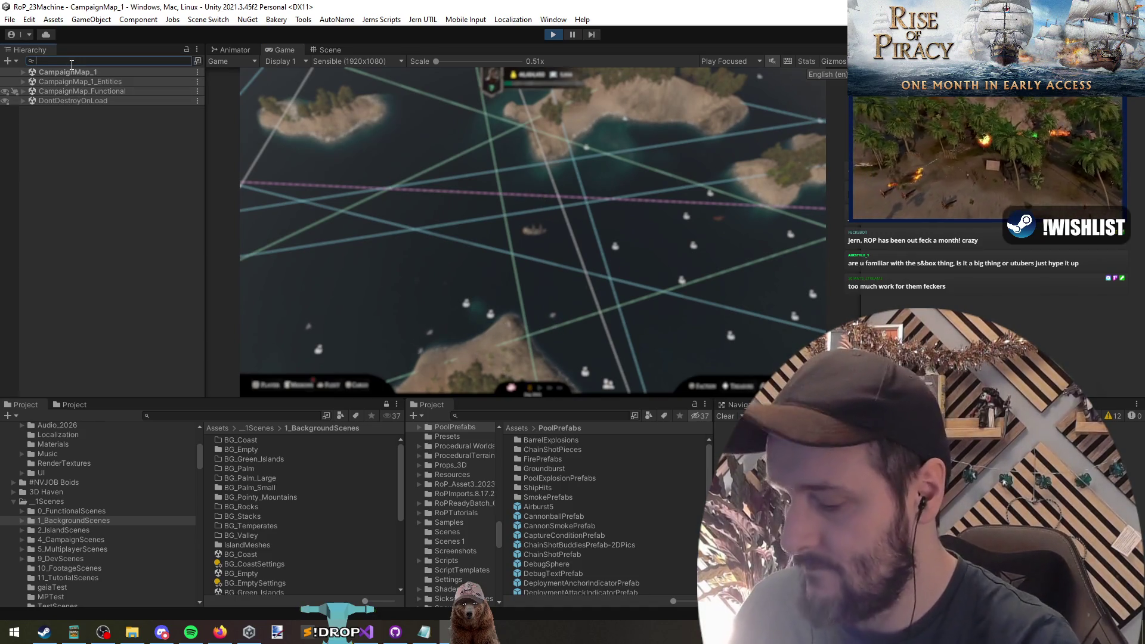
pyautogui.write('loot')
pyautogui.click(106, 141)
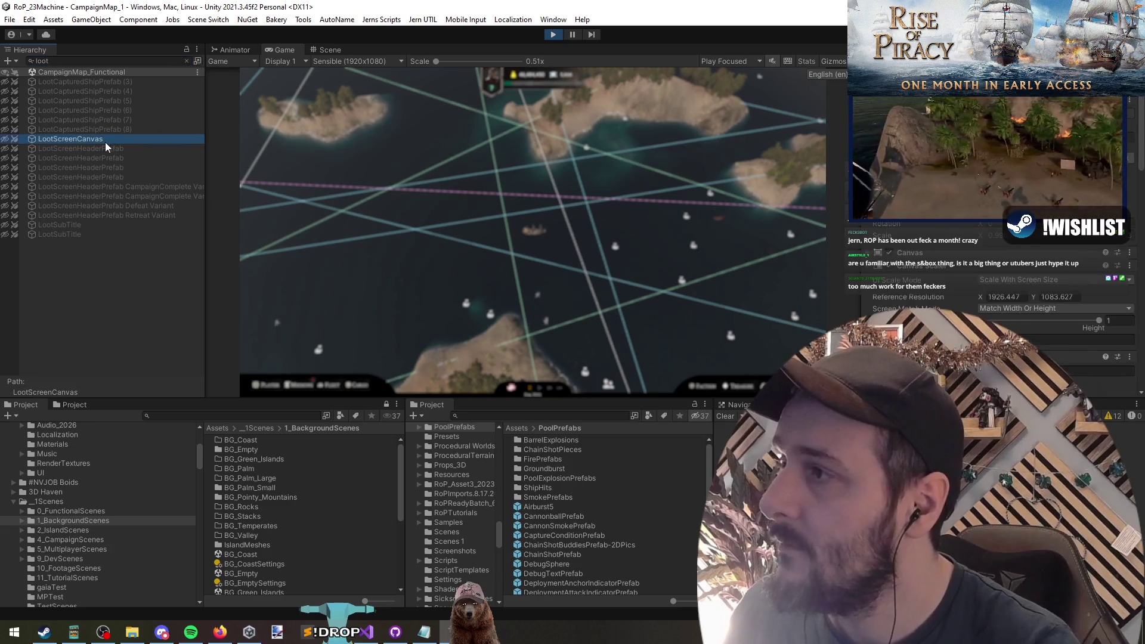
pyautogui.scroll(-5, 956, 224)
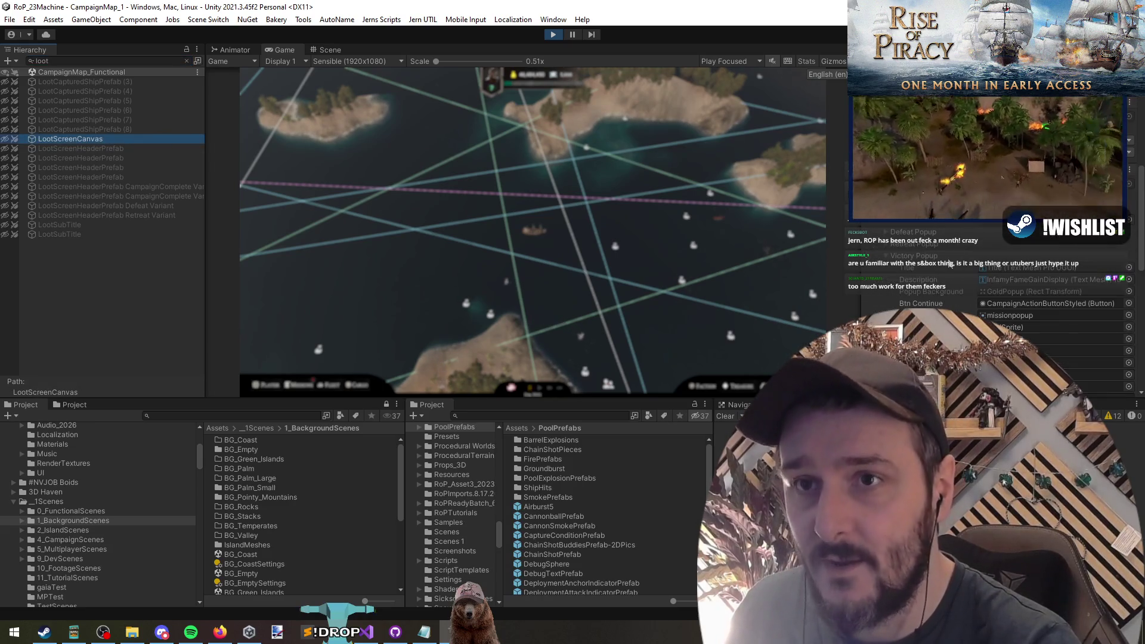
pyautogui.scroll(-5, 958, 225)
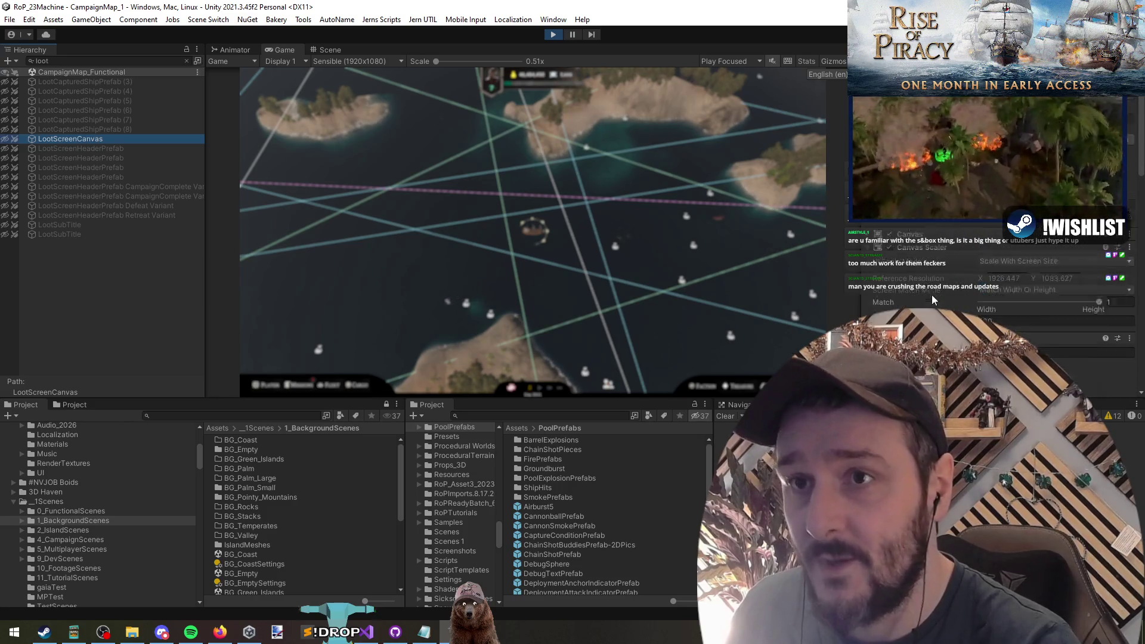
pyautogui.click(95, 287)
pyautogui.click(102, 138)
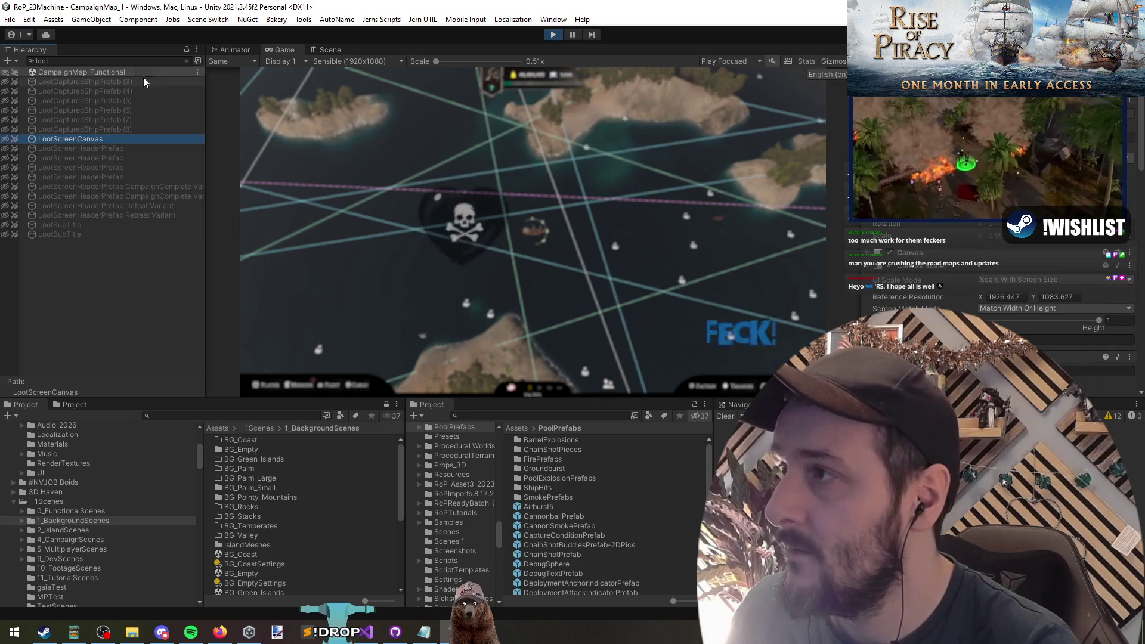
pyautogui.click(187, 61)
# Under LootScreenCanvas > Holder, select GoldPopup through IslandCapturedPopup and activate them with Alt+Shift+A
pyautogui.click(76, 253)
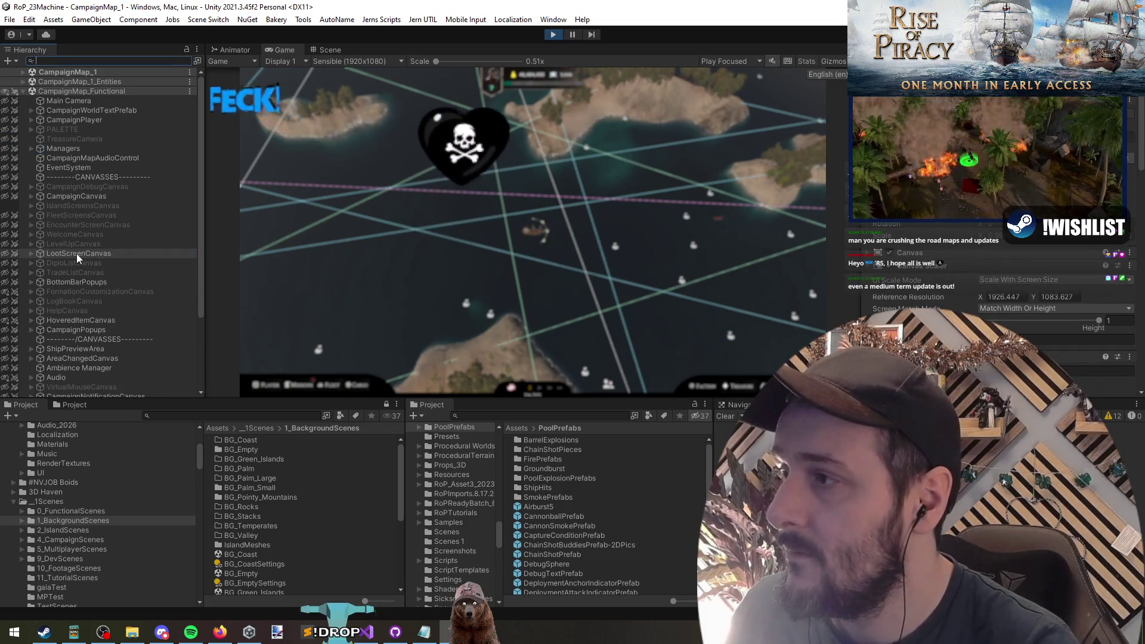
pyautogui.press('Right')
pyautogui.press('Down')
pyautogui.press('Right')
pyautogui.press('Down')
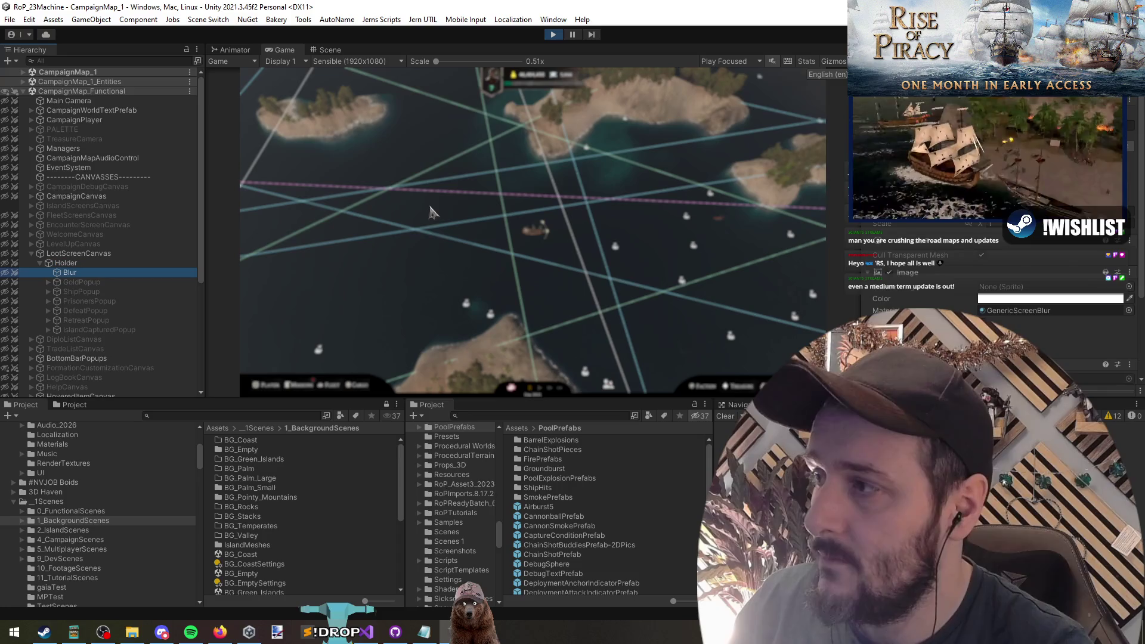
pyautogui.press('Down')
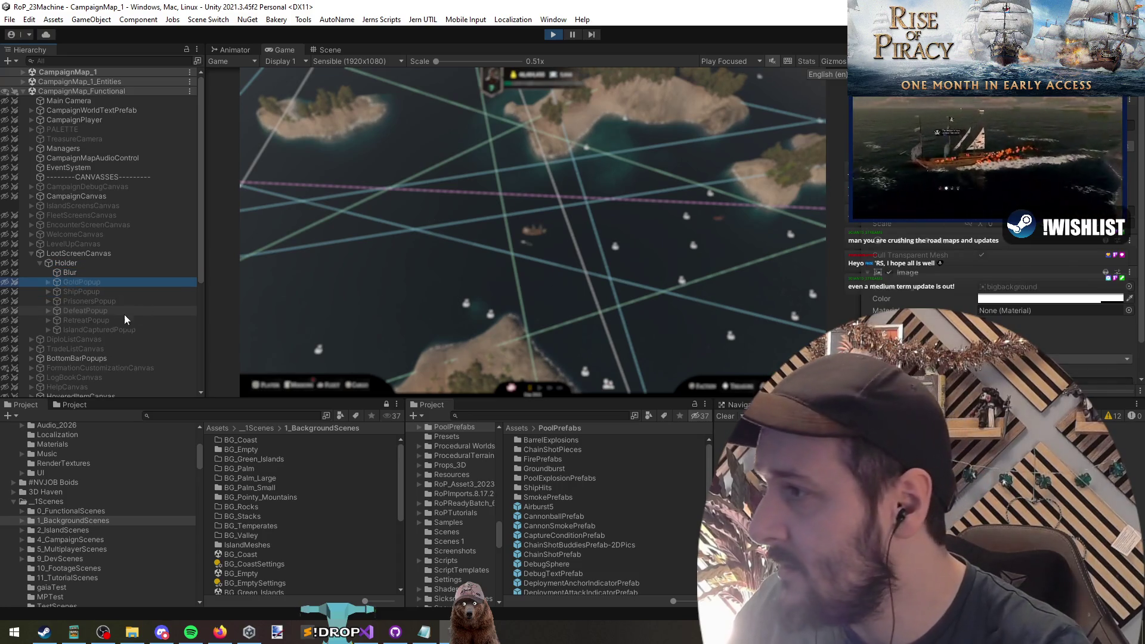
pyautogui.keyDown('shift'); pyautogui.click(92, 328); pyautogui.keyUp('shift')
pyautogui.hotkey('alt', 'shift', 'a')
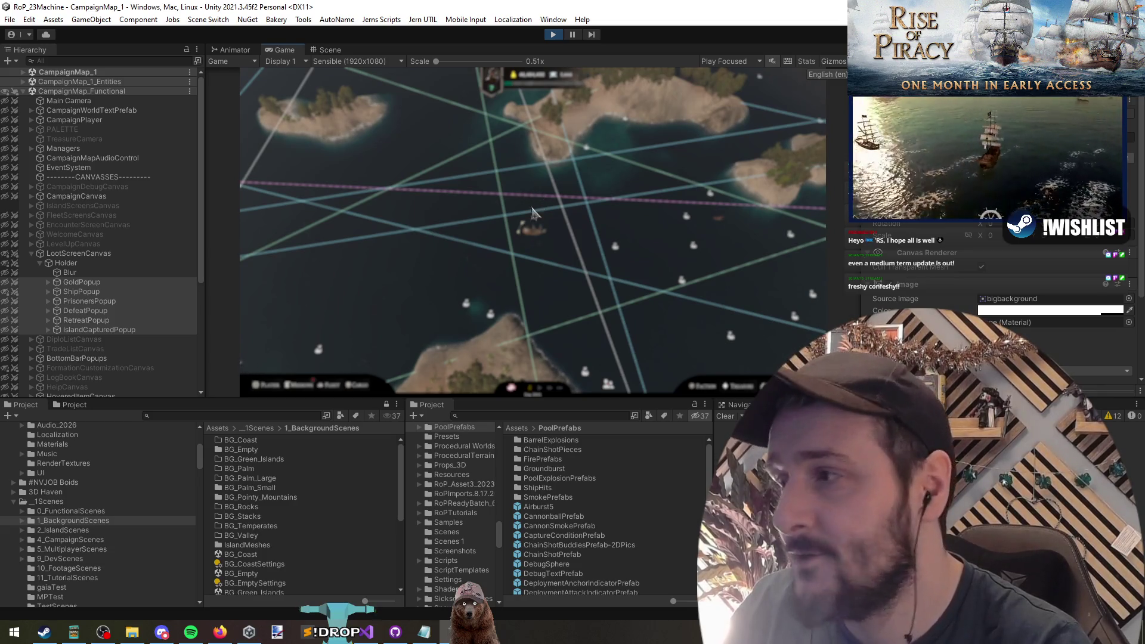
# Inspect GoldPopup's Content child, then return the selection to GoldPopup under Holder
pyautogui.click(99, 284)
pyautogui.press('Right')
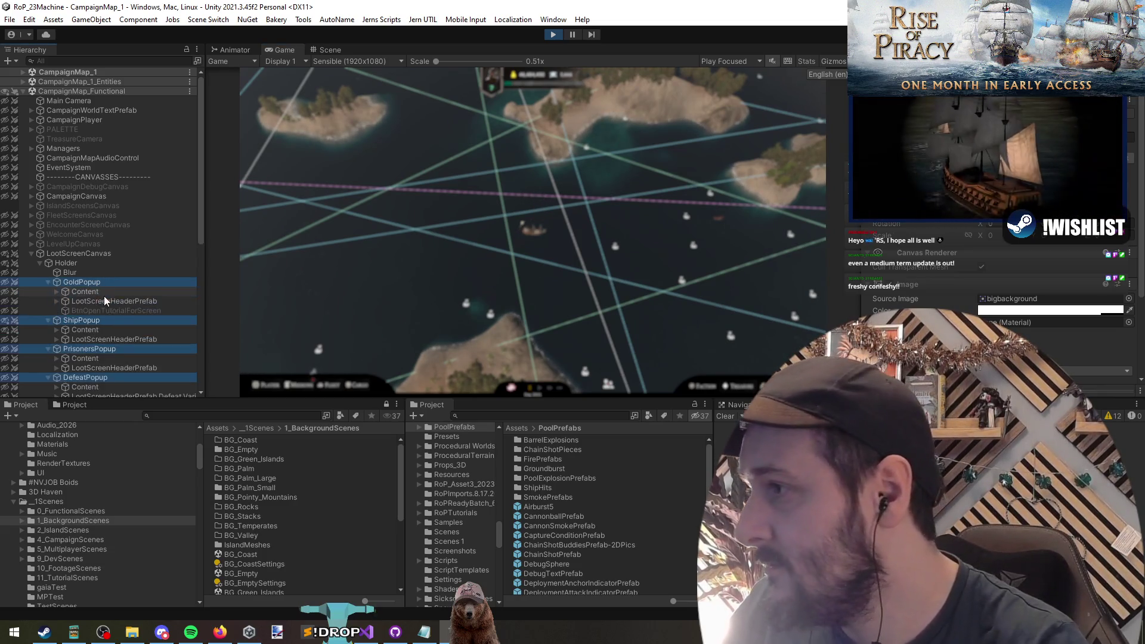
pyautogui.click(110, 293)
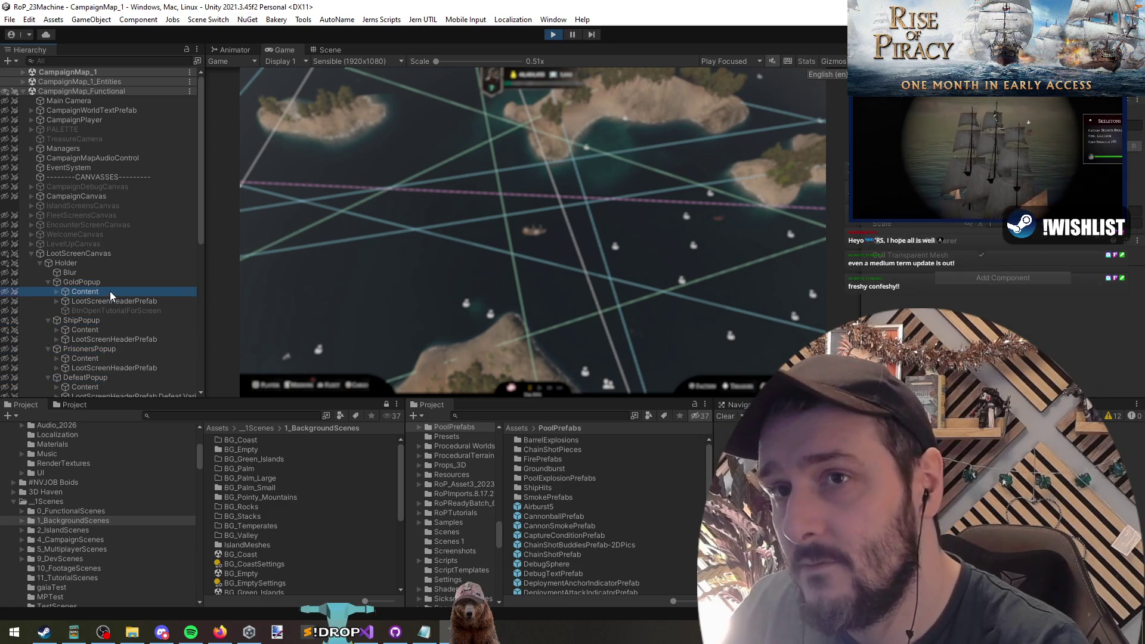
pyautogui.press('Up')
pyautogui.press('Up')
pyautogui.press('Up')
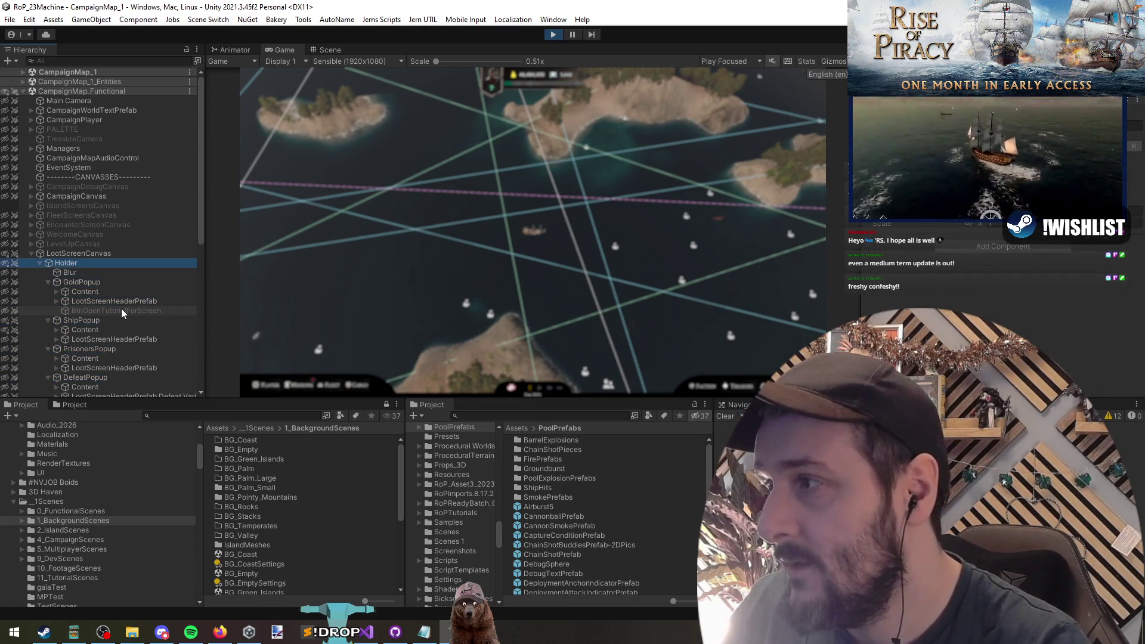
pyautogui.press('Left')
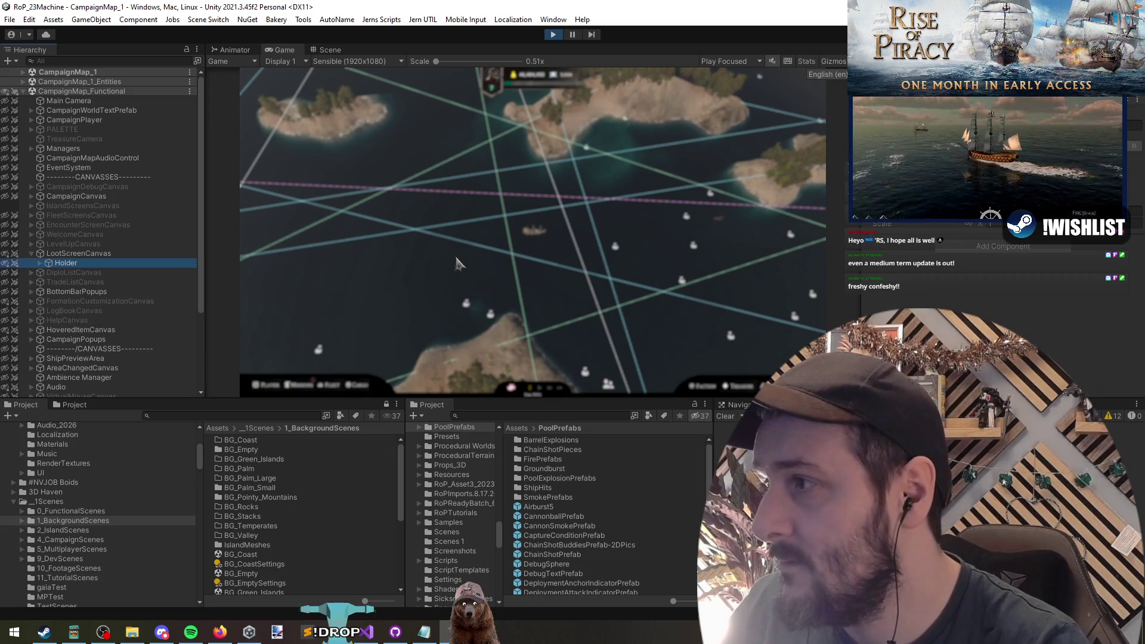
pyautogui.press('Left')
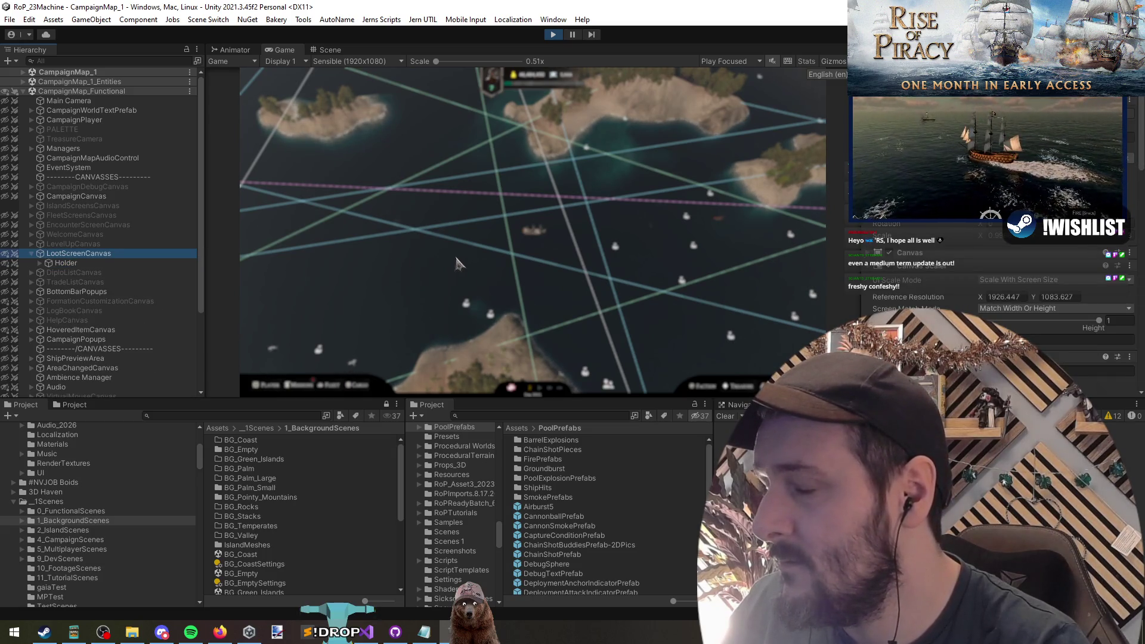
pyautogui.press('Down')
pyautogui.press('Right')
pyautogui.press('Down')
pyautogui.press('Down')
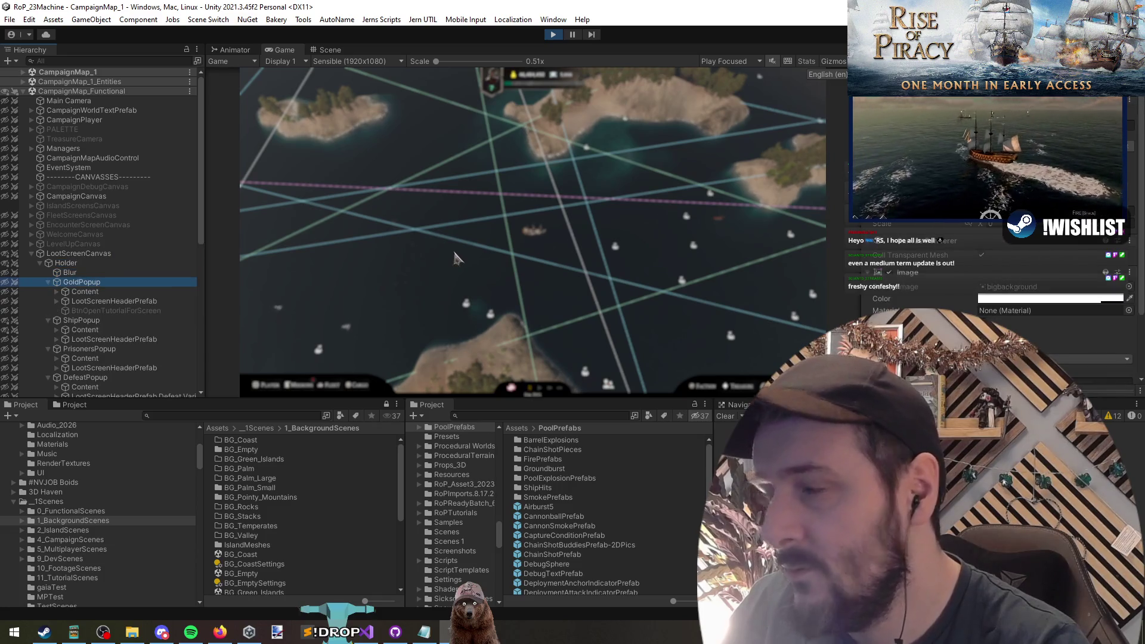
pyautogui.click(329, 50)
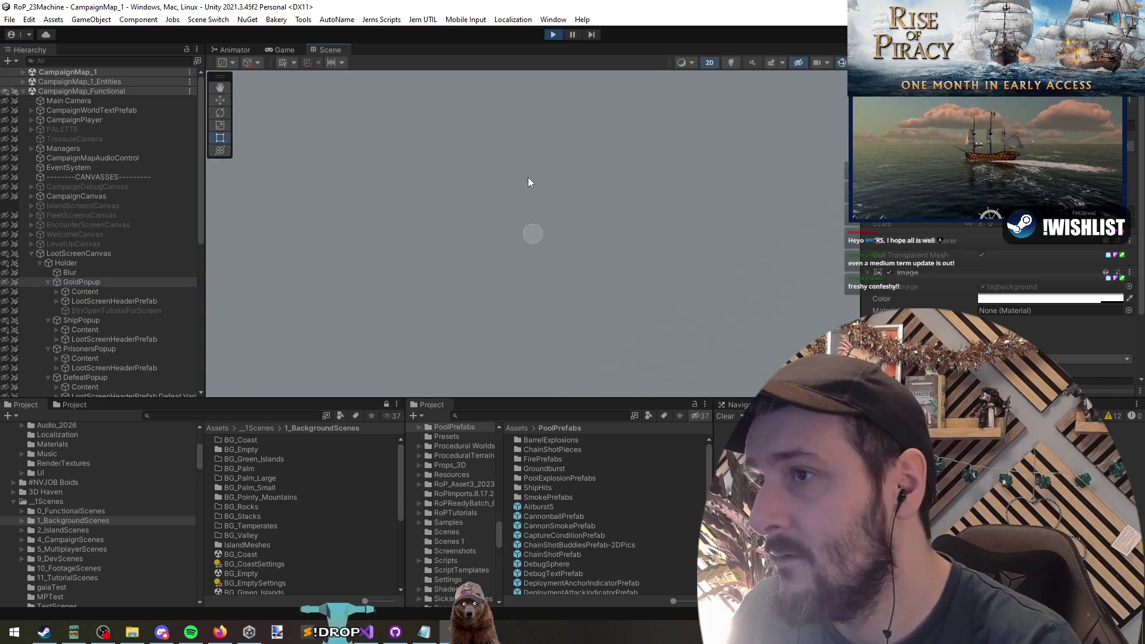
# Frame LootScreenCanvas in the Scene view and zoom around its layout
pyautogui.press('f')
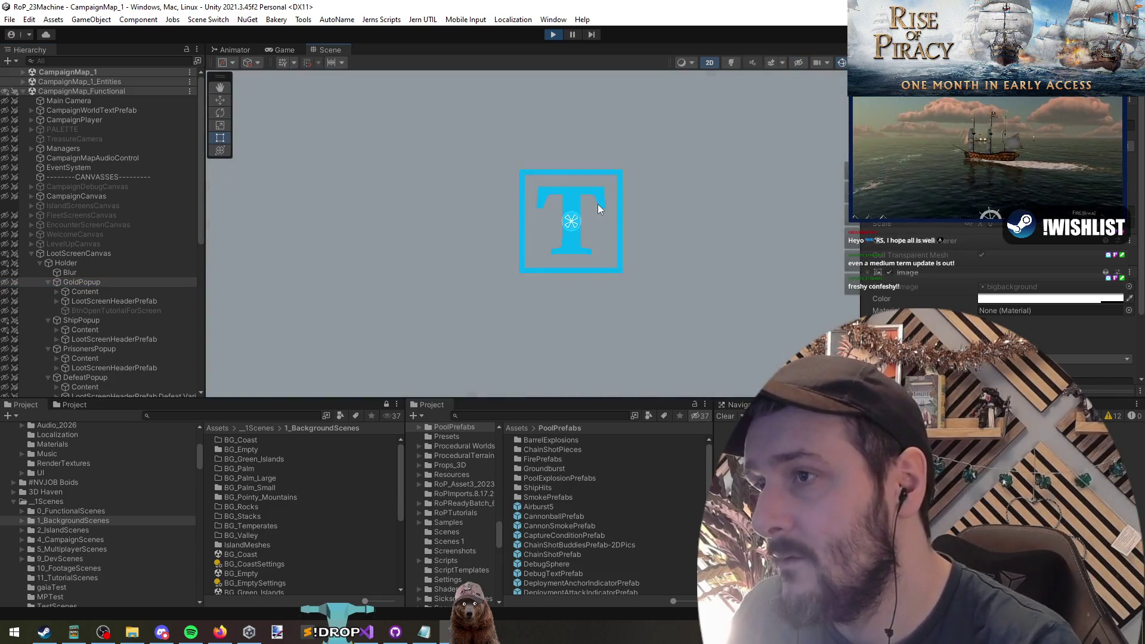
pyautogui.click(87, 255)
pyautogui.press('f')
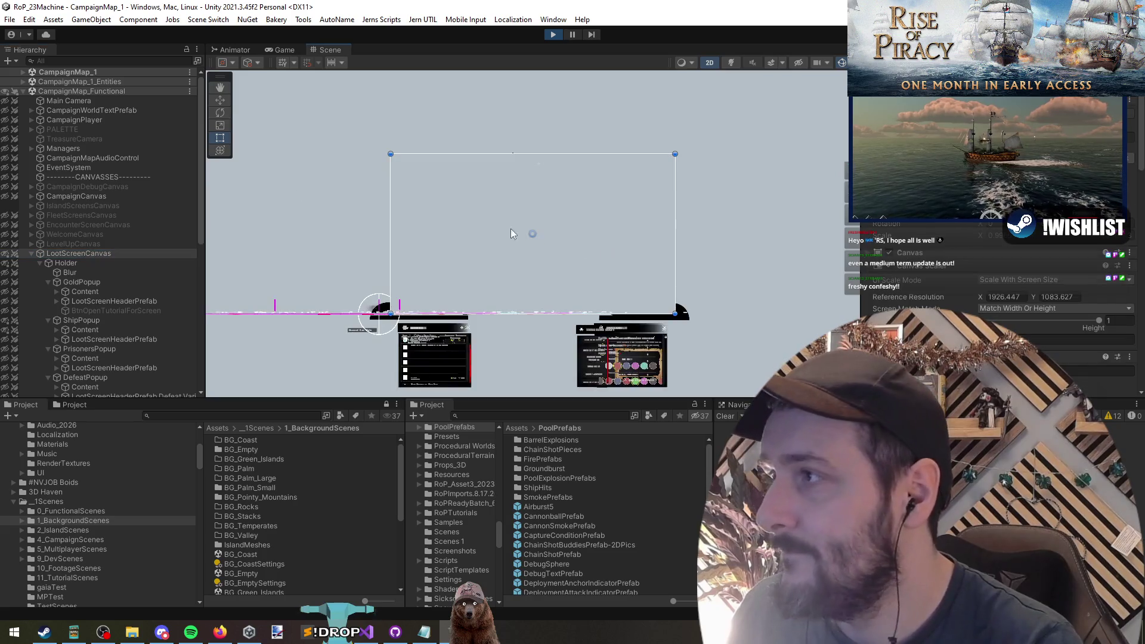
pyautogui.scroll(2, 486, 237)
pyautogui.moveTo(518, 245)
pyautogui.mouseDown()
pyautogui.moveTo(489, 250)
pyautogui.moveTo(574, 269)
pyautogui.mouseUp()
pyautogui.scroll(-3, 574, 270)
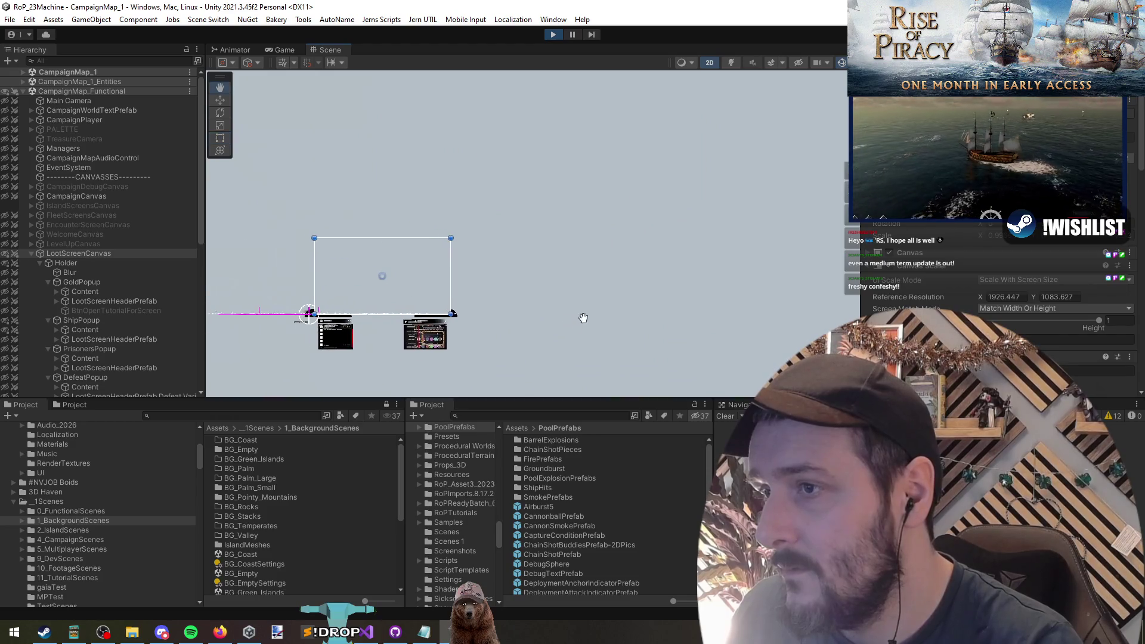
pyautogui.scroll(-2, 597, 217)
pyautogui.scroll(-3, 590, 233)
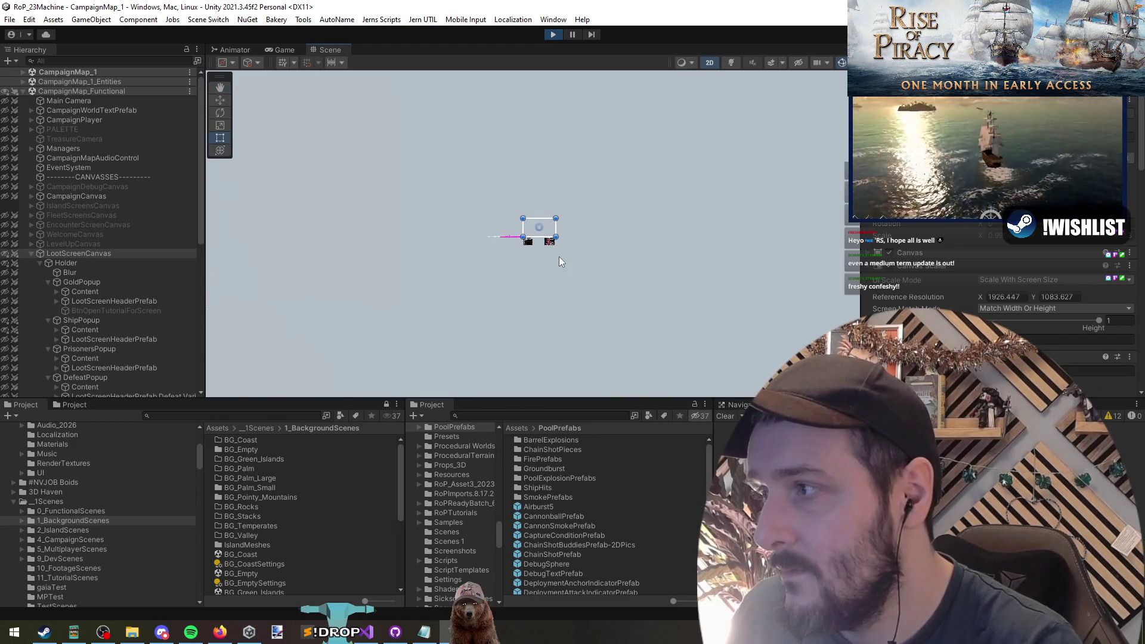
pyautogui.scroll(8, 538, 246)
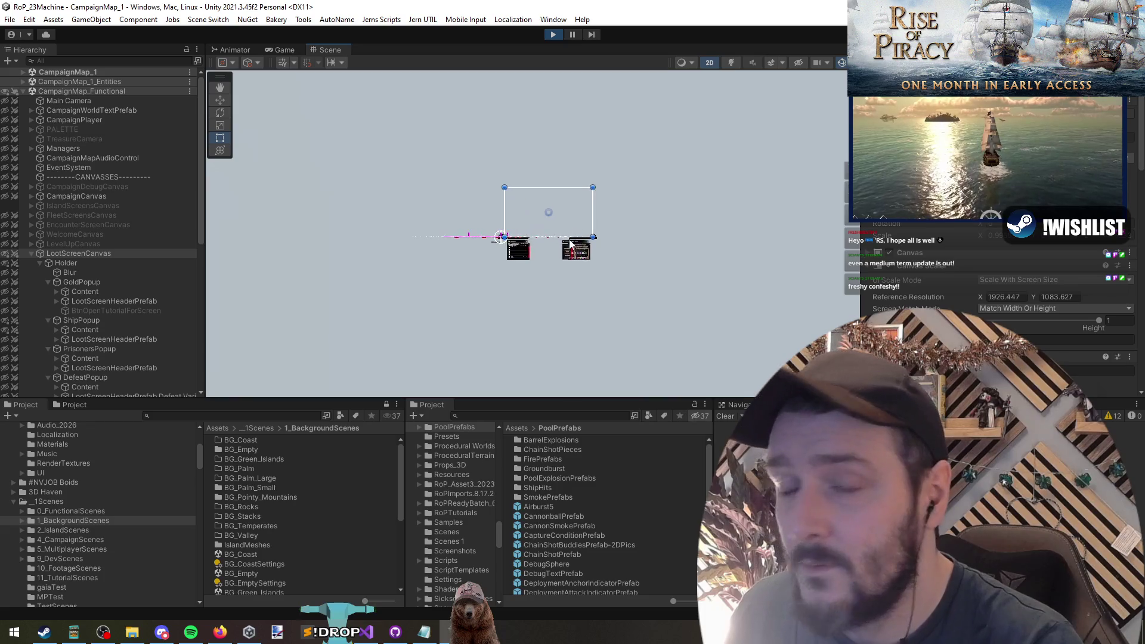
pyautogui.scroll(-5, 486, 236)
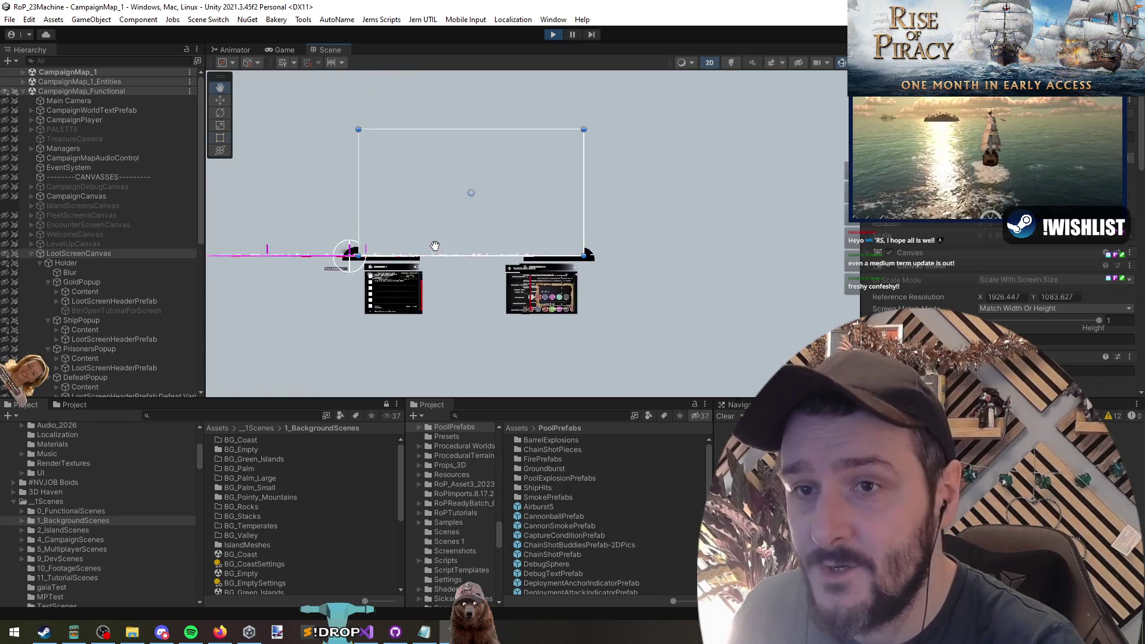
pyautogui.scroll(-3, 965, 238)
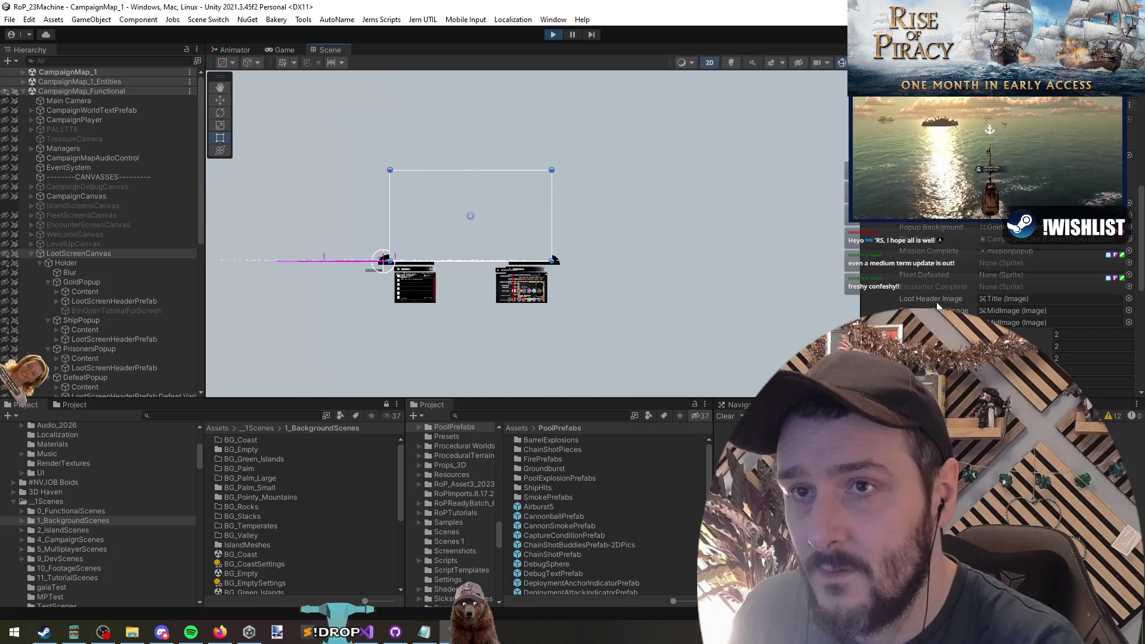
# Inspect GoldPopup and Holder, then return to the Game view showing the VICTORY popup
pyautogui.click(98, 280)
pyautogui.scroll(2, 996, 268)
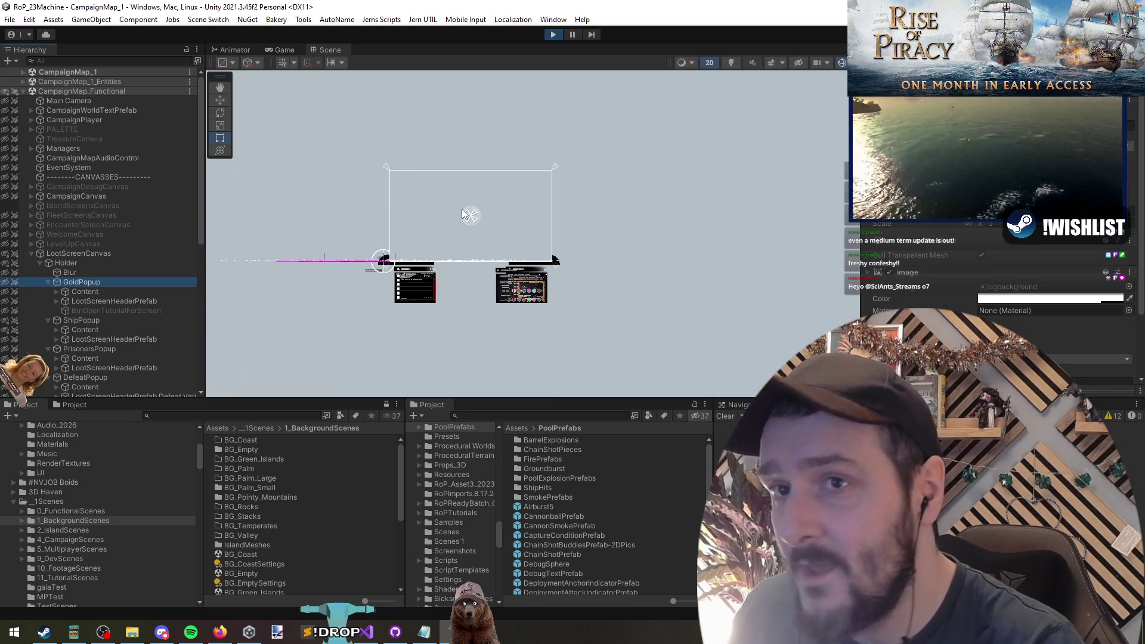
pyautogui.click(82, 261)
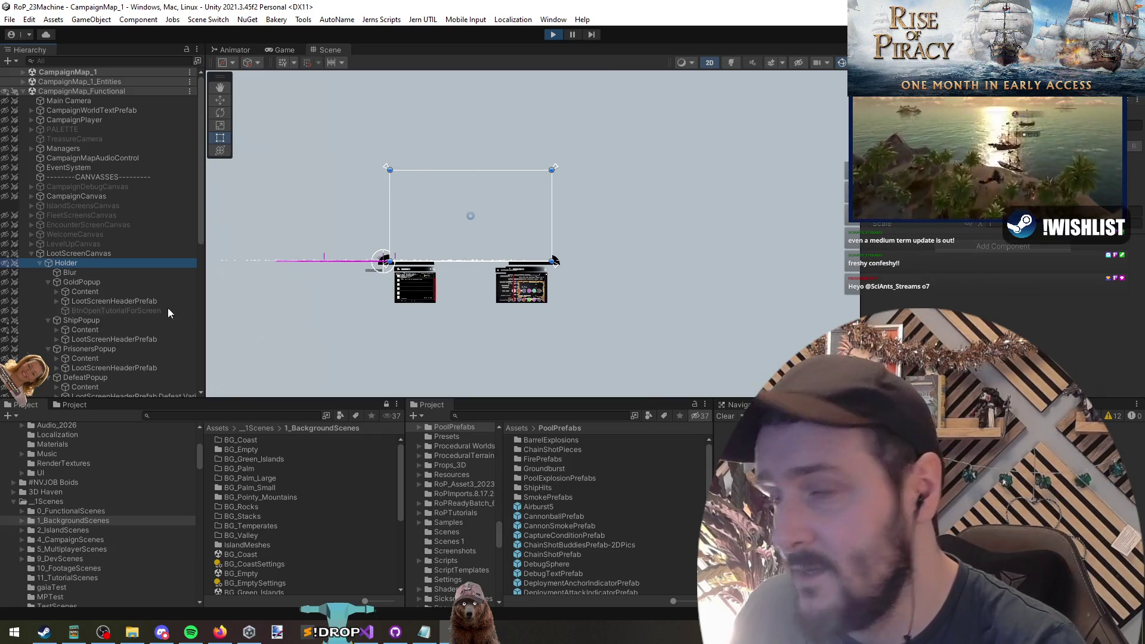
pyautogui.click(96, 283)
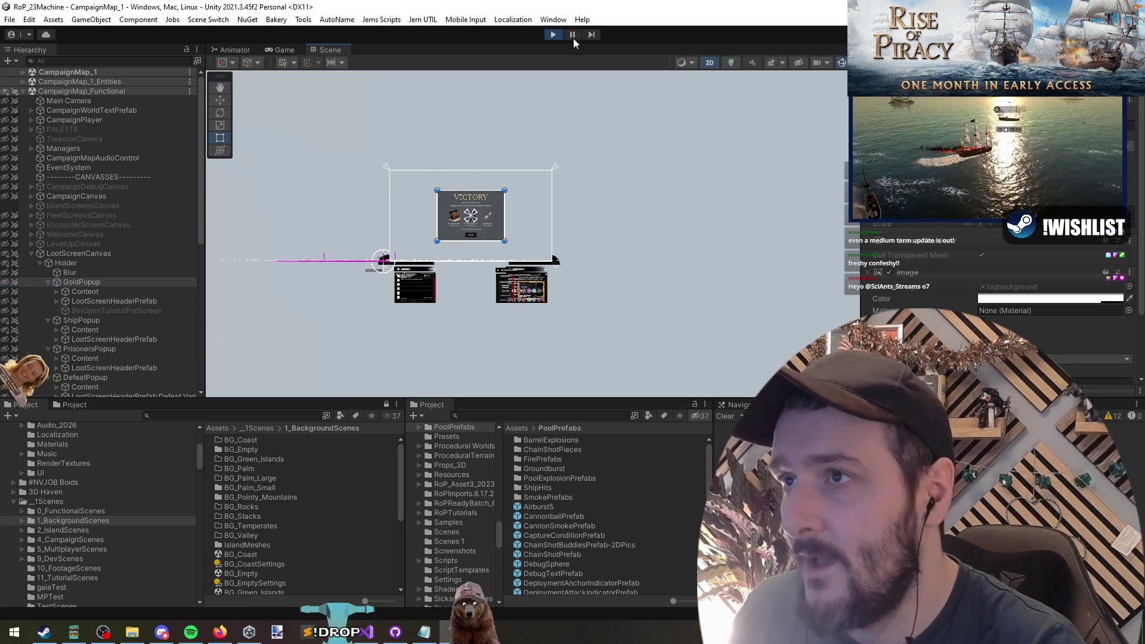
pyautogui.click(285, 50)
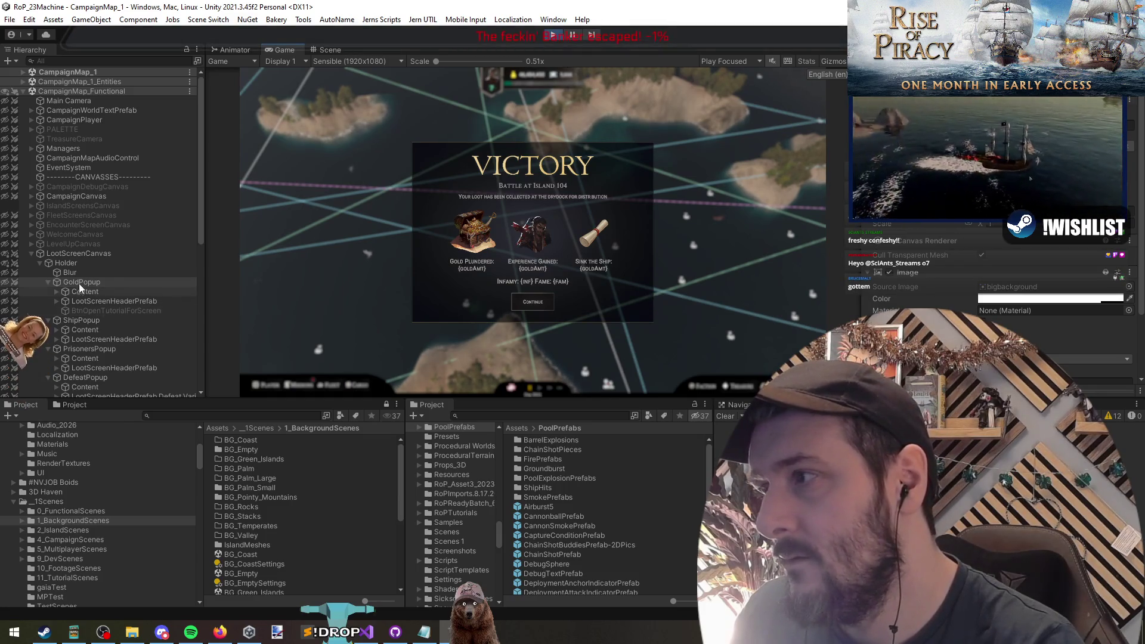
# Collapse RetreatPopup and IslandCapturedPopup, select from ShipPopup, then press Enter in the game to continue
pyautogui.click(195, 324)
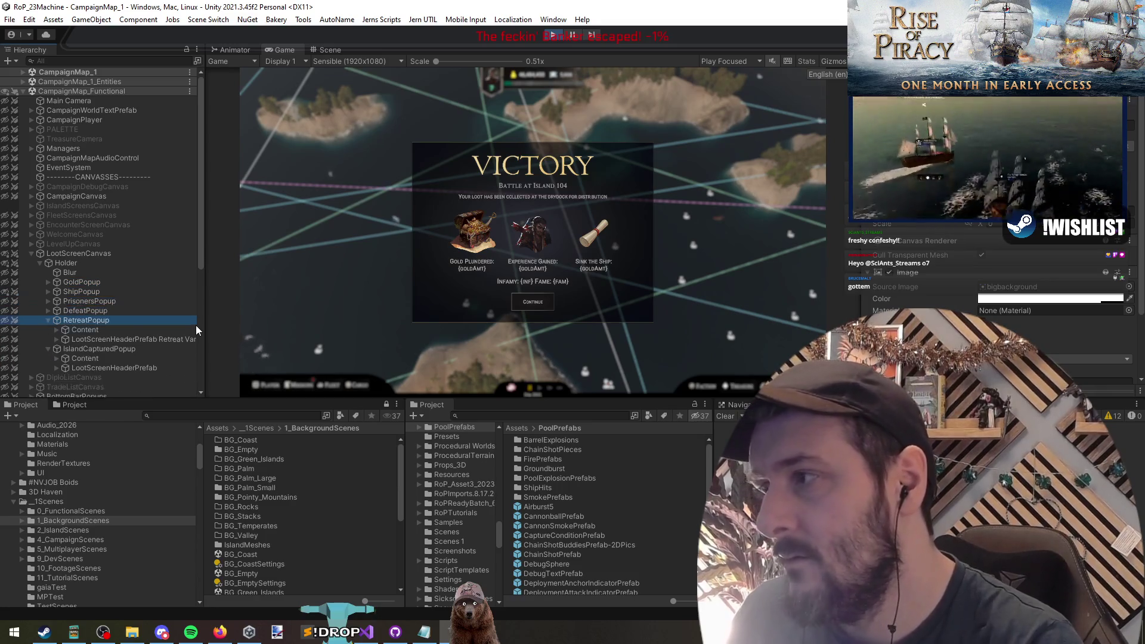
pyautogui.press('Left')
pyautogui.press('Down')
pyautogui.press('Left')
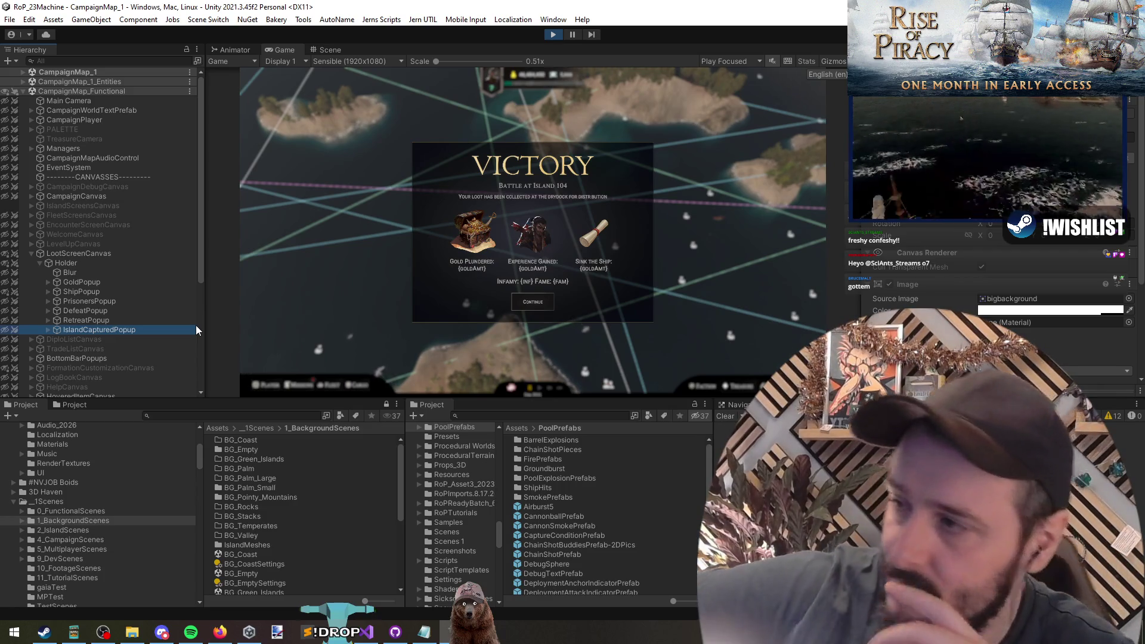
pyautogui.keyDown('shift'); pyautogui.click(81, 292); pyautogui.keyUp('shift')
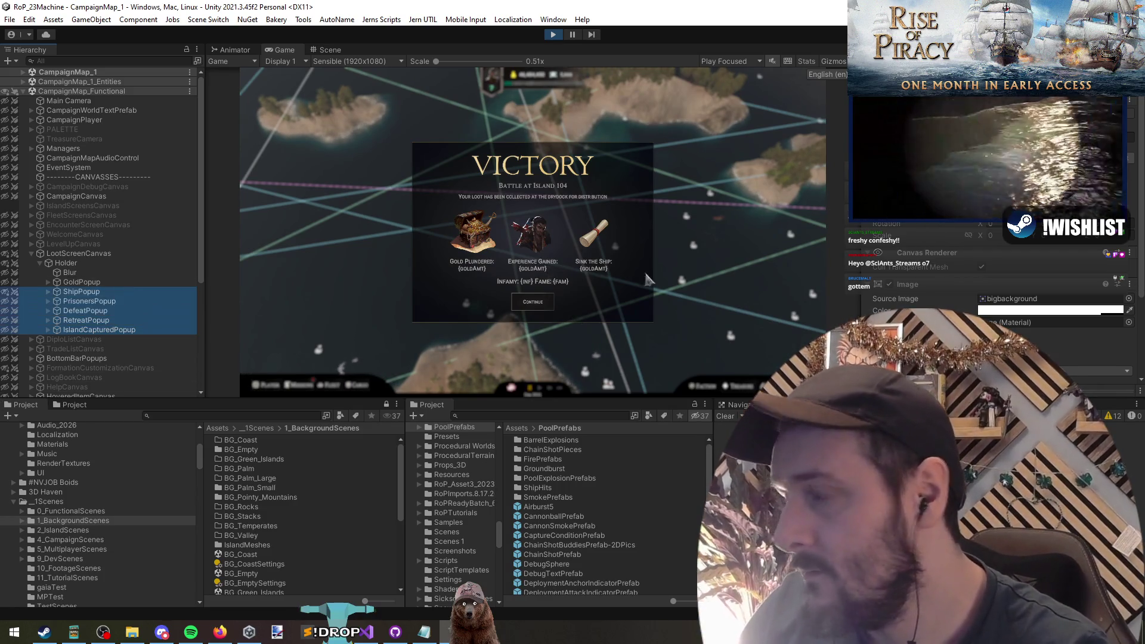
pyautogui.click(997, 236)
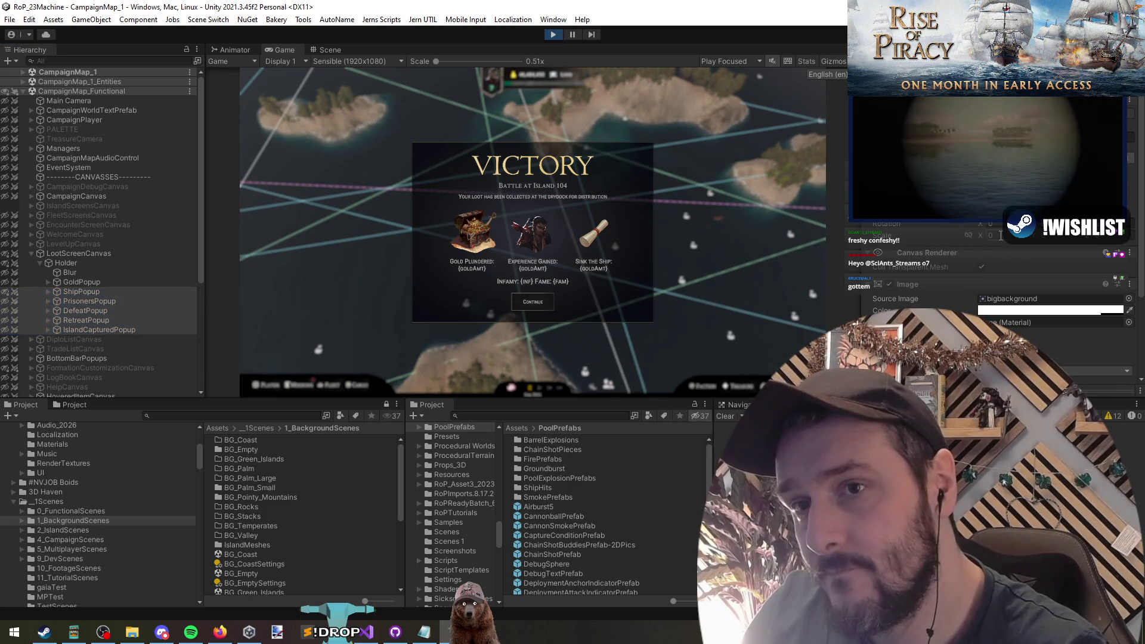
pyautogui.press('Return')
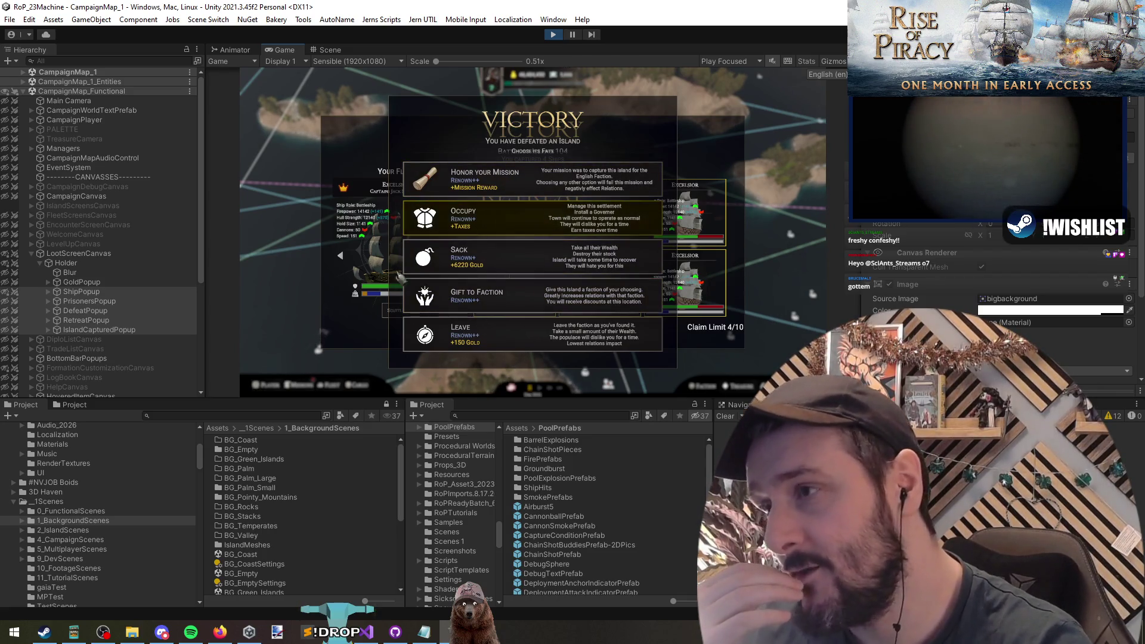
# Inspect GoldPopup and LootScreenCanvas in the Hierarchy, then switch to Visual Studio
pyautogui.click(121, 281)
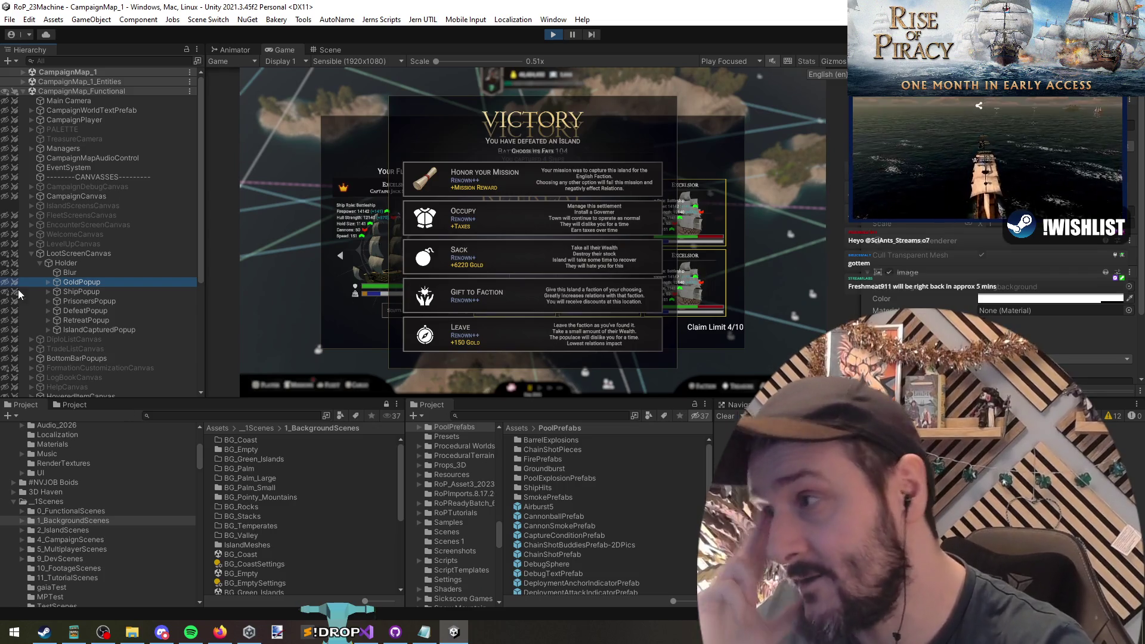
pyautogui.click(84, 256)
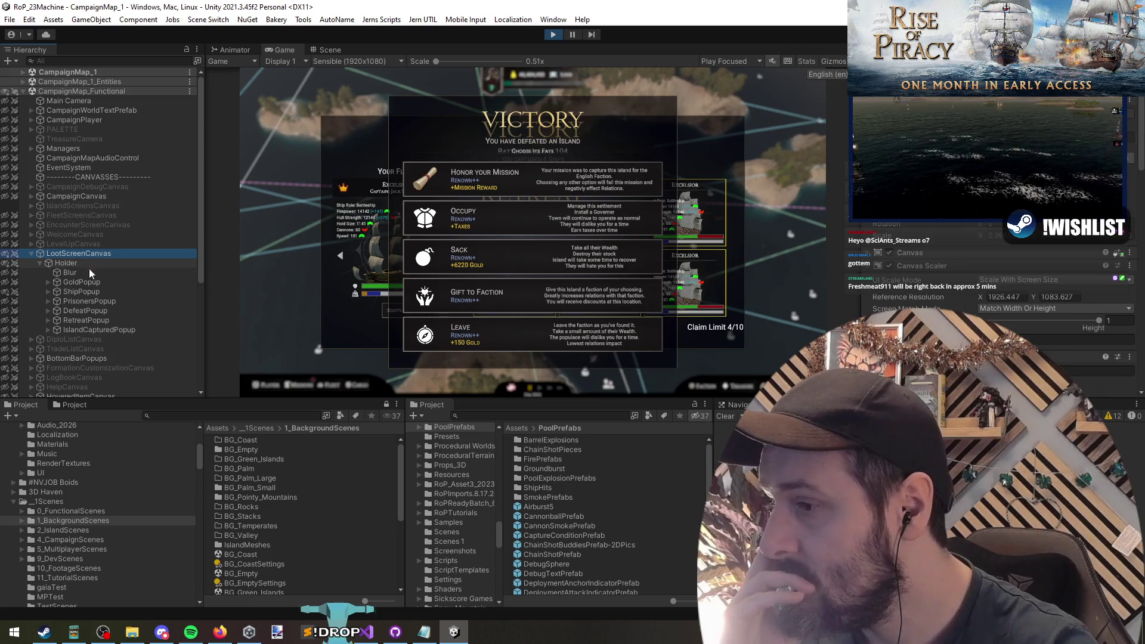
pyautogui.click(366, 632)
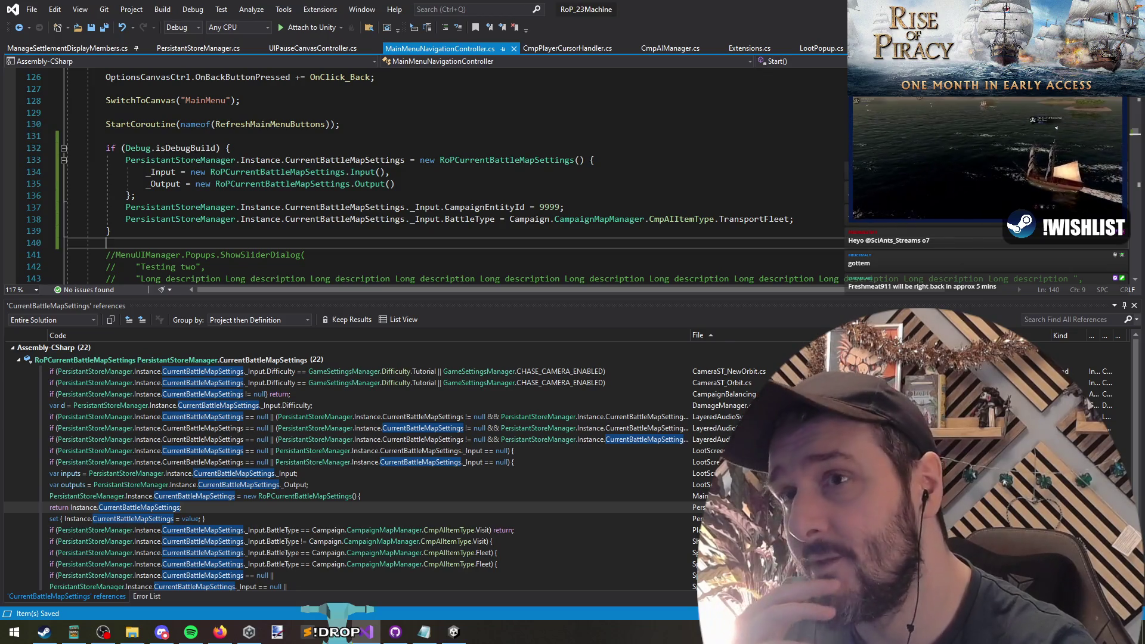
# Check the running game in Unity, then return to the CmpUI_LootScreenCanvasController code
pyautogui.hotkey('alt', 'Tab')
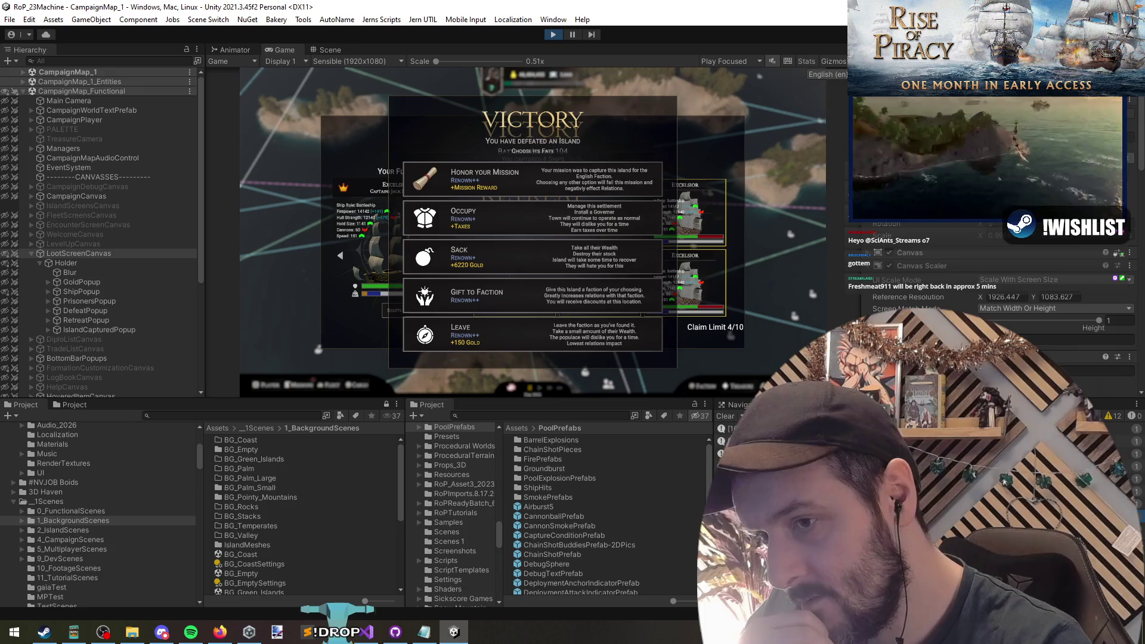
pyautogui.hotkey('alt', 'Tab')
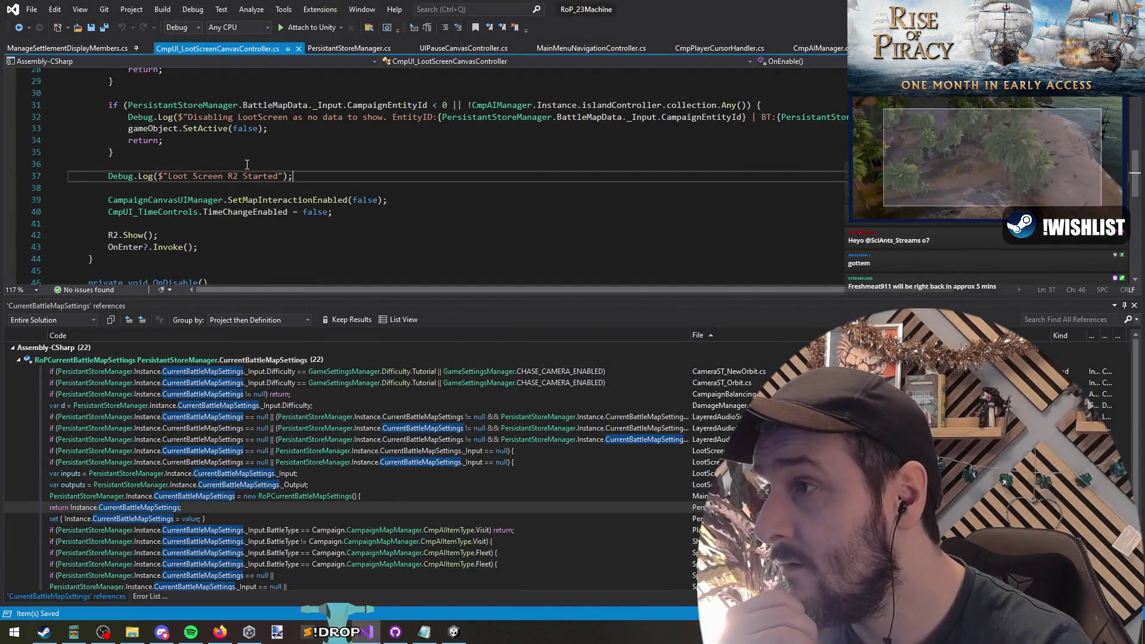
# Go to the definition of R2.Show() and review its early-exit if block
pyautogui.click(135, 235)
pyautogui.press('F12')
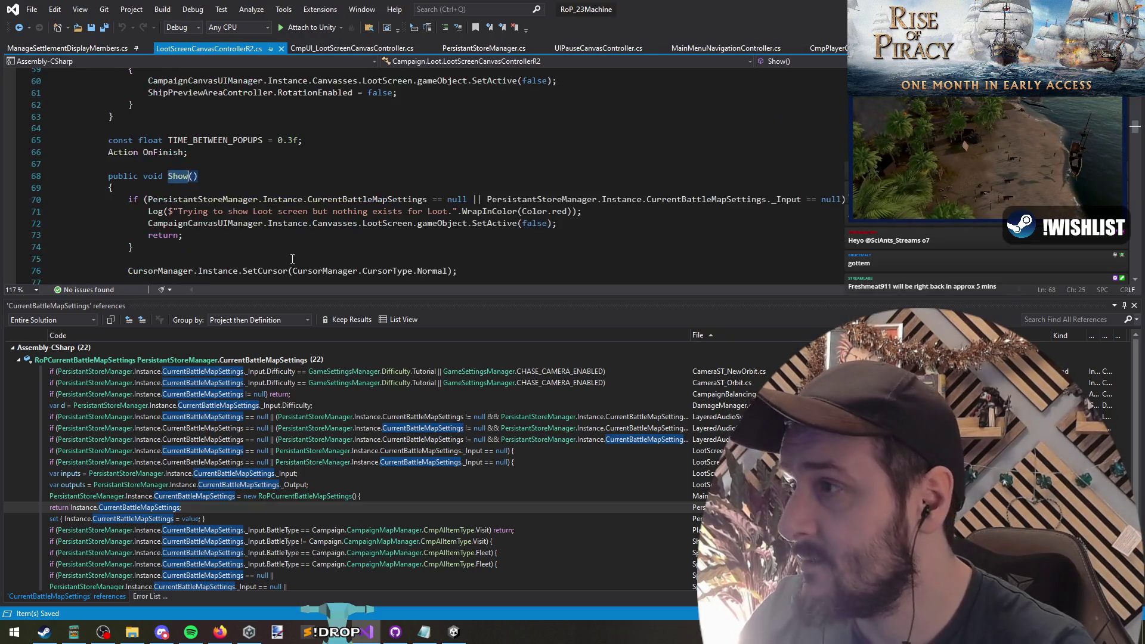
pyautogui.moveTo(292, 186); pyautogui.dragTo(318, 247)
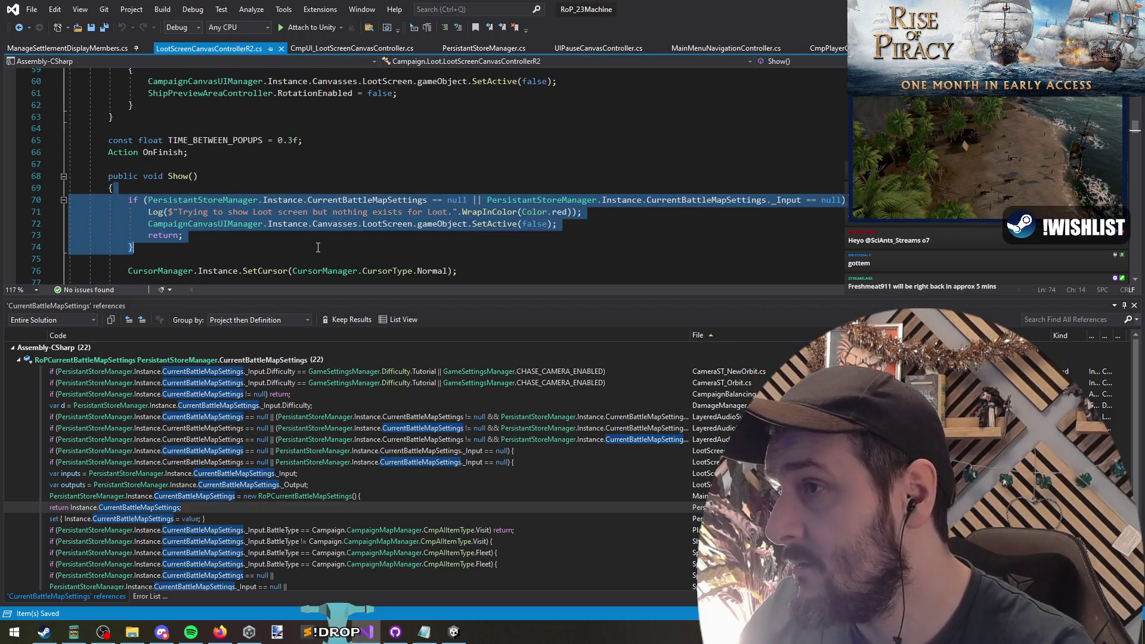
pyautogui.moveTo(557, 223)
pyautogui.mouseDown()
pyautogui.moveTo(149, 212)
pyautogui.moveTo(67, 225)
pyautogui.mouseUp()
pyautogui.scroll(-1, 367, 242)
pyautogui.scroll(-1, 367, 241)
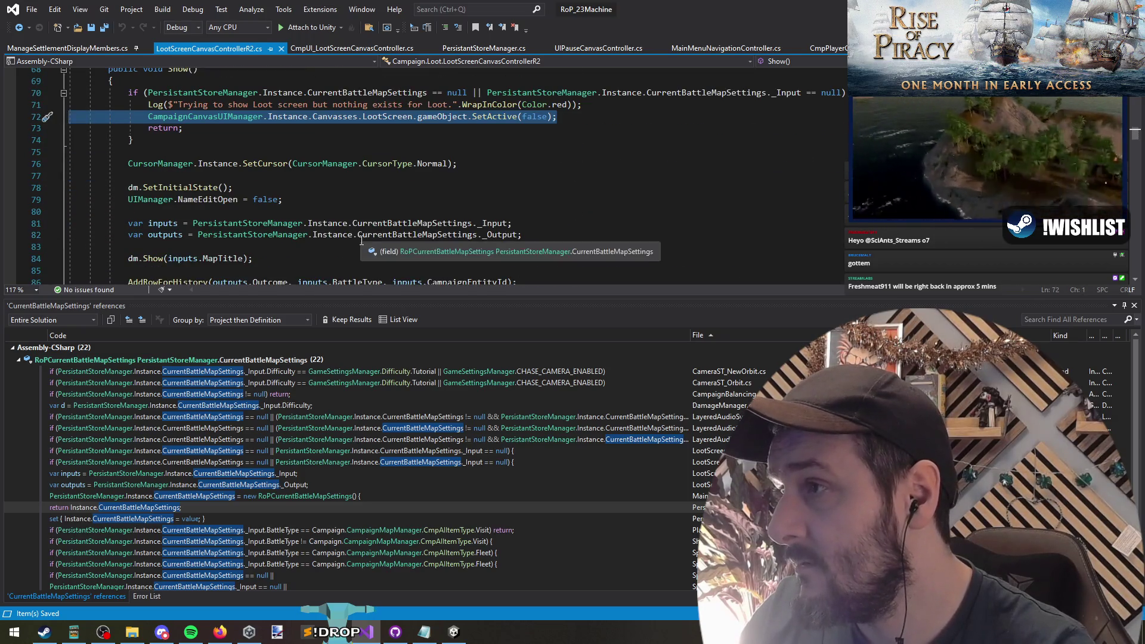
pyautogui.scroll(-4, 361, 239)
pyautogui.scroll(4, 360, 240)
pyautogui.moveTo(189, 139)
pyautogui.mouseDown()
pyautogui.moveTo(379, 141)
pyautogui.moveTo(406, 128)
pyautogui.moveTo(310, 129)
pyautogui.mouseUp()
# Check the game in Unity, then review the early-exit block and the 'Player lost Items not displayed anywhere' note
pyautogui.hotkey('alt', 'Tab')
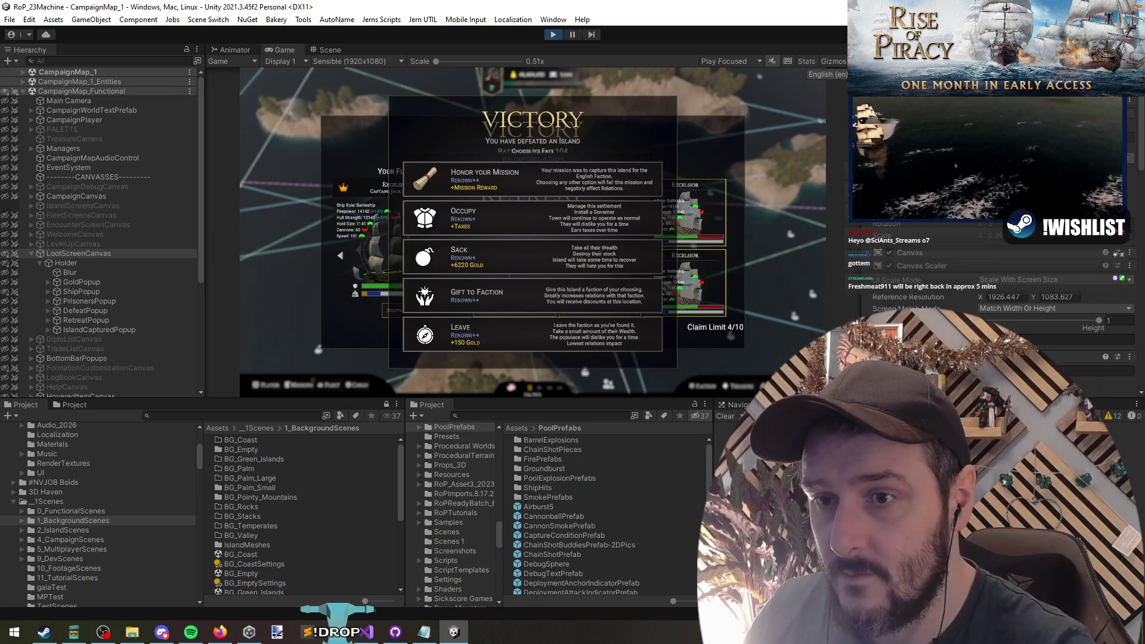
pyautogui.hotkey('alt', 'Tab')
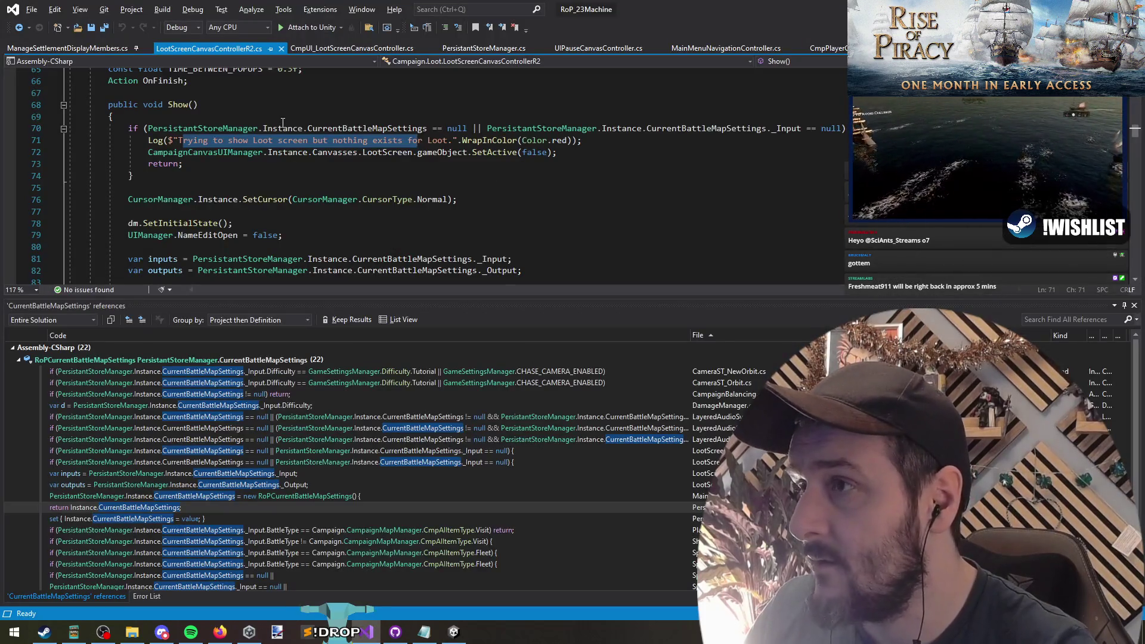
pyautogui.moveTo(117, 116); pyautogui.dragTo(324, 173)
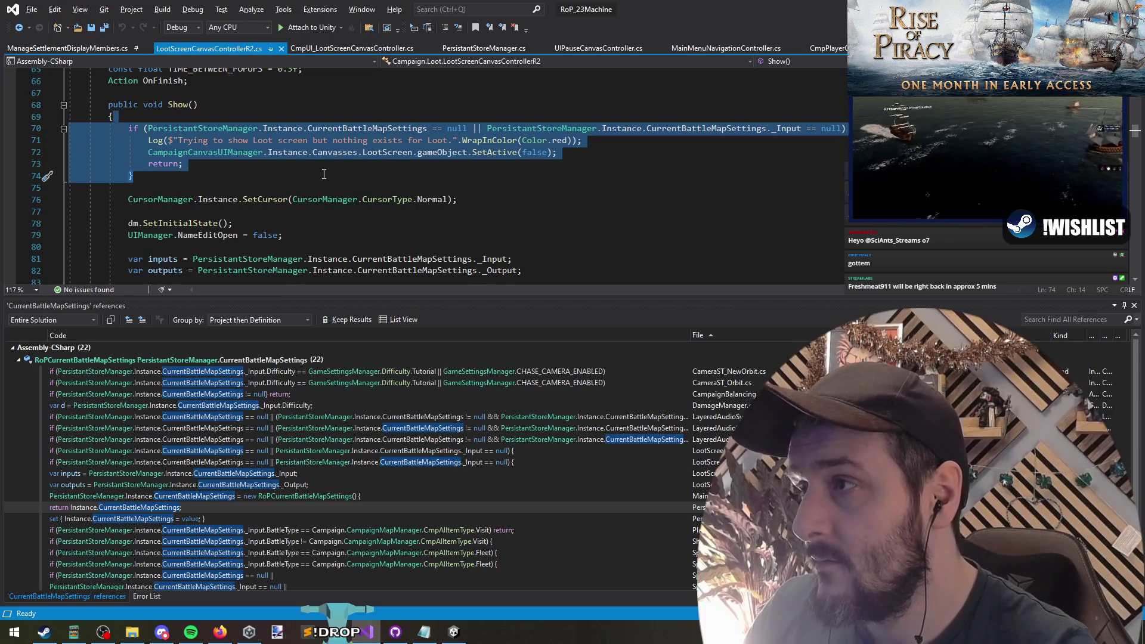
pyautogui.scroll(-4, 324, 174)
pyautogui.moveTo(131, 187); pyautogui.dragTo(300, 246)
pyautogui.click(284, 221)
pyautogui.moveTo(432, 211)
pyautogui.mouseDown()
pyautogui.moveTo(358, 225)
pyautogui.moveTo(232, 213)
pyautogui.mouseUp()
pyautogui.hotkey('alt', 'Tab')
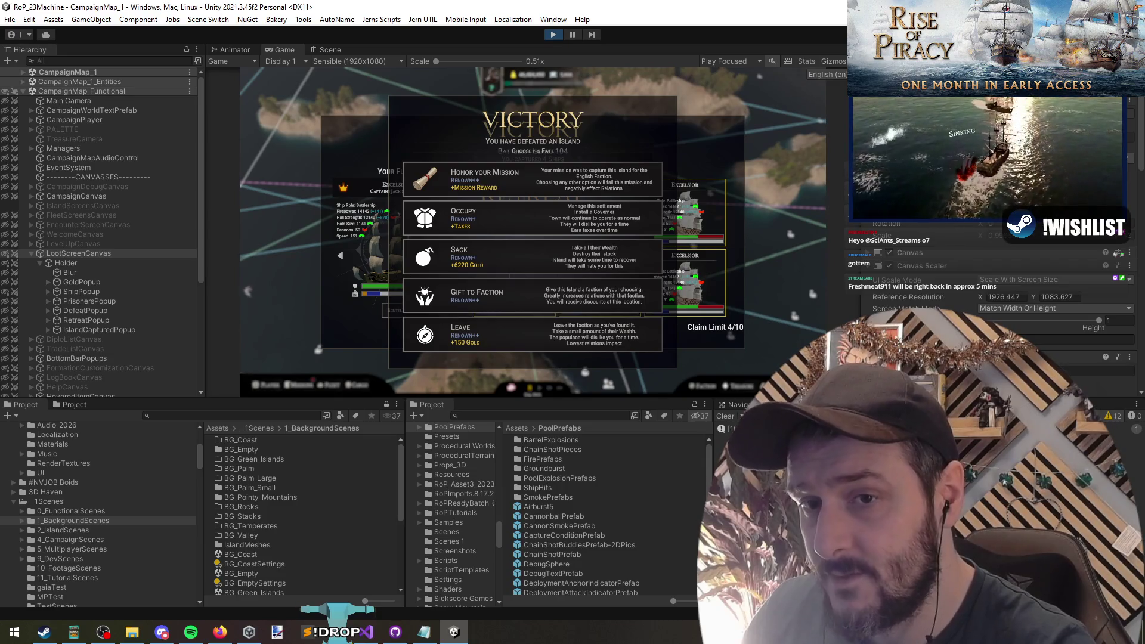
pyautogui.hotkey('alt', 'Tab')
pyautogui.click(276, 233)
# Select the OnFinish cleanup handler after the outcome switch and cut it out
pyautogui.scroll(-3, 276, 228)
pyautogui.scroll(-1, 276, 228)
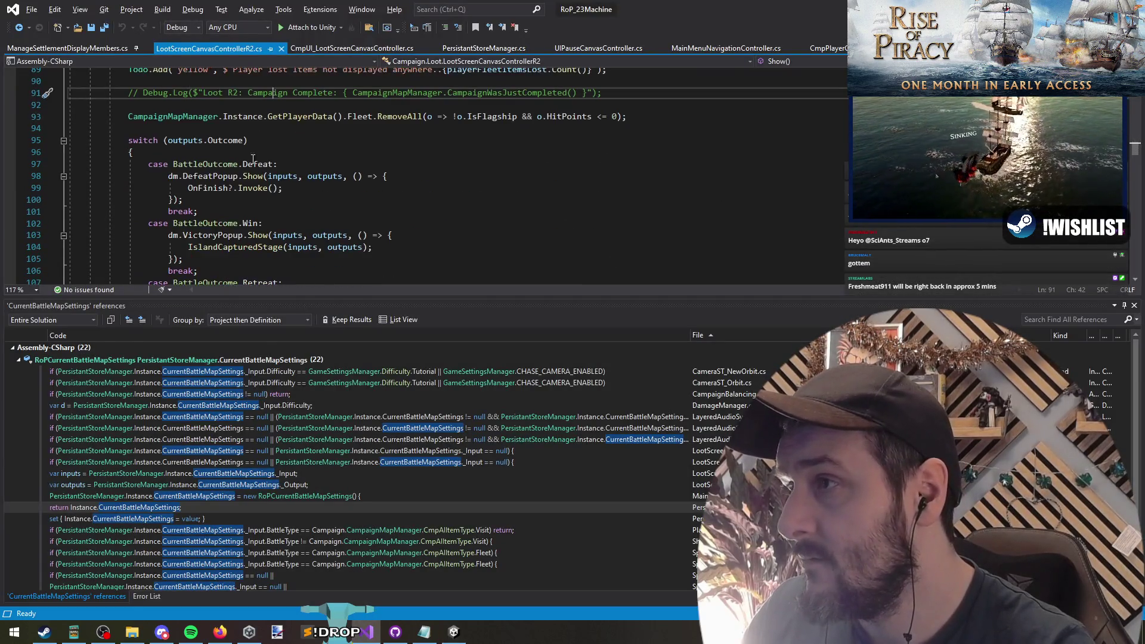
pyautogui.click(228, 140)
pyautogui.scroll(-4, 313, 239)
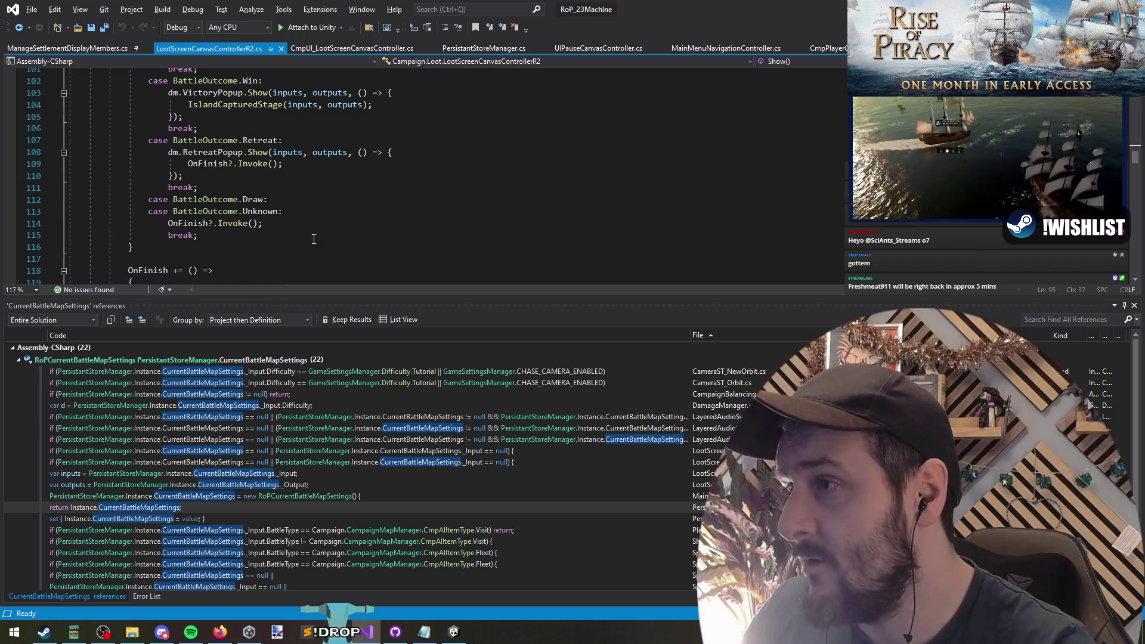
pyautogui.click(178, 223)
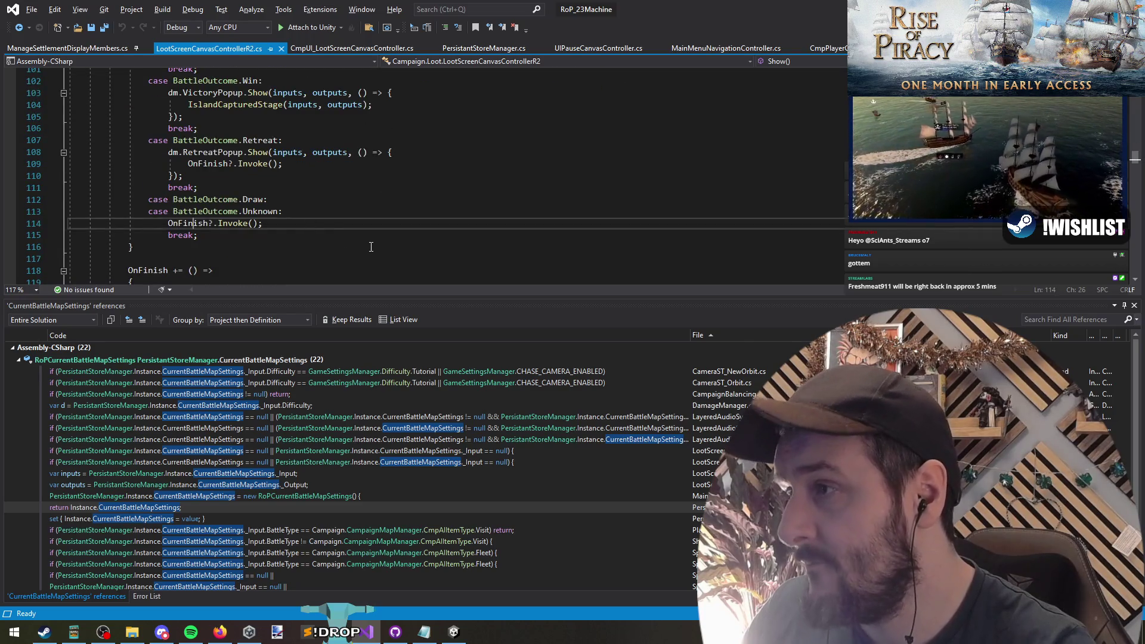
pyautogui.scroll(-3, 371, 247)
pyautogui.moveTo(151, 149); pyautogui.dragTo(187, 244)
pyautogui.hotkey('ctrl', 'c')
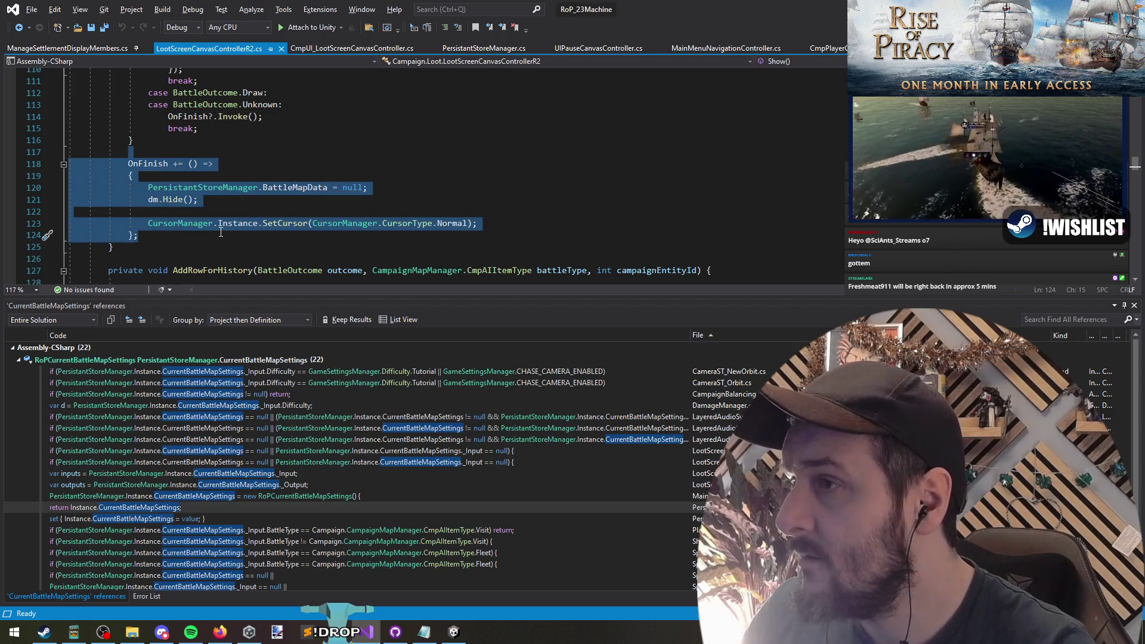
pyautogui.scroll(6, 221, 233)
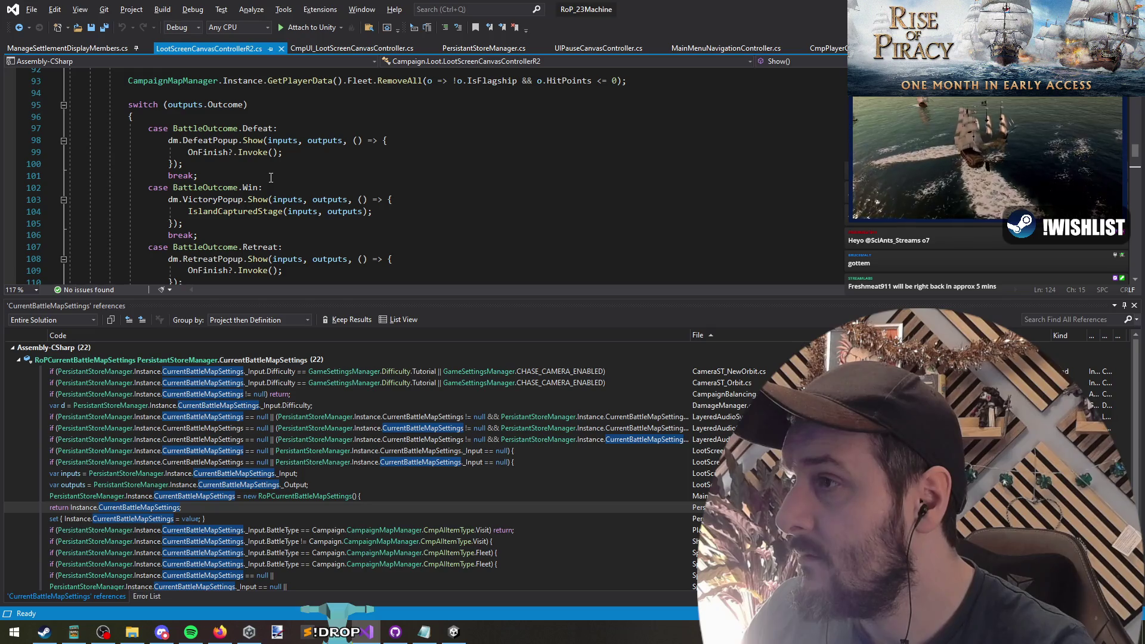
pyautogui.scroll(-6, 271, 177)
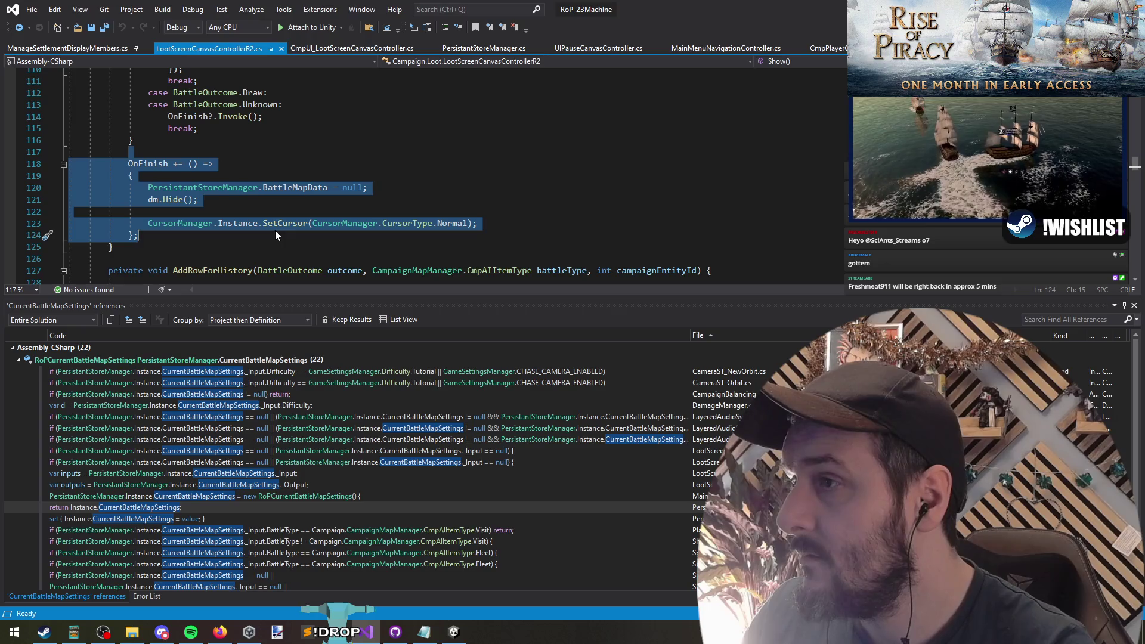
pyautogui.press('Delete')
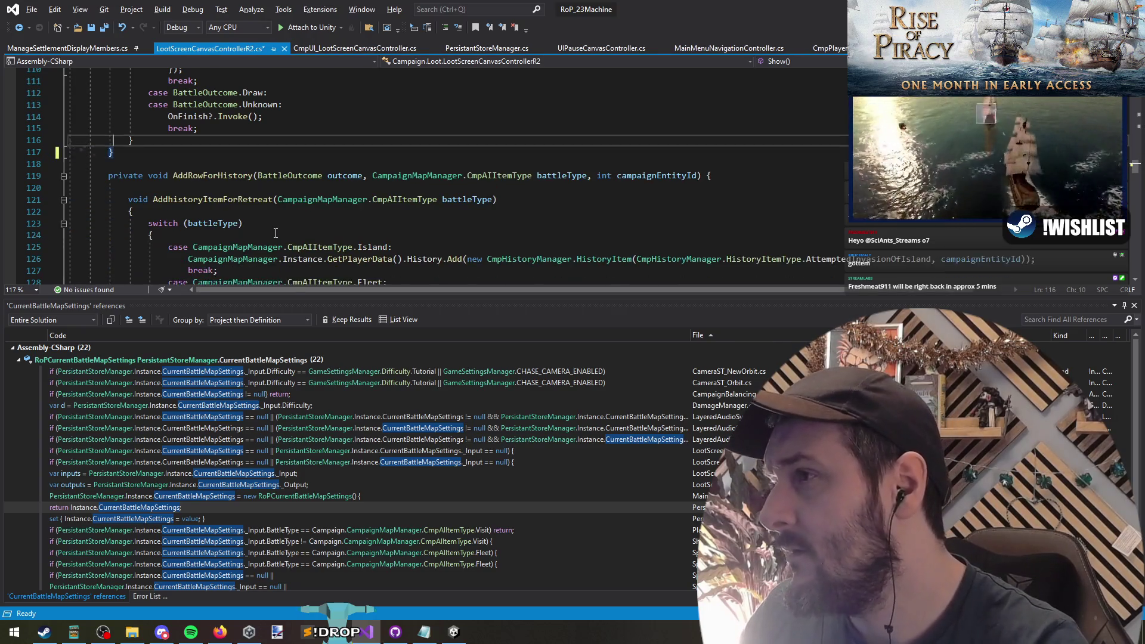
# Paste the OnFinish handler right after the early-exit check and save the script
pyautogui.scroll(10, 276, 232)
pyautogui.click(230, 202)
pyautogui.scroll(5, 230, 205)
pyautogui.click(215, 189)
pyautogui.hotkey('ctrl', 'v')
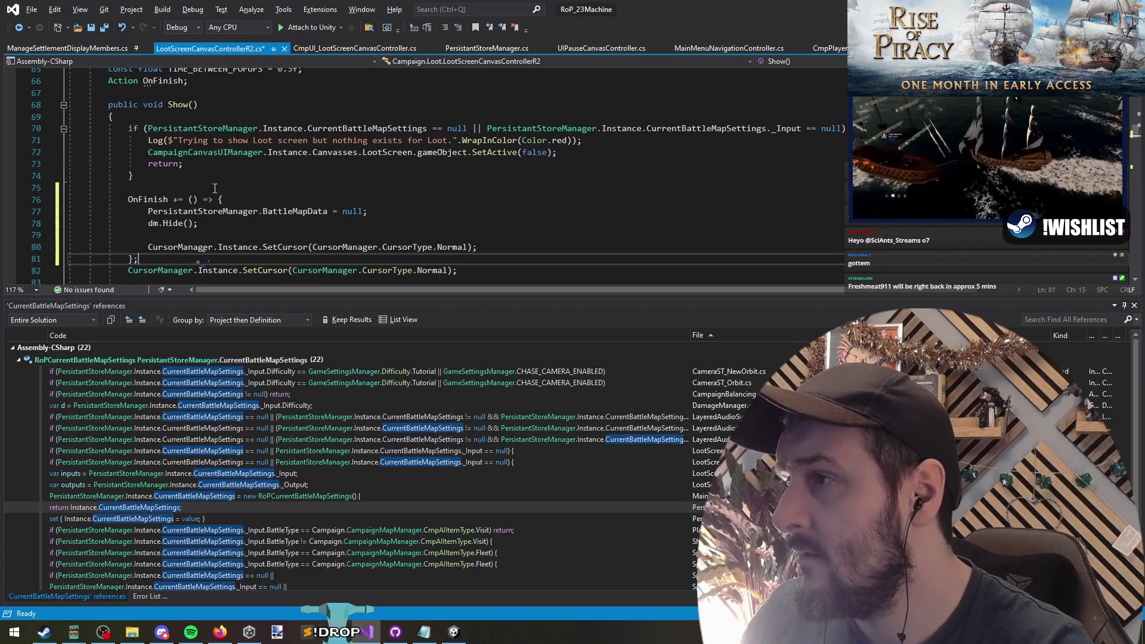
pyautogui.hotkey('ctrl', 's')
# Let Unity import the script, undo the last change to the pasted block, and return to Unity
pyautogui.hotkey('alt', 'Tab')
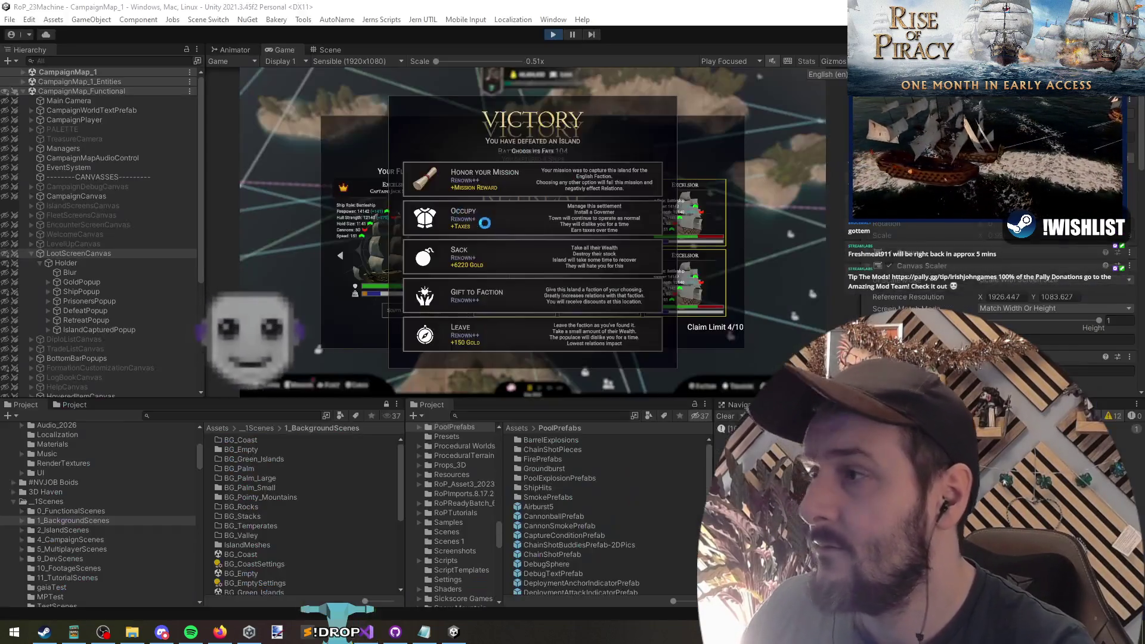
pyautogui.hotkey('alt', 'Tab')
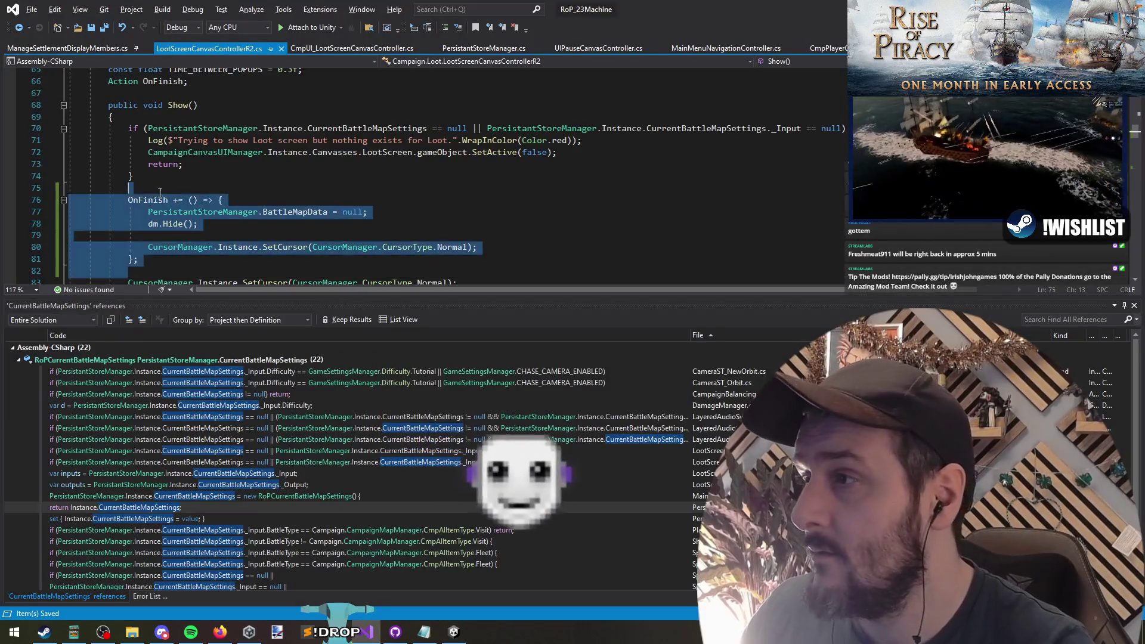
pyautogui.hotkey('ctrl', 'z')
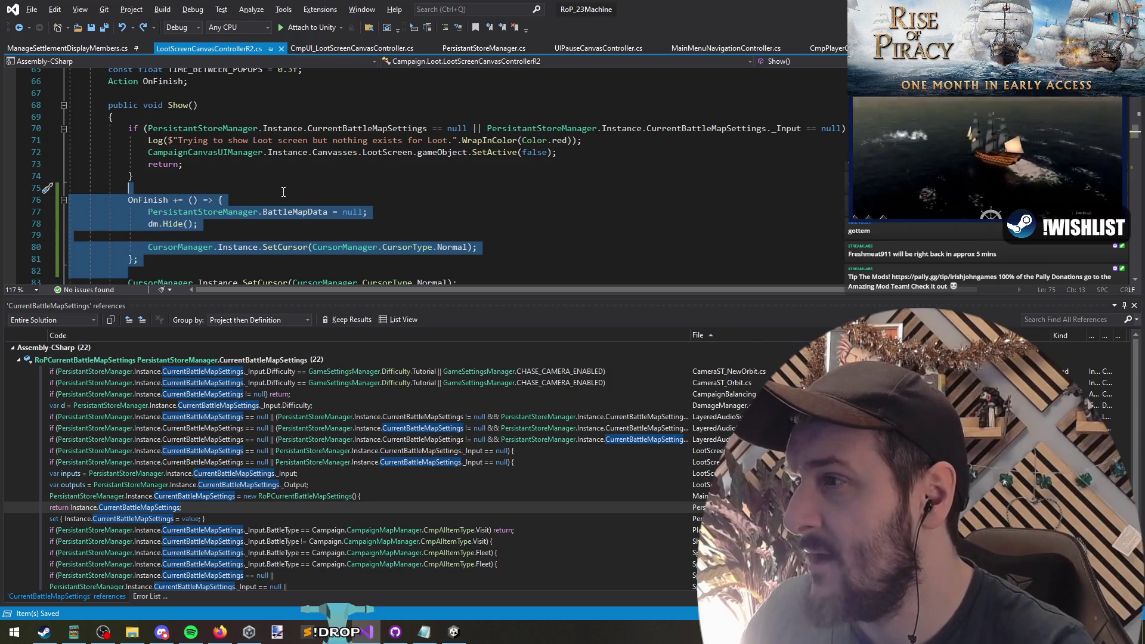
pyautogui.press('Escape')
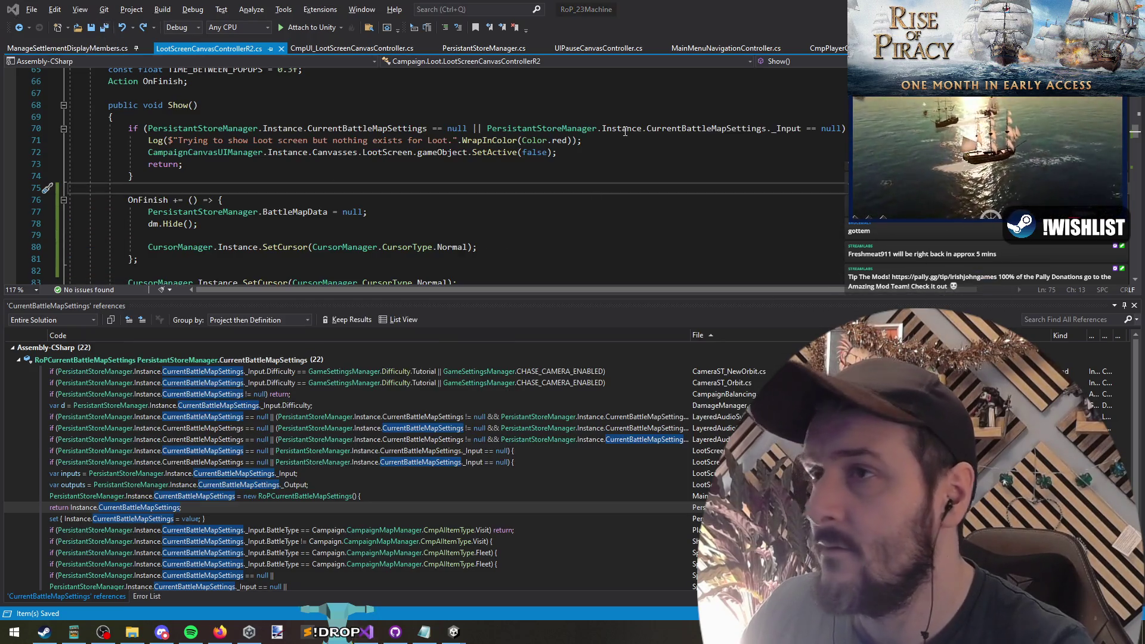
pyautogui.hotkey('alt', 'Tab')
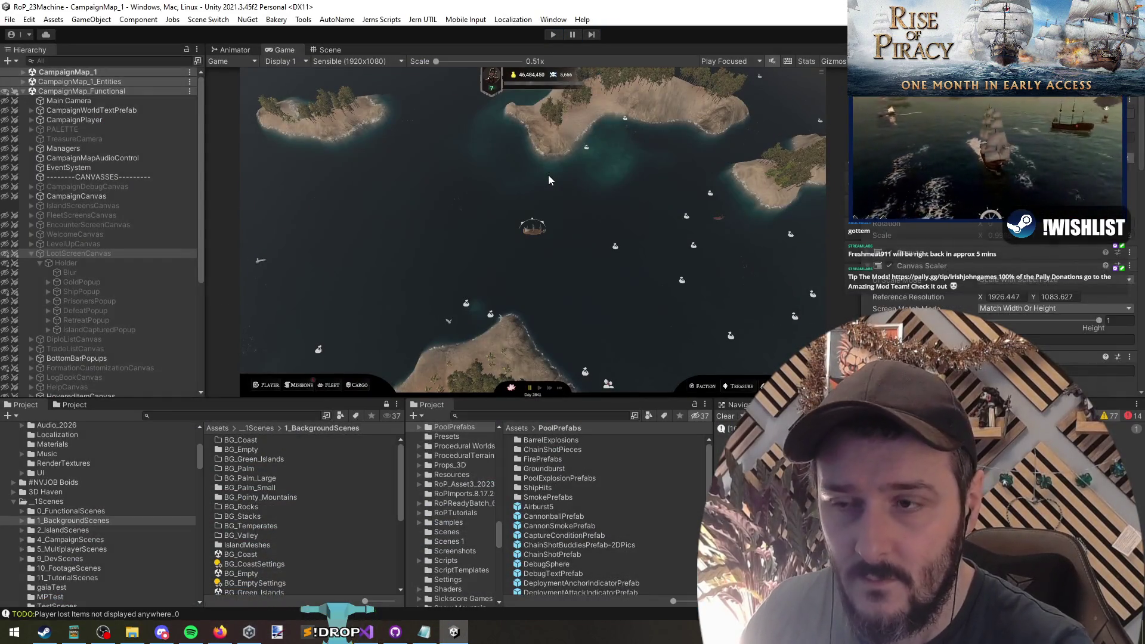
# Restart play mode and continue the saved campaign onto the campaign map, then bring the code forward
pyautogui.hotkey('ctrl', 'p')
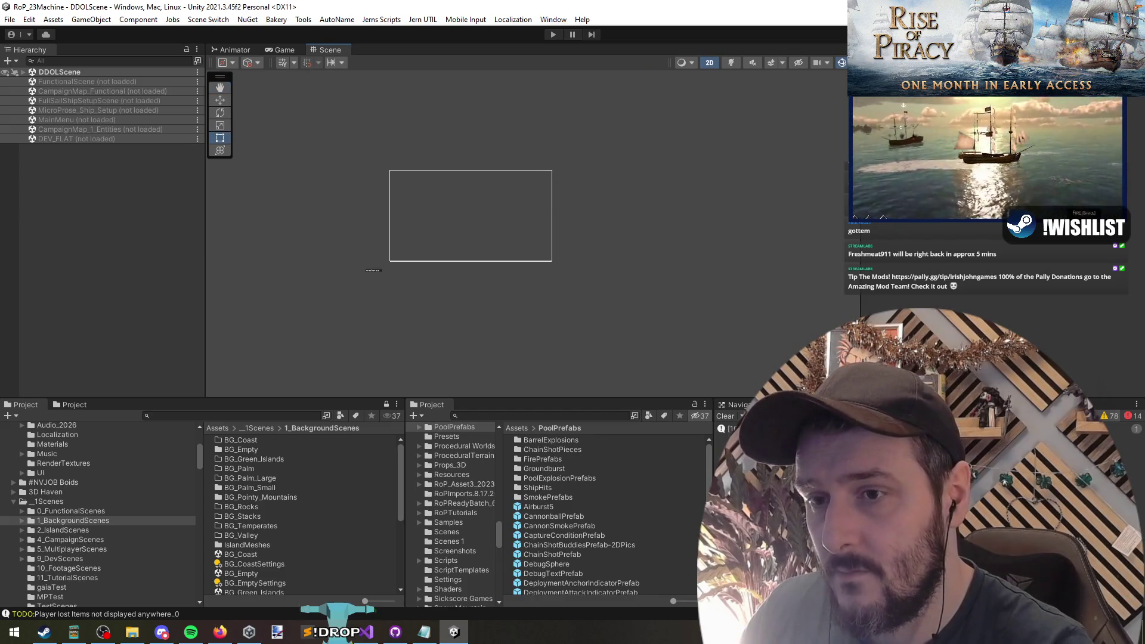
pyautogui.click(552, 35)
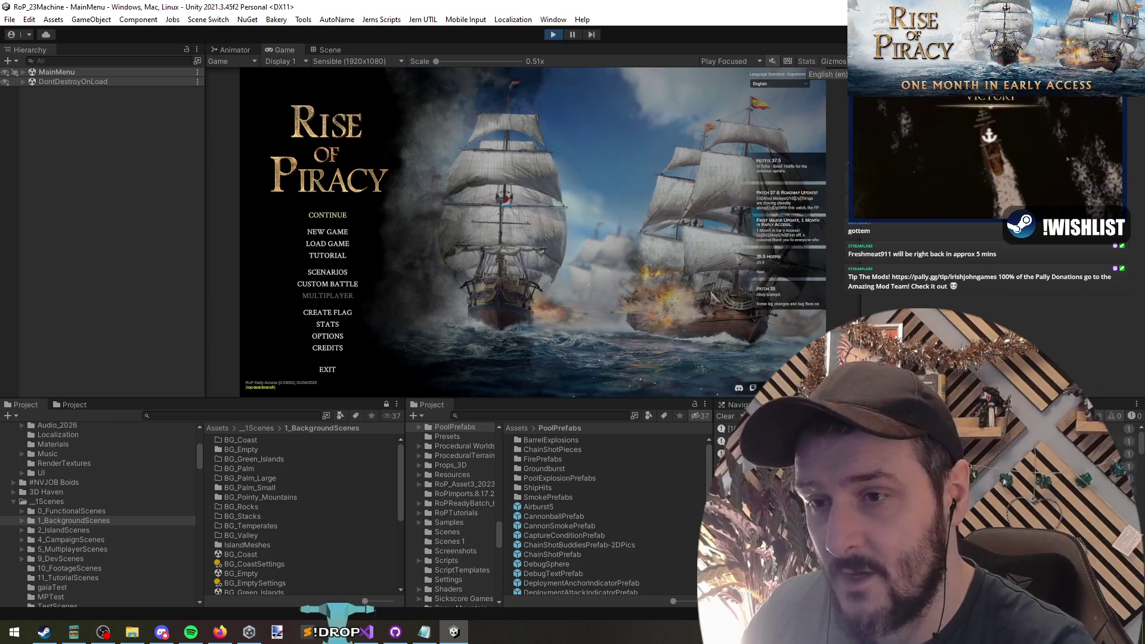
pyautogui.click(338, 218)
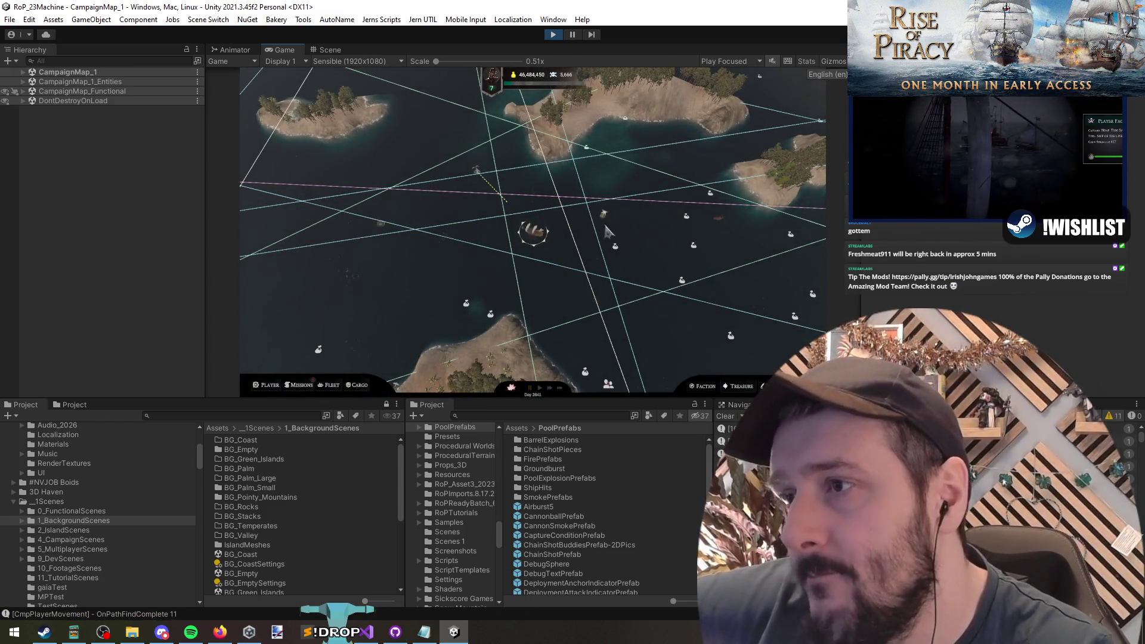
pyautogui.click(366, 632)
# Review the Win case of the outcome switch and its VictoryPopup call in Show()
pyautogui.scroll(-8, 305, 222)
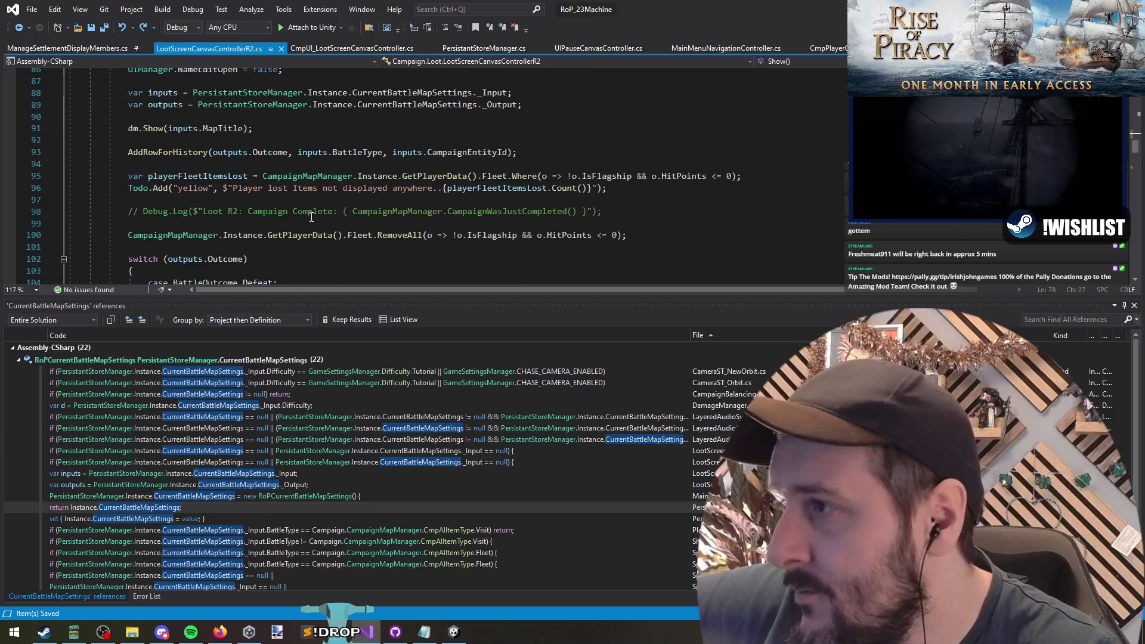
pyautogui.scroll(-2, 304, 221)
pyautogui.moveTo(68, 170)
pyautogui.mouseDown()
pyautogui.moveTo(284, 191)
pyautogui.moveTo(199, 212)
pyautogui.moveTo(2, 204)
pyautogui.moveTo(3, 176)
pyautogui.mouseUp()
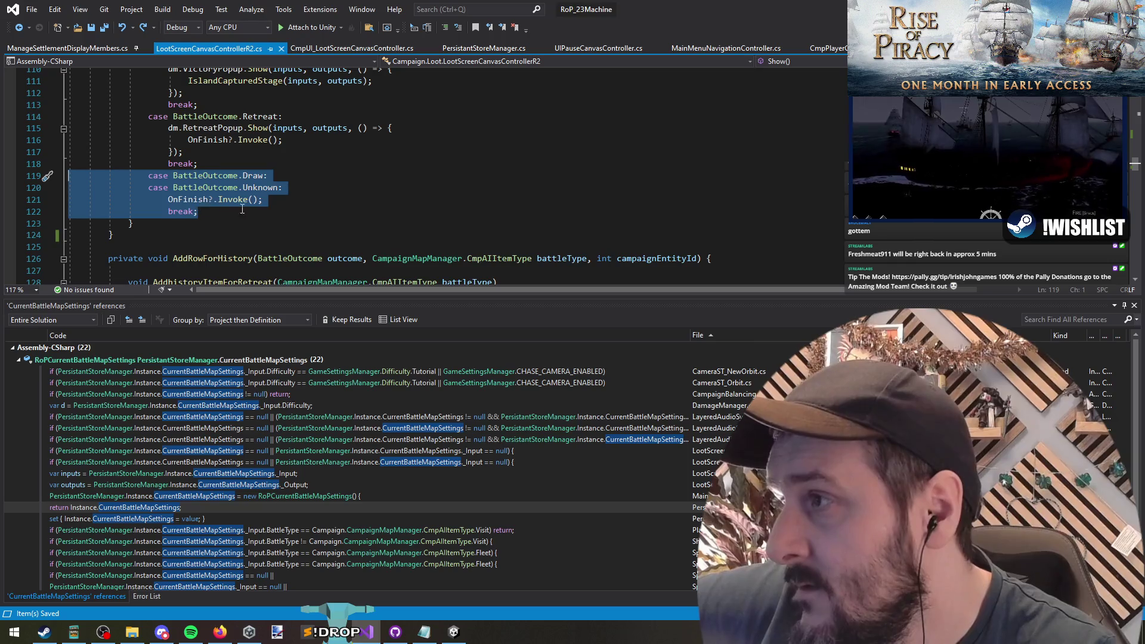
pyautogui.moveTo(228, 210); pyautogui.dragTo(68, 163)
pyautogui.scroll(3, 228, 246)
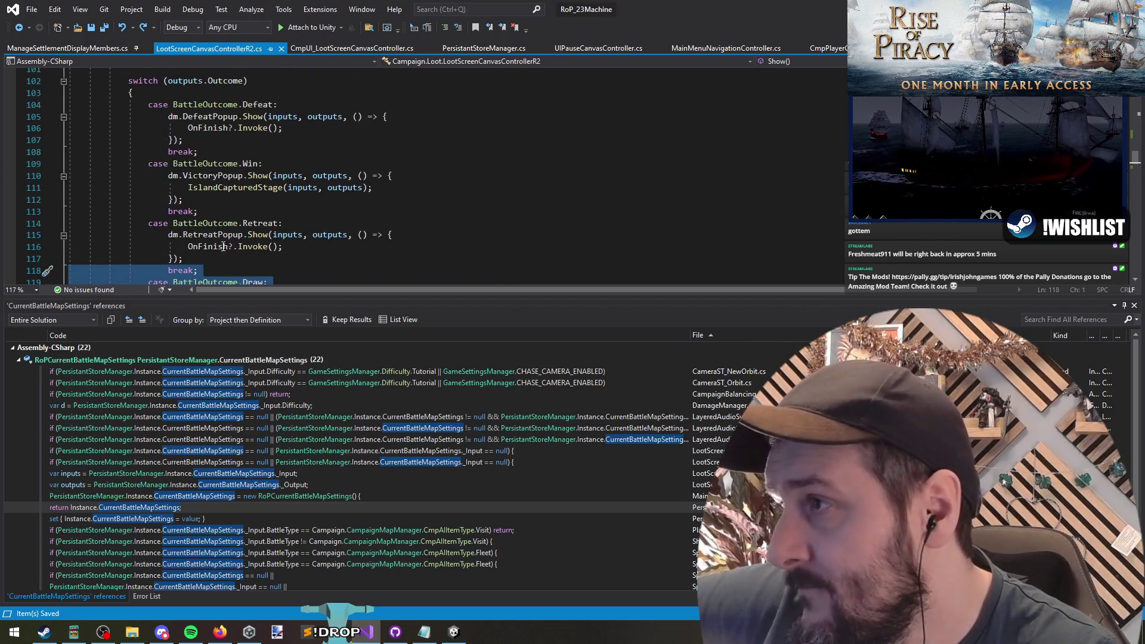
pyautogui.click(369, 262)
pyautogui.click(260, 210)
pyautogui.scroll(1, 260, 206)
pyautogui.scroll(-1, 275, 147)
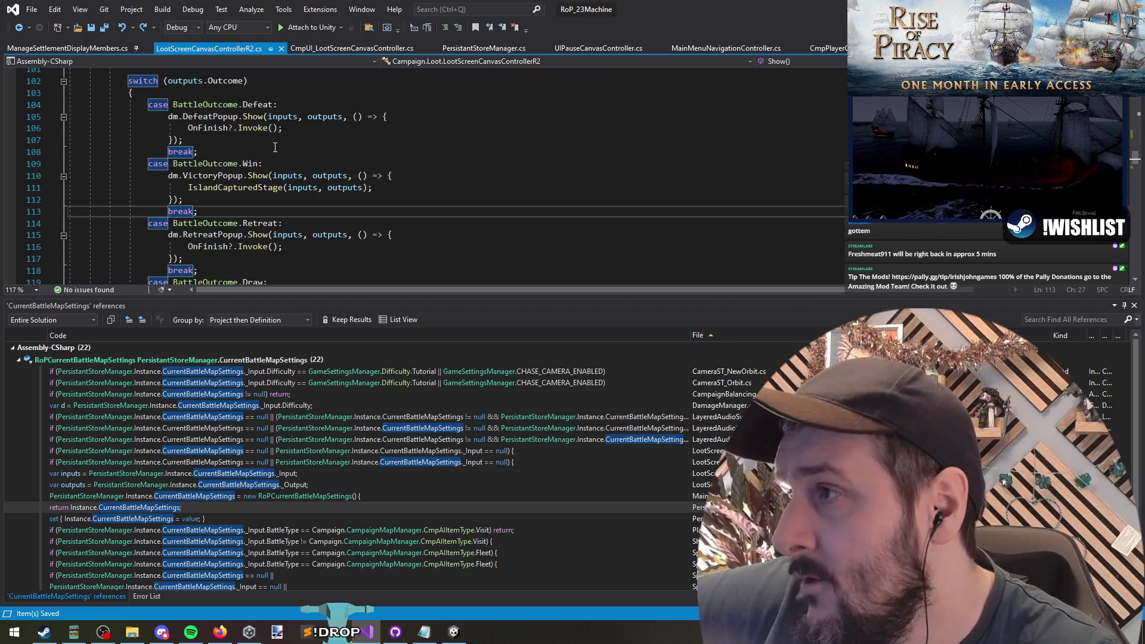
pyautogui.click(218, 175)
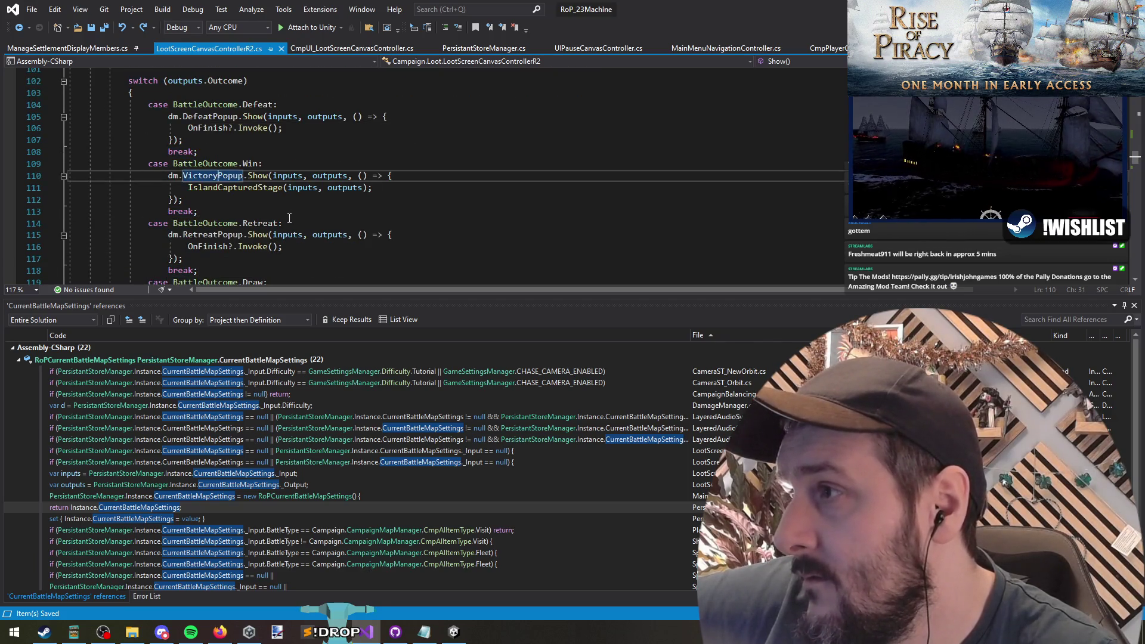
pyautogui.scroll(15, 268, 205)
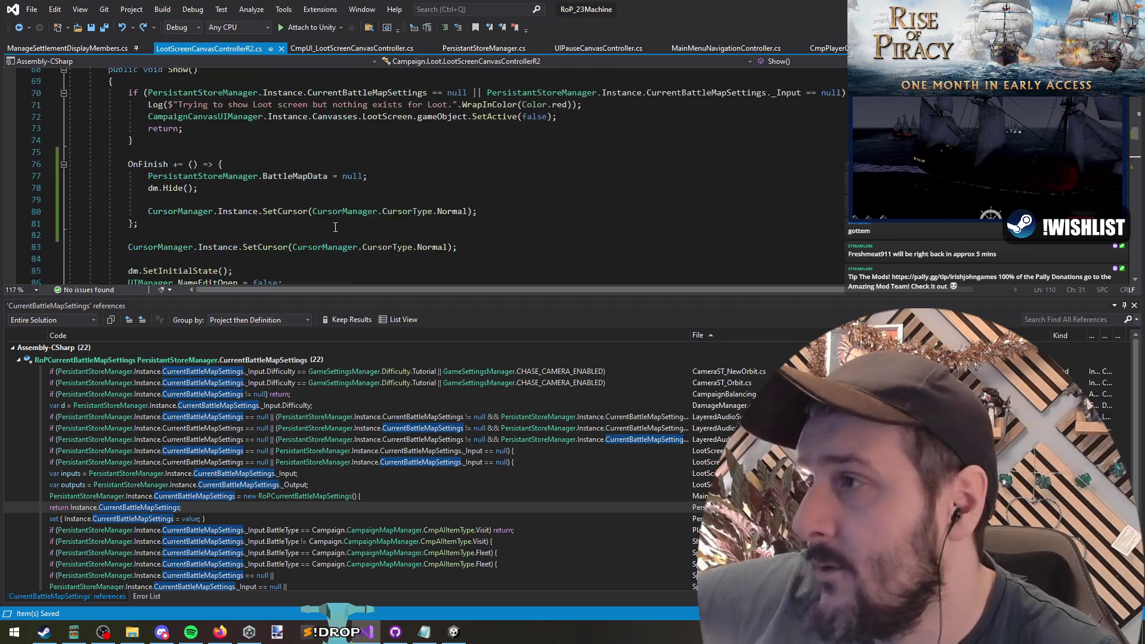
pyautogui.click(246, 210)
# In MainMenuNavigationController, duplicate the BattleType assignment line, then delete the duplicate again
pyautogui.hotkey('ctrl', 'Tab')
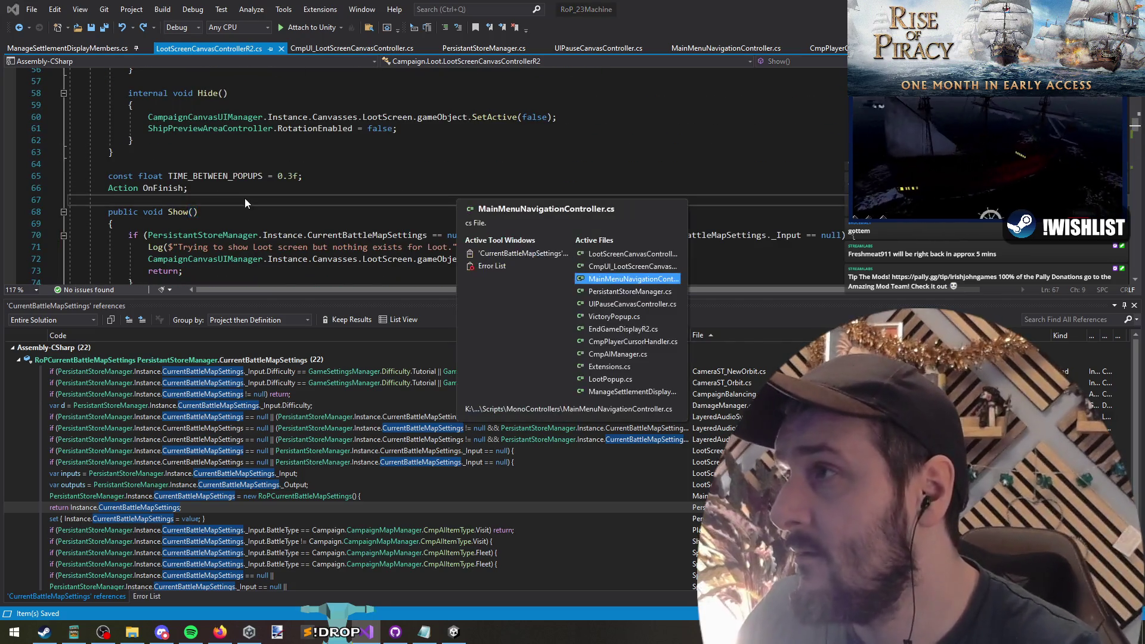
pyautogui.click(801, 216)
pyautogui.press('Return')
pyautogui.press('Up')
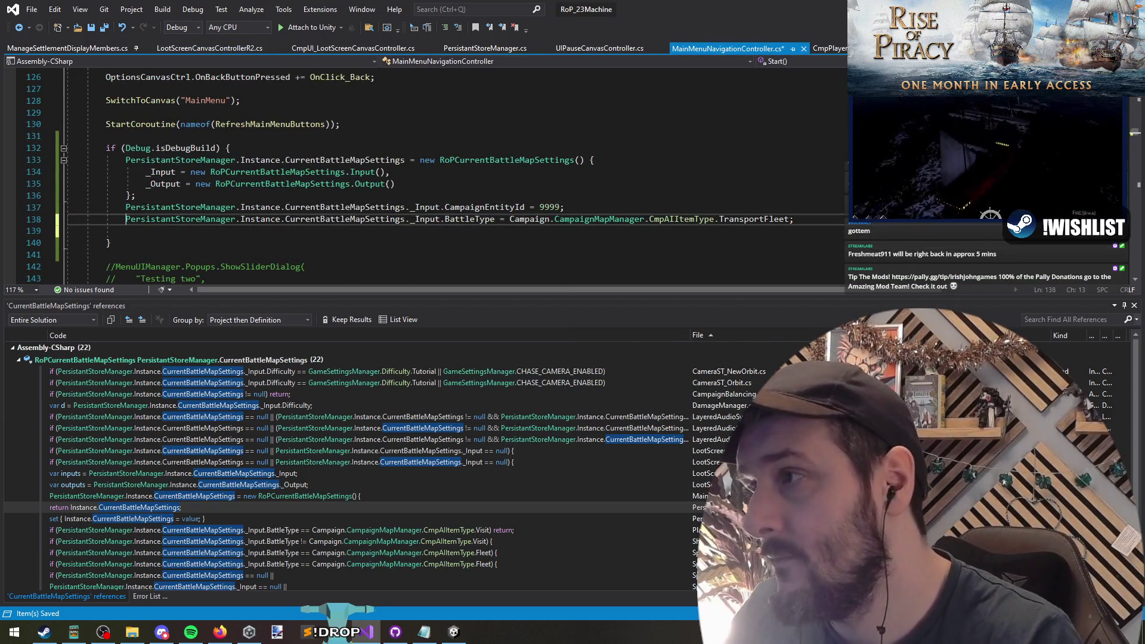
pyautogui.press('Up')
pyautogui.press('Up')
pyautogui.press('Up')
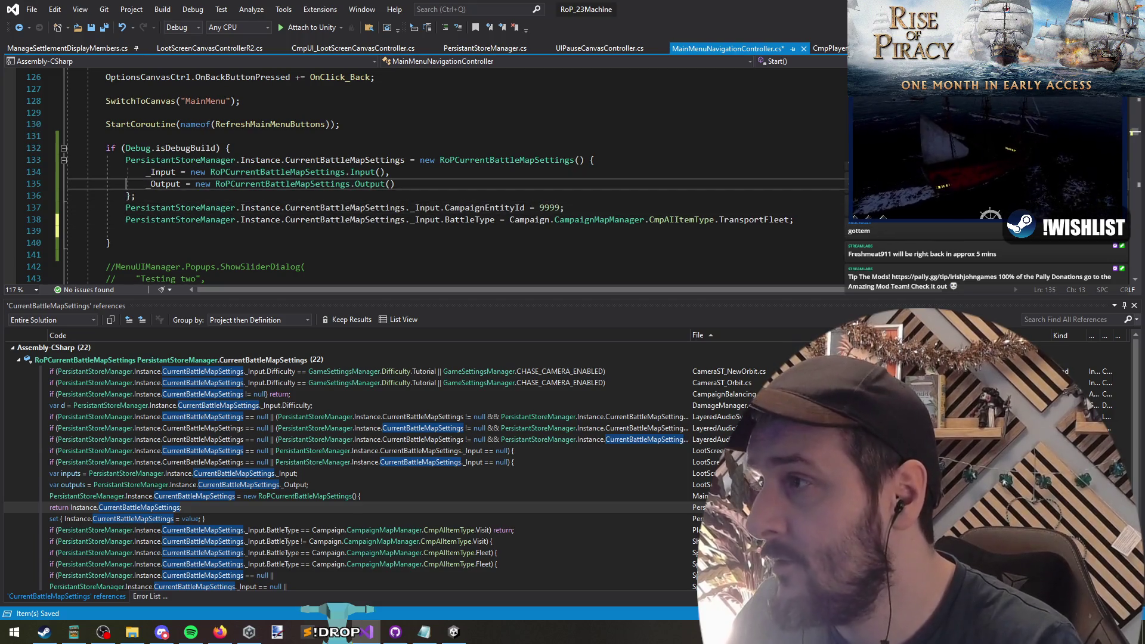
pyautogui.press('Down')
pyautogui.press('Down')
pyautogui.press('Down')
pyautogui.hotkey('shift', 'End')
pyautogui.hotkey('ctrl', 'c')
pyautogui.press('Down')
pyautogui.hotkey('ctrl', 'v')
pyautogui.press('Home')
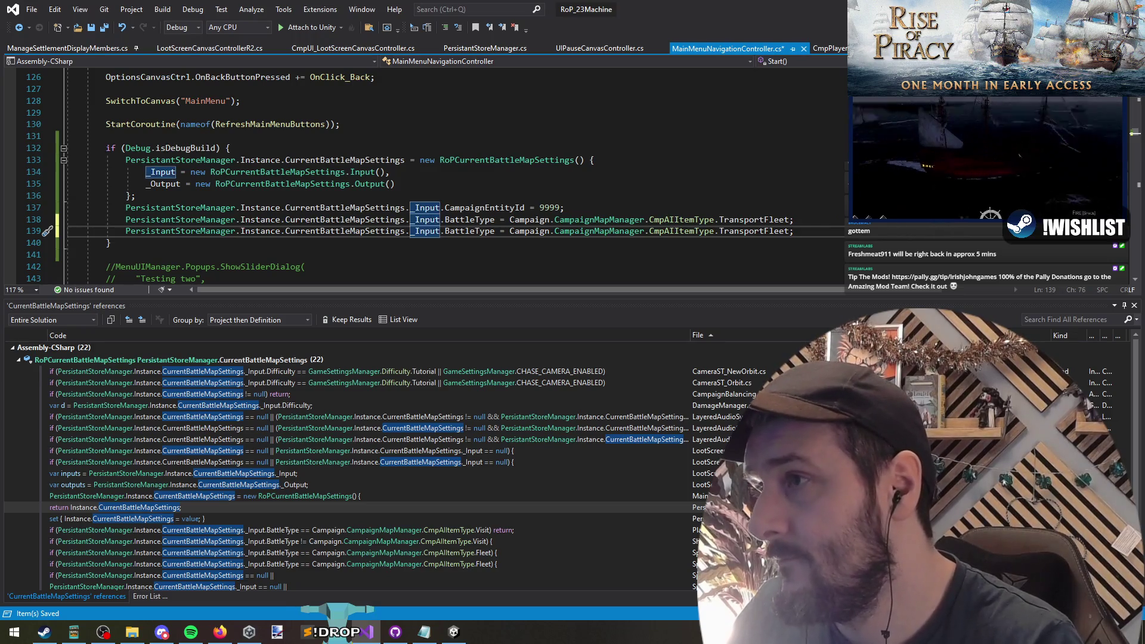
pyautogui.press('Up')
pyautogui.press('Up')
pyautogui.press('Down')
pyautogui.press('Down')
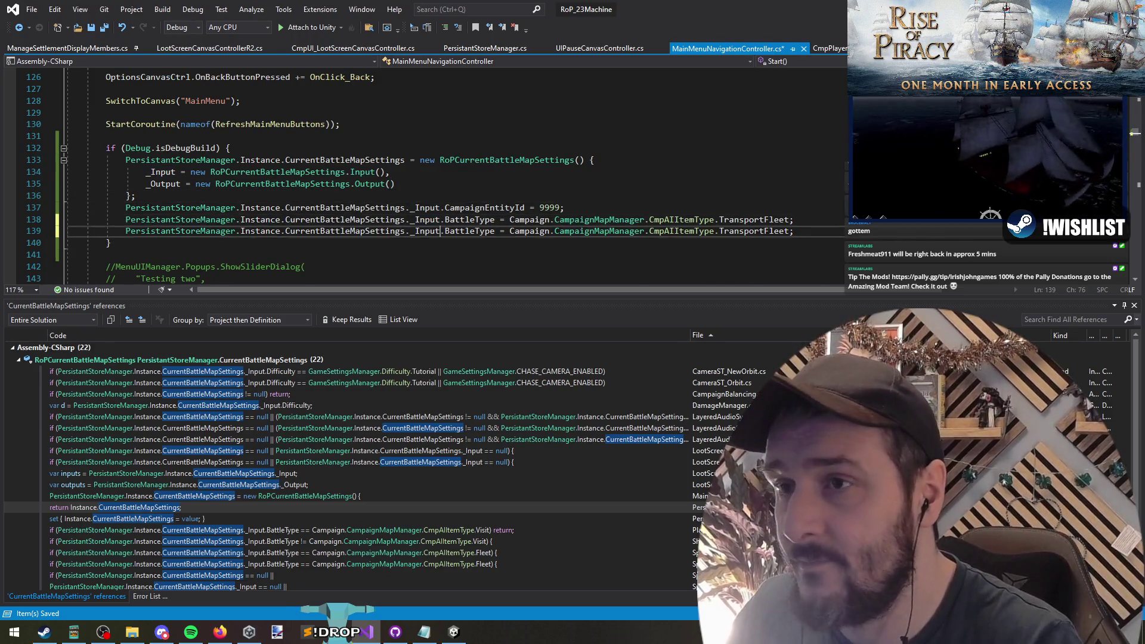
pyautogui.hotkey('ctrl', 'x')
# Cut the RoPCurrentBattleMapSettings initializer and open blank lines above the assignment
pyautogui.press('Up')
pyautogui.press('Up')
pyautogui.press('Up')
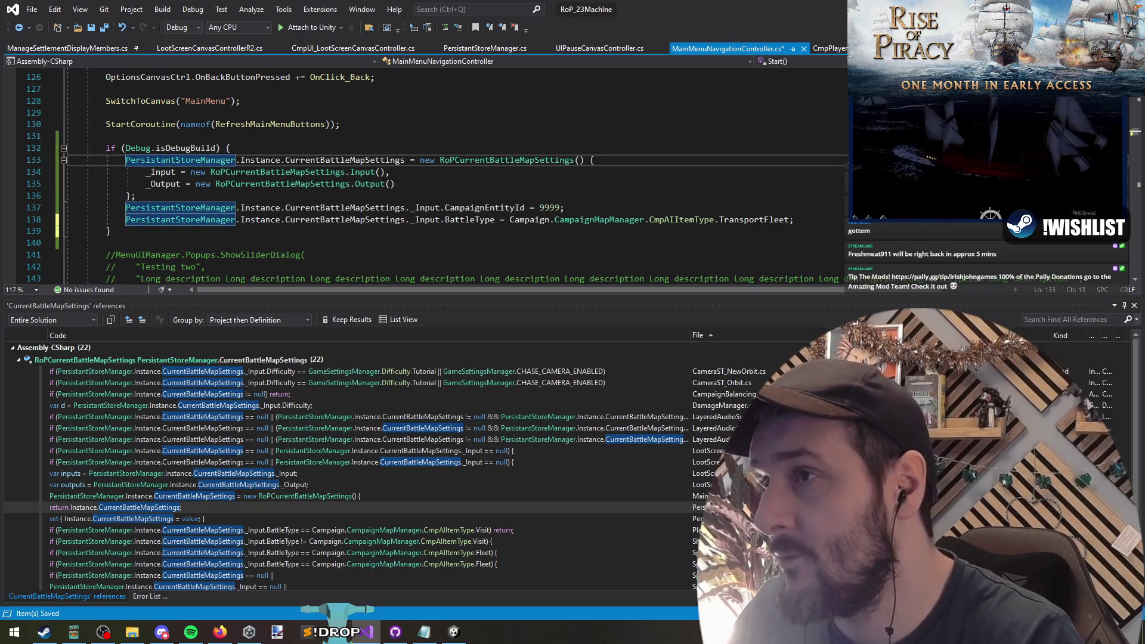
pyautogui.press('Home')
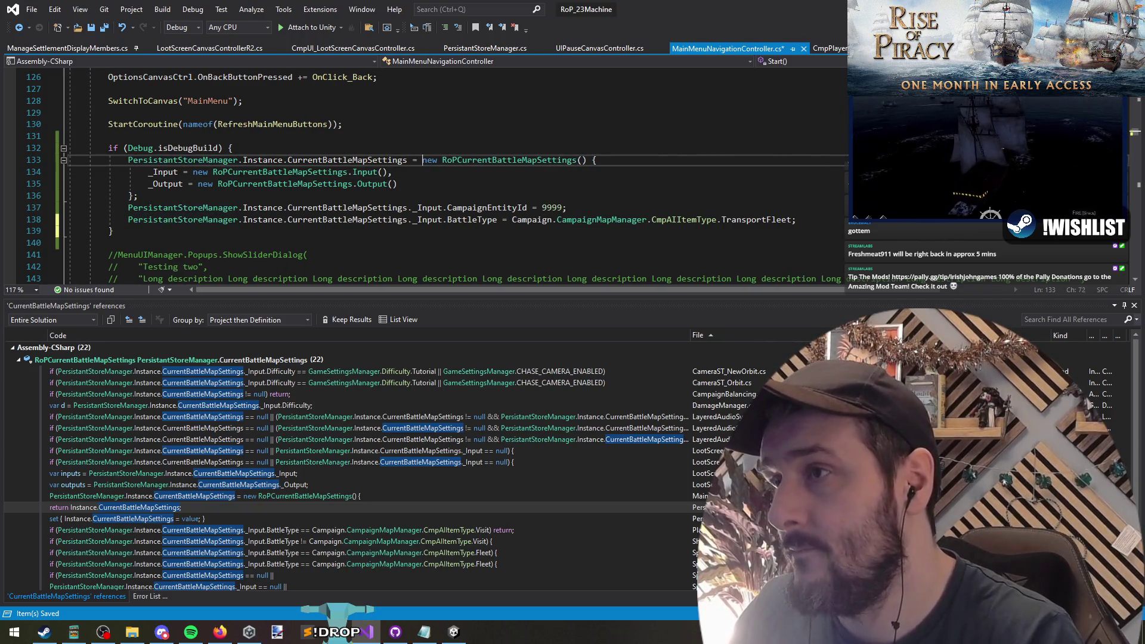
pyautogui.hotkey('shift', 'Down')
pyautogui.hotkey('shift', 'Down')
pyautogui.hotkey('shift', 'Down')
pyautogui.hotkey('shift', 'End')
pyautogui.hotkey('ctrl', 'x')
pyautogui.hotkey('ctrl', 'Return')
pyautogui.hotkey('ctrl', 'Return')
# Declare 'var loot =' with the pasted settings initializer and assign loot to CurrentBattleMapSettings below
pyautogui.write('var loot =')
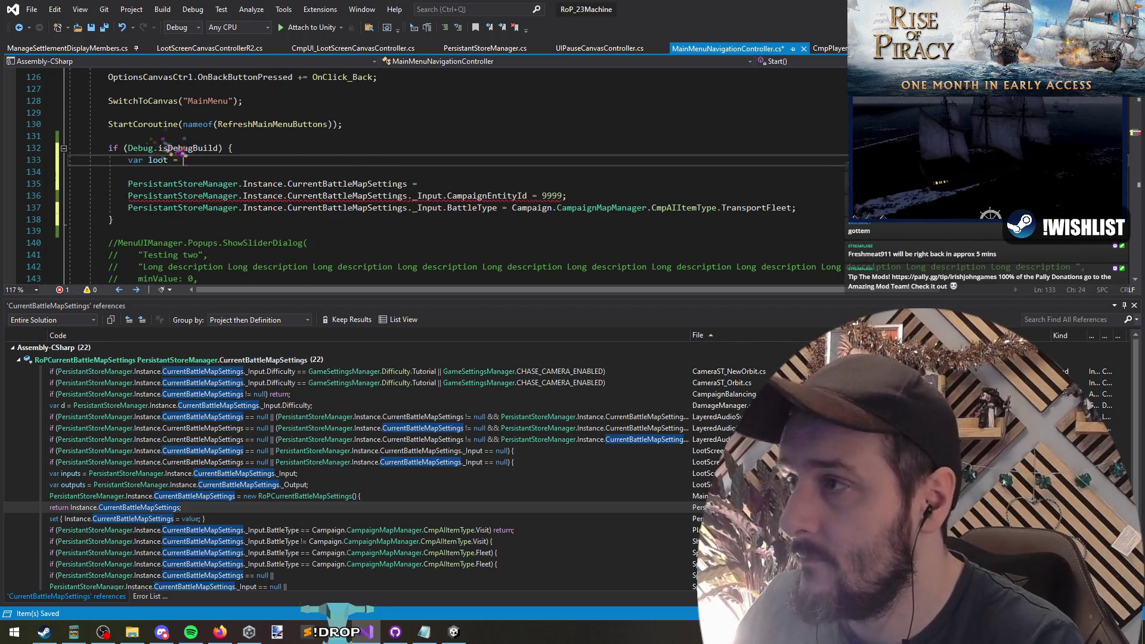
pyautogui.hotkey('ctrl', 'v')
pyautogui.press('BackSpace')
pyautogui.press('BackSpace')
pyautogui.press('Down')
pyautogui.press('Down')
pyautogui.press('Home')
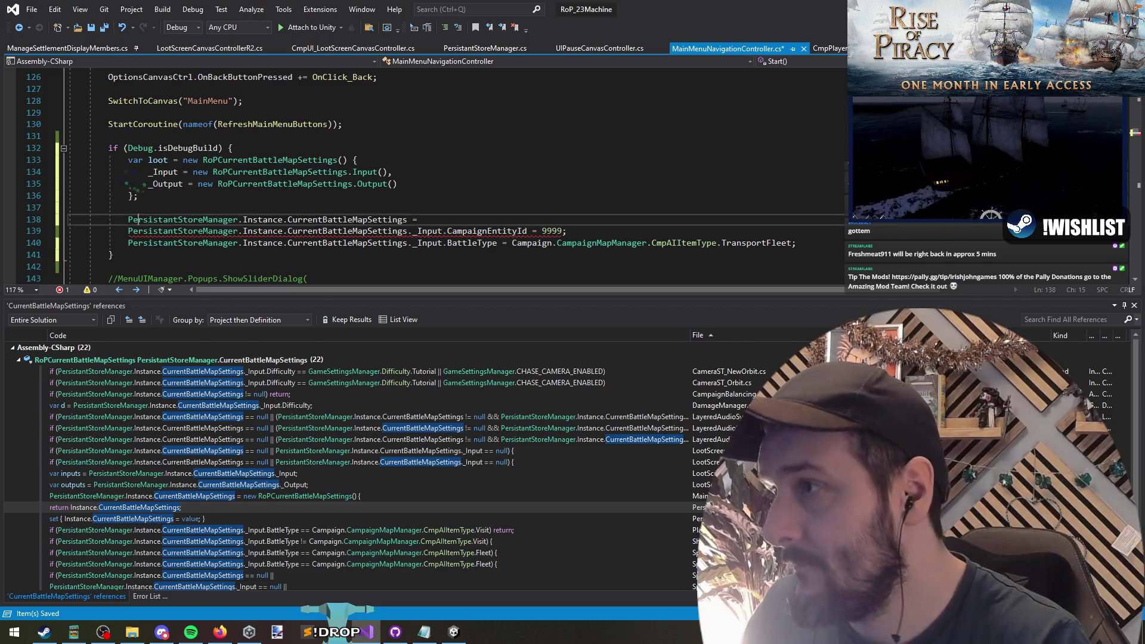
pyautogui.press('Return')
pyautogui.hotkey('shift', 'End')
pyautogui.press('Delete')
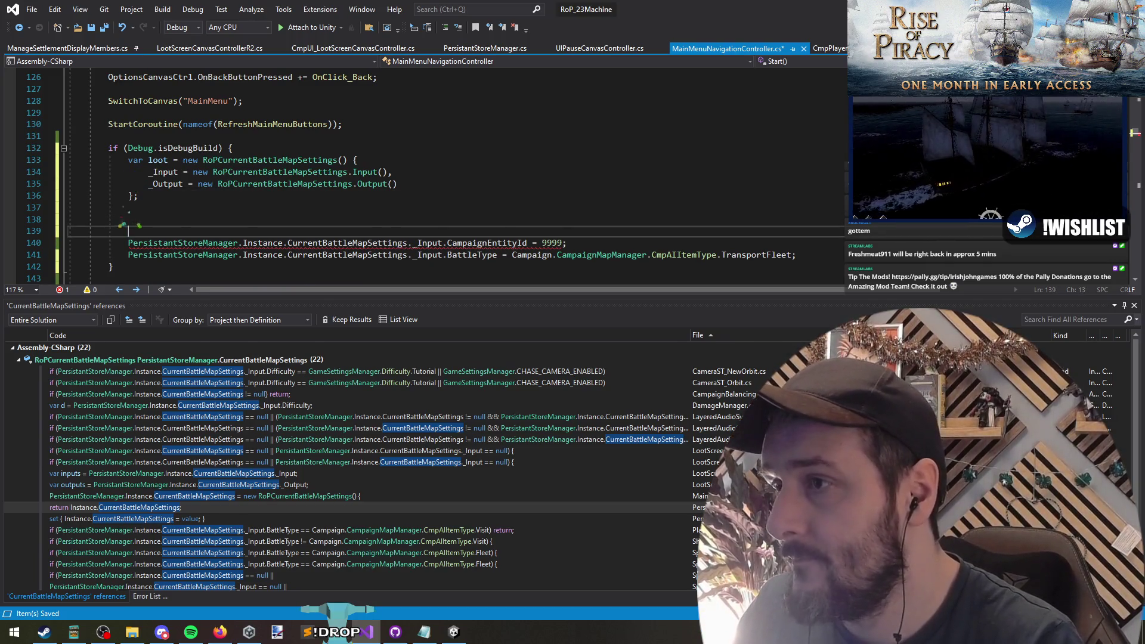
pyautogui.press('Delete')
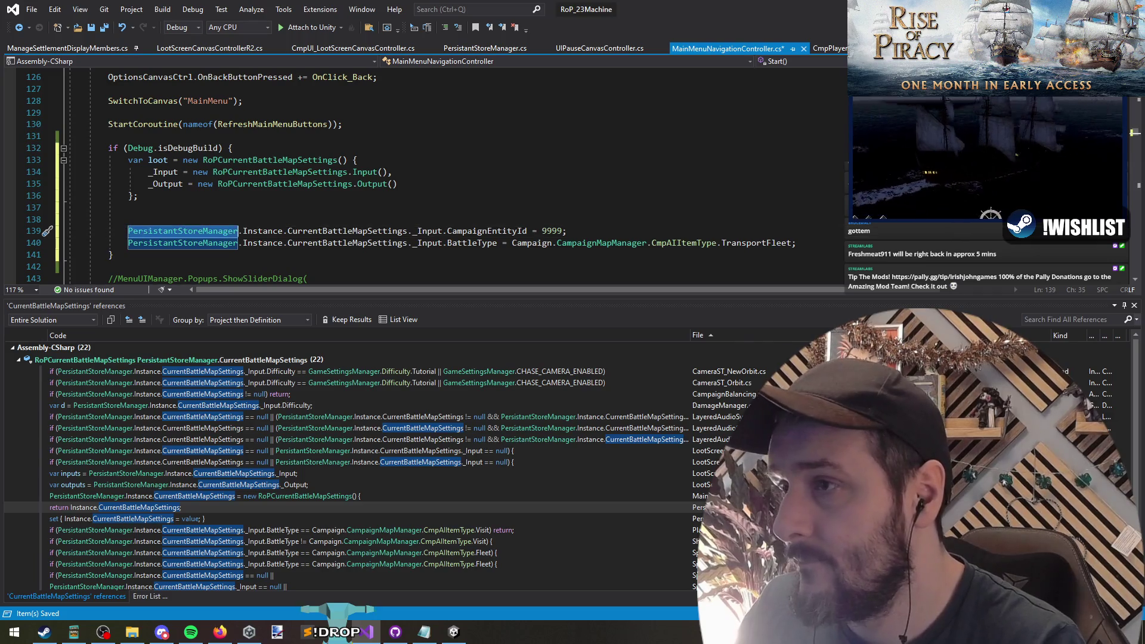
pyautogui.hotkey('ctrl', 'Return')
pyautogui.press('Down')
pyautogui.press('Down')
pyautogui.press('Down')
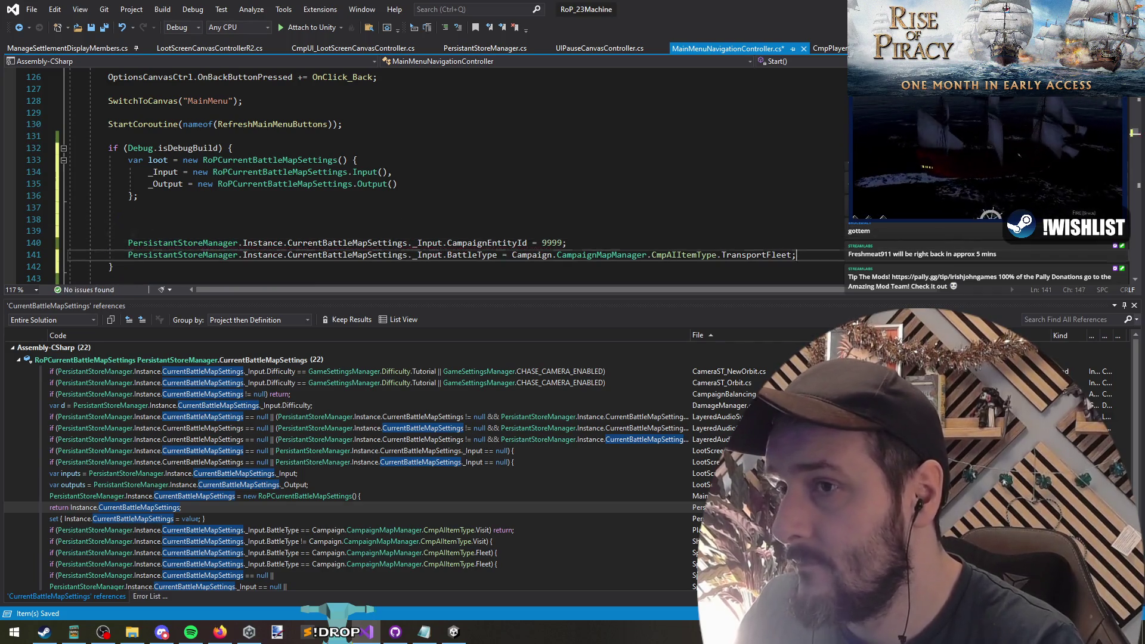
pyautogui.hotkey('ctrl', 'v')
pyautogui.write('oot;')
# Retarget the CampaignEntityId and BattleType lines to loot._Input and tidy the blank lines
pyautogui.press('Up')
pyautogui.press('Up')
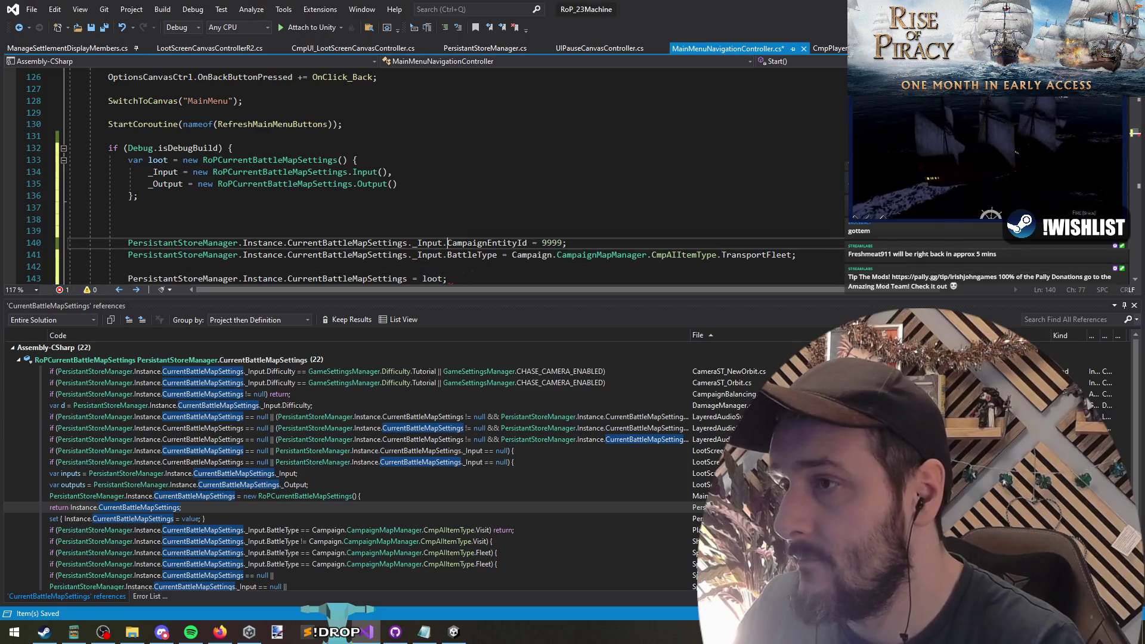
pyautogui.press('Left')
pyautogui.hotkey('shift', 'Home')
pyautogui.write('loot')
pyautogui.press('Up')
pyautogui.hotkey('ctrl', 'Right')
pyautogui.hotkey('ctrl', 'shift', 'Right')
pyautogui.hotkey('ctrl', 'shift', 'Right')
pyautogui.hotkey('ctrl', 'shift', 'Right')
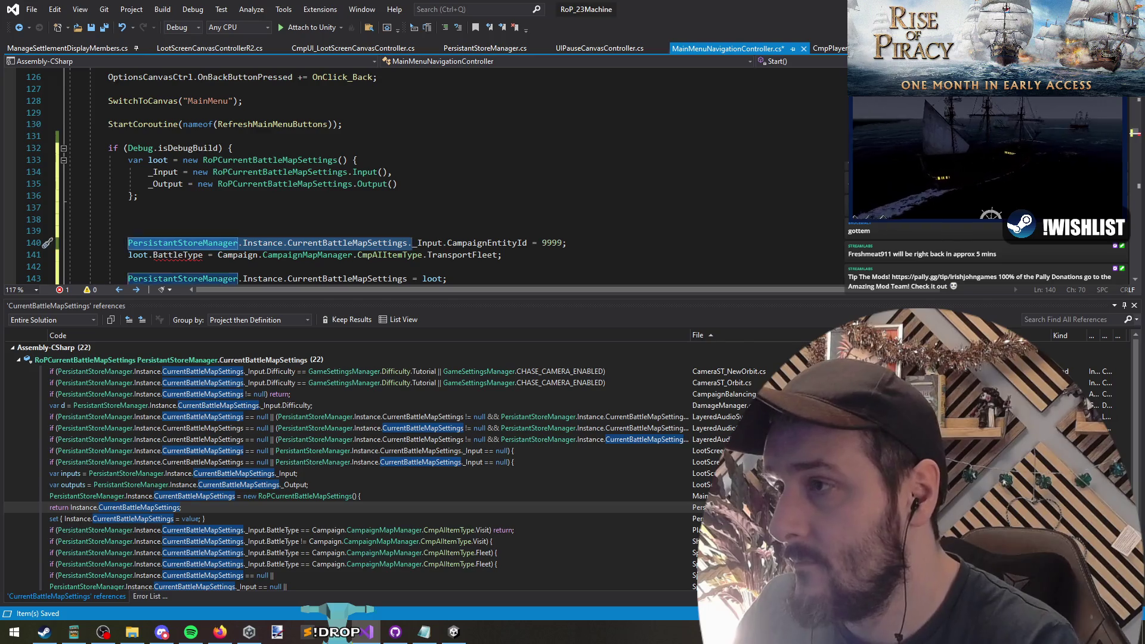
pyautogui.write('loot.')
pyautogui.hotkey('ctrl', 'Right')
pyautogui.press('Down')
pyautogui.hotkey('ctrl', 'Left')
pyautogui.write('_Input.')
pyautogui.press('Escape')
pyautogui.press('Up')
pyautogui.press('End')
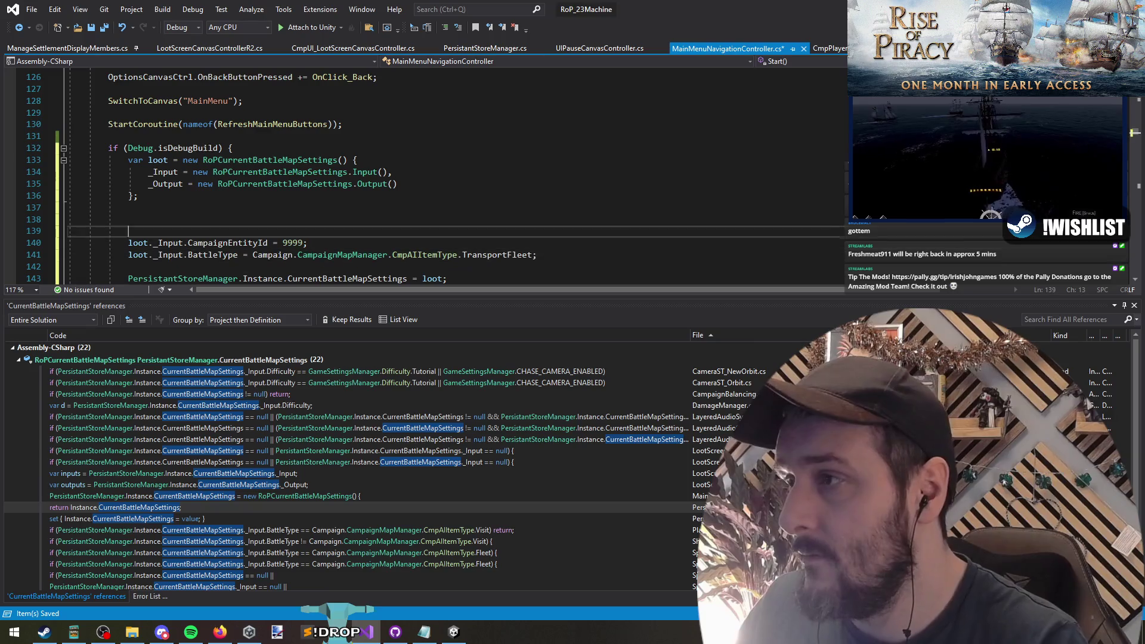
pyautogui.press('Up')
pyautogui.press('BackSpace')
pyautogui.press('BackSpace')
# Add the line loot._Output.Outcome = BattleOutcome.Win before the assignment, then go to Unity
pyautogui.click(553, 245)
pyautogui.write('loot.Outp')
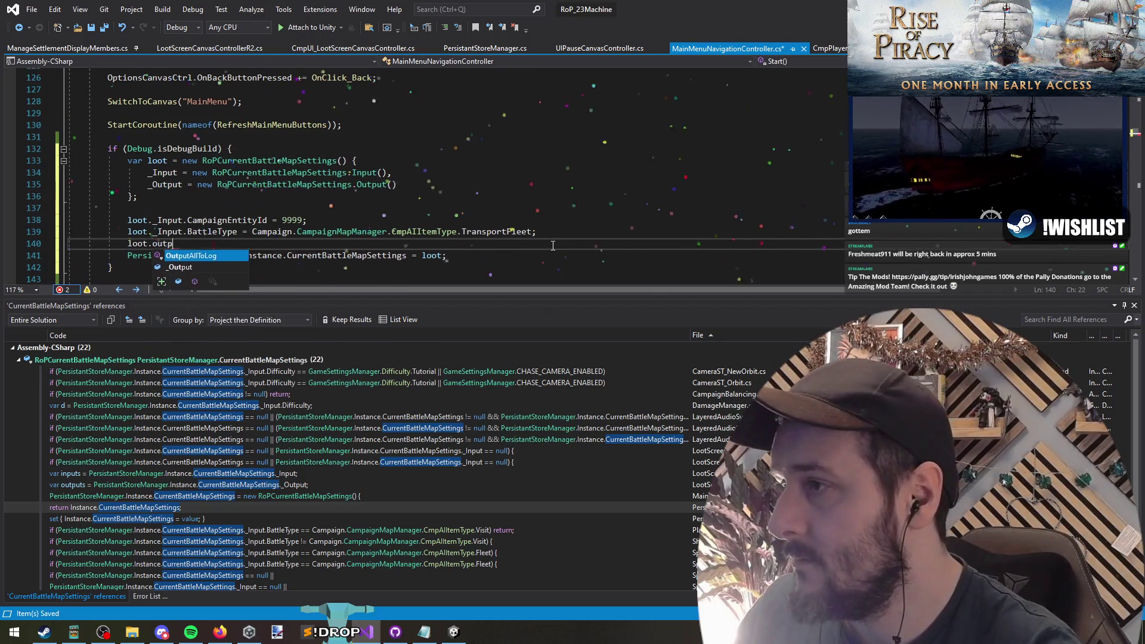
pyautogui.press('Tab')
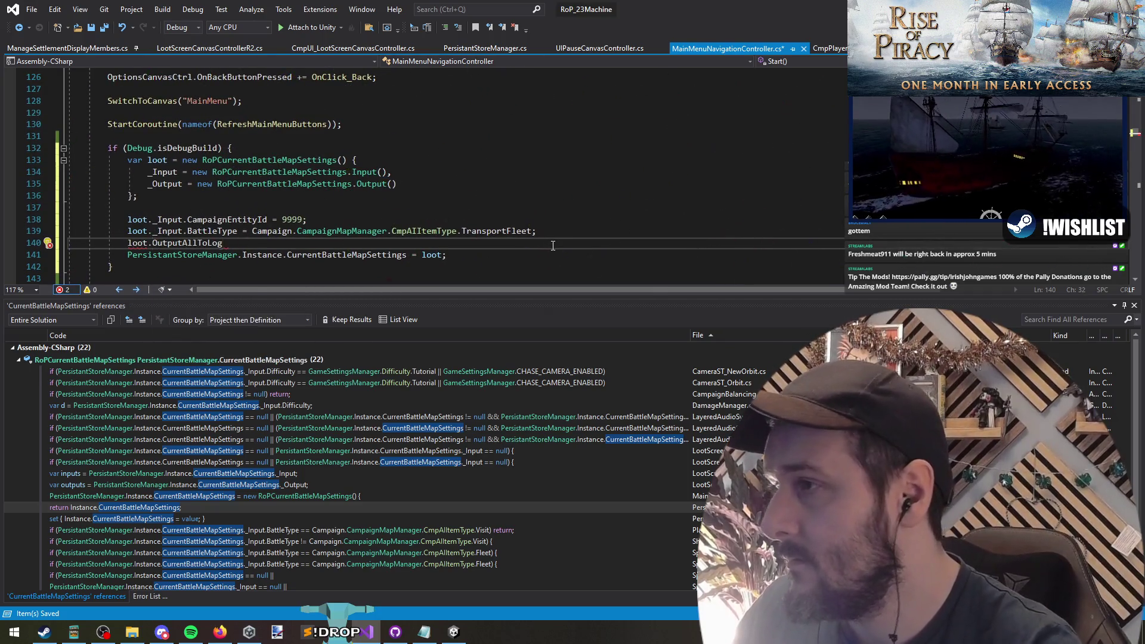
pyautogui.write('-')
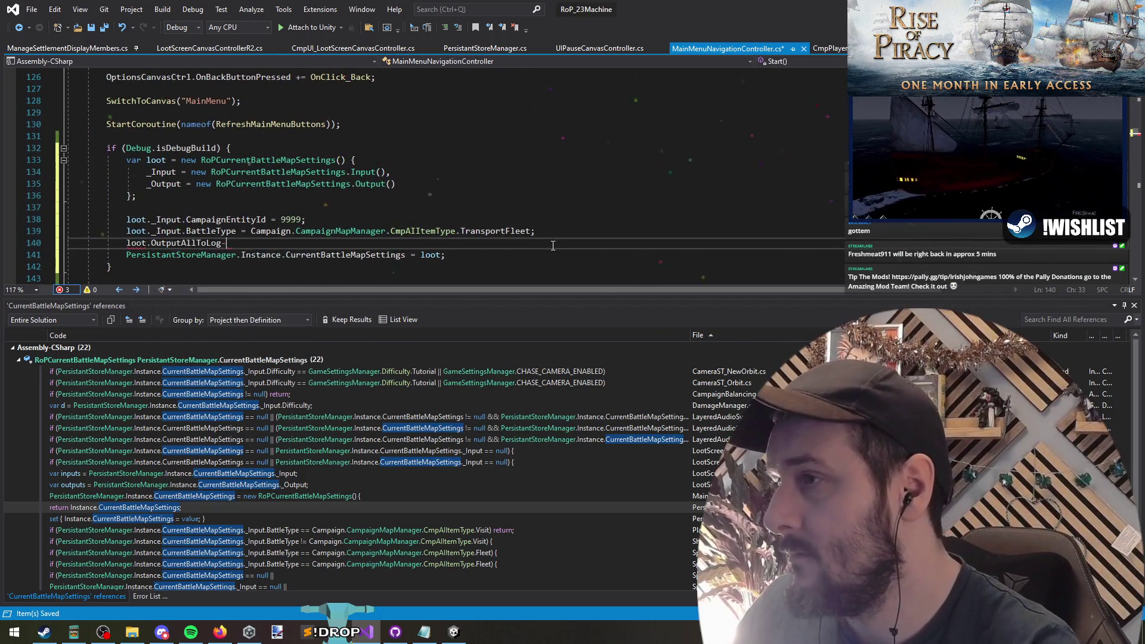
pyautogui.hotkey('ctrl', 'shift', 'Left')
pyautogui.hotkey('ctrl', 'shift', 'Left')
pyautogui.write('_')
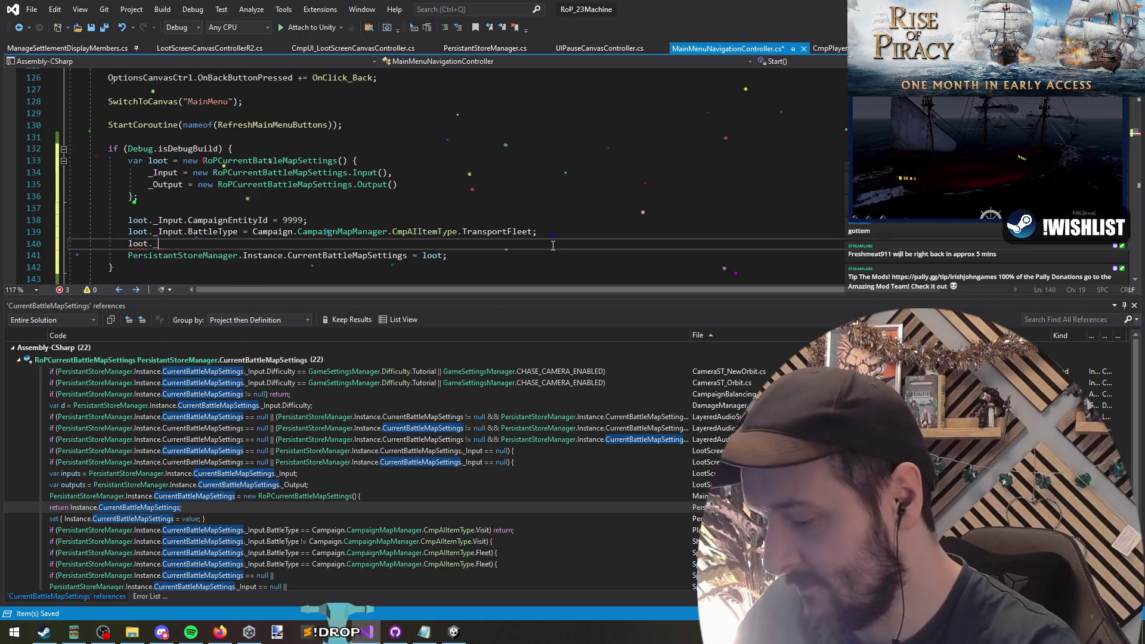
pyautogui.write('Output.')
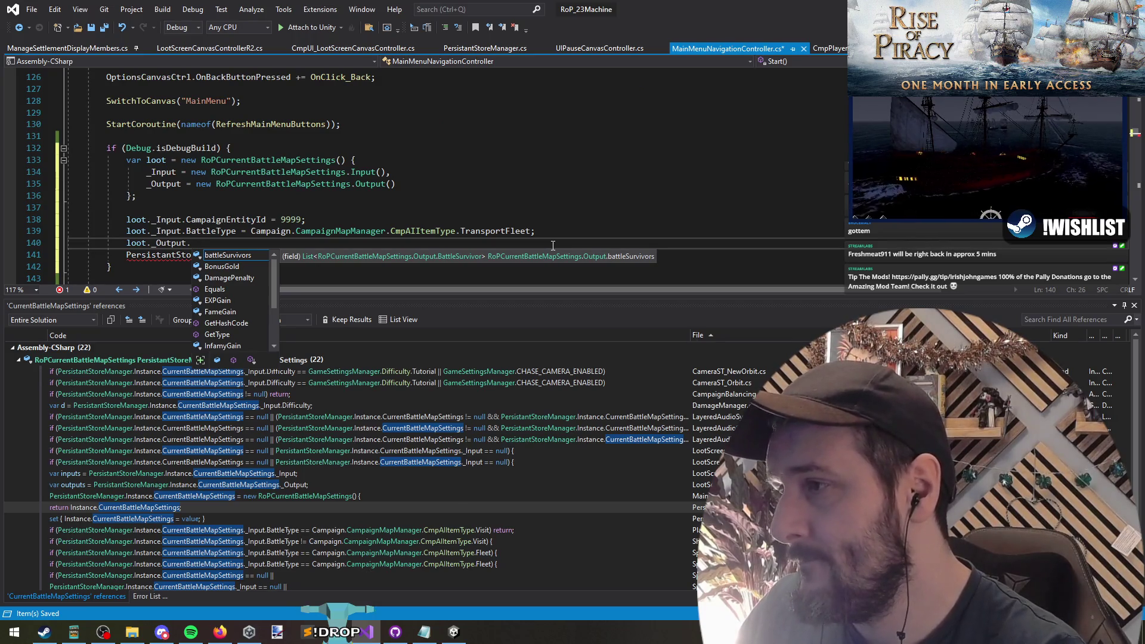
pyautogui.write('oput')
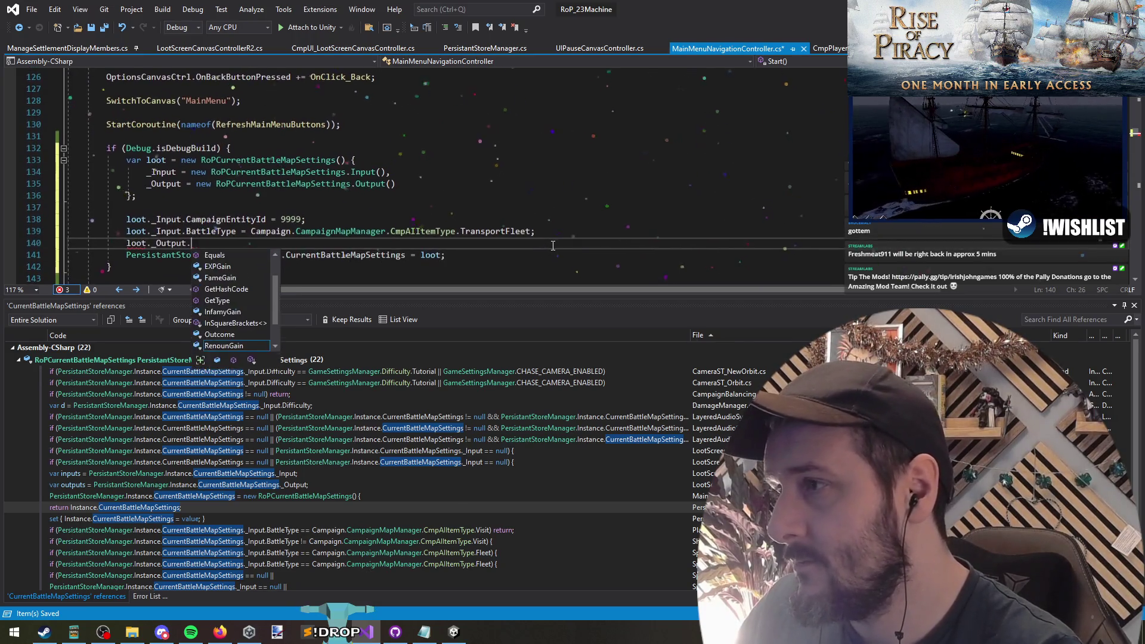
pyautogui.press('Tab')
pyautogui.write('=')
pyautogui.press('Tab')
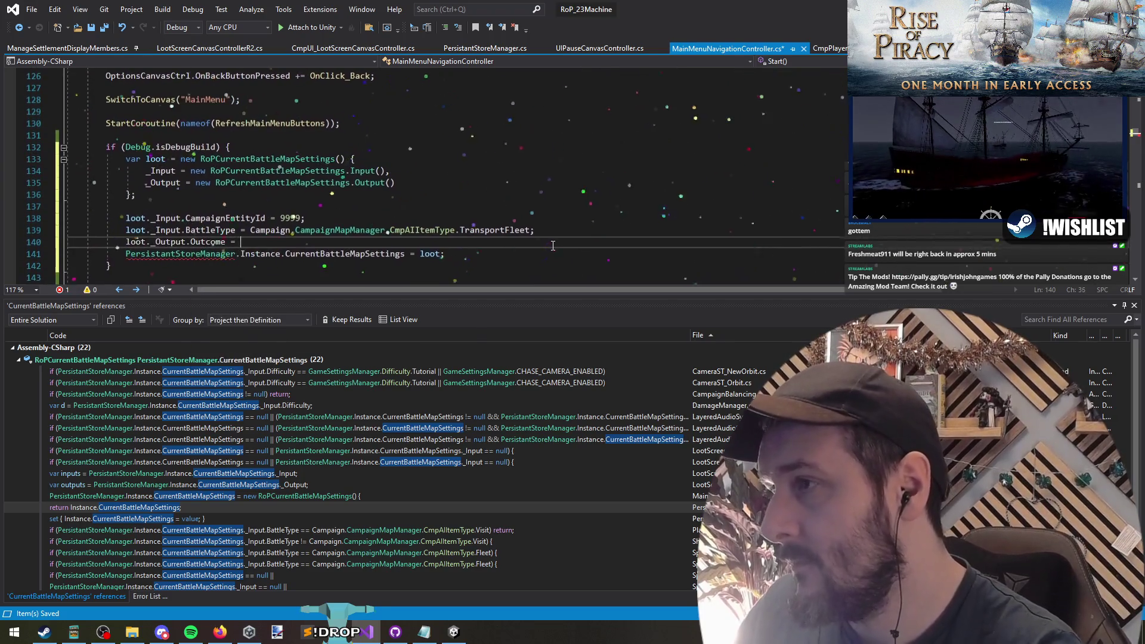
pyautogui.write('.win')
pyautogui.press('Return')
pyautogui.press('Down')
pyautogui.hotkey('alt', 'Tab')
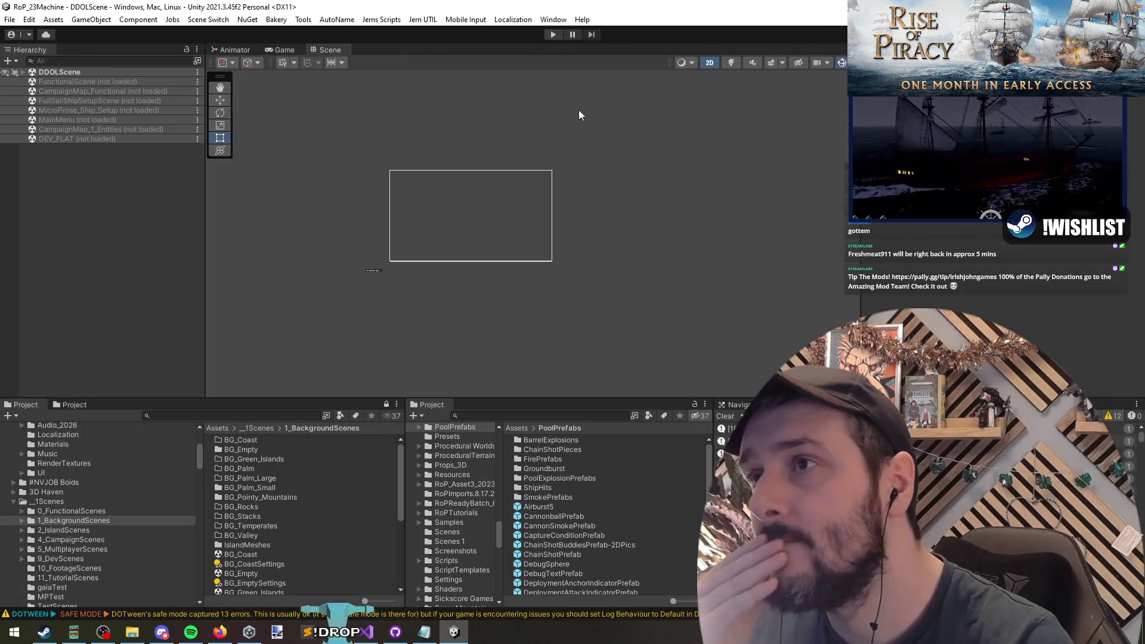
# Run the game from the main menu onto the campaign map and locate the object that logged the message
pyautogui.click(552, 35)
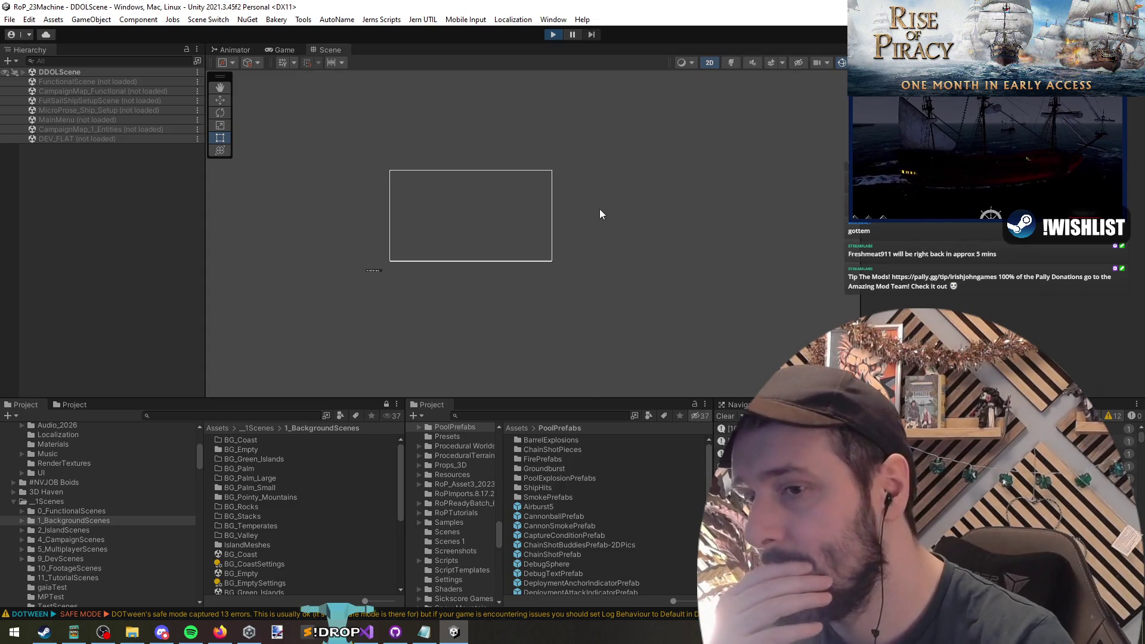
pyautogui.hotkey('alt', 'Tab')
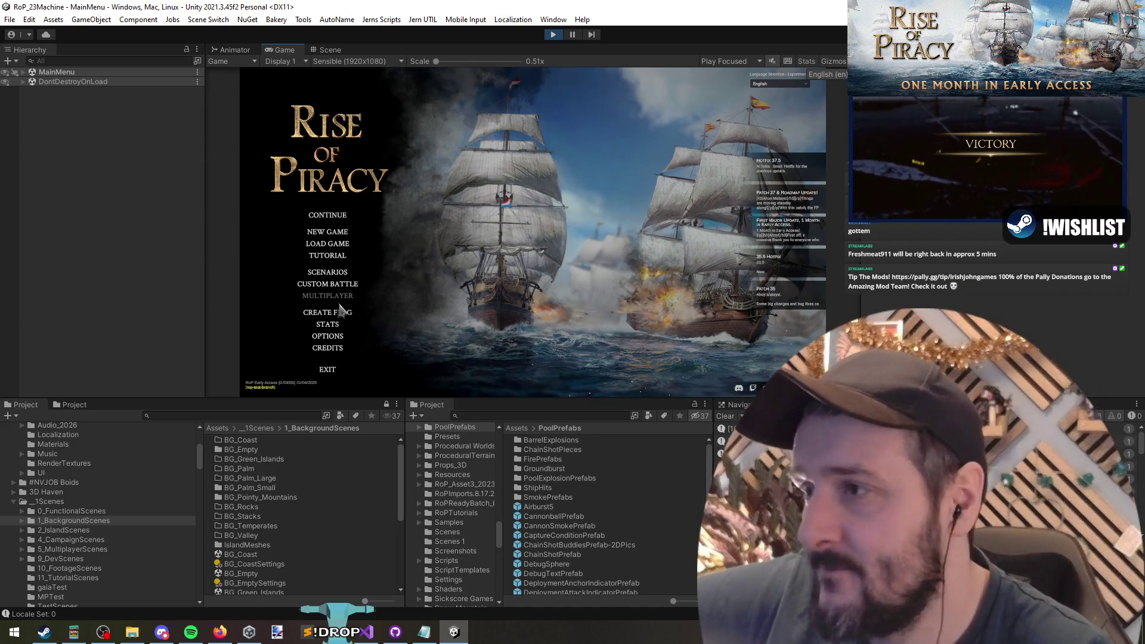
pyautogui.click(335, 218)
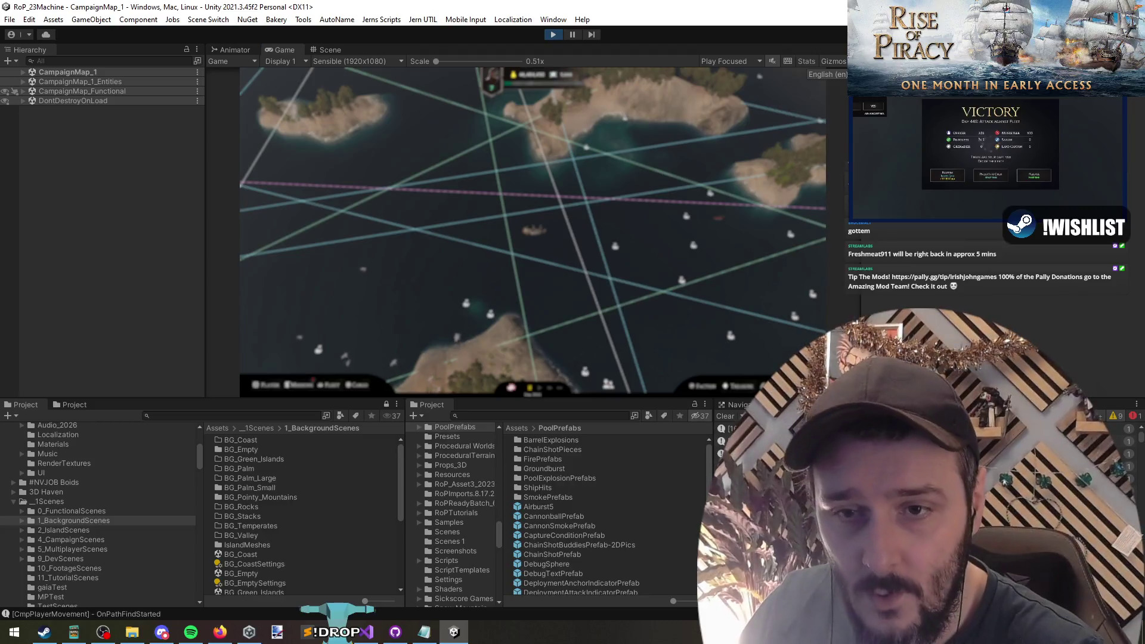
pyautogui.click(730, 429)
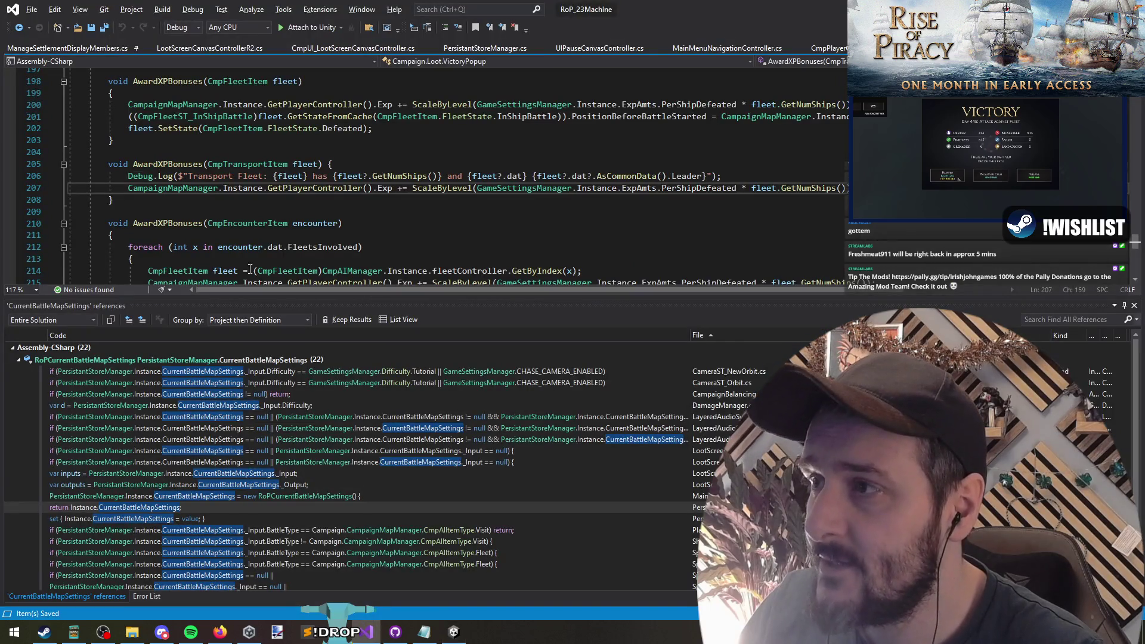
# Compare the running game against the ShowLootScreen and victory popup code several times
pyautogui.hotkey('alt', 'Tab')
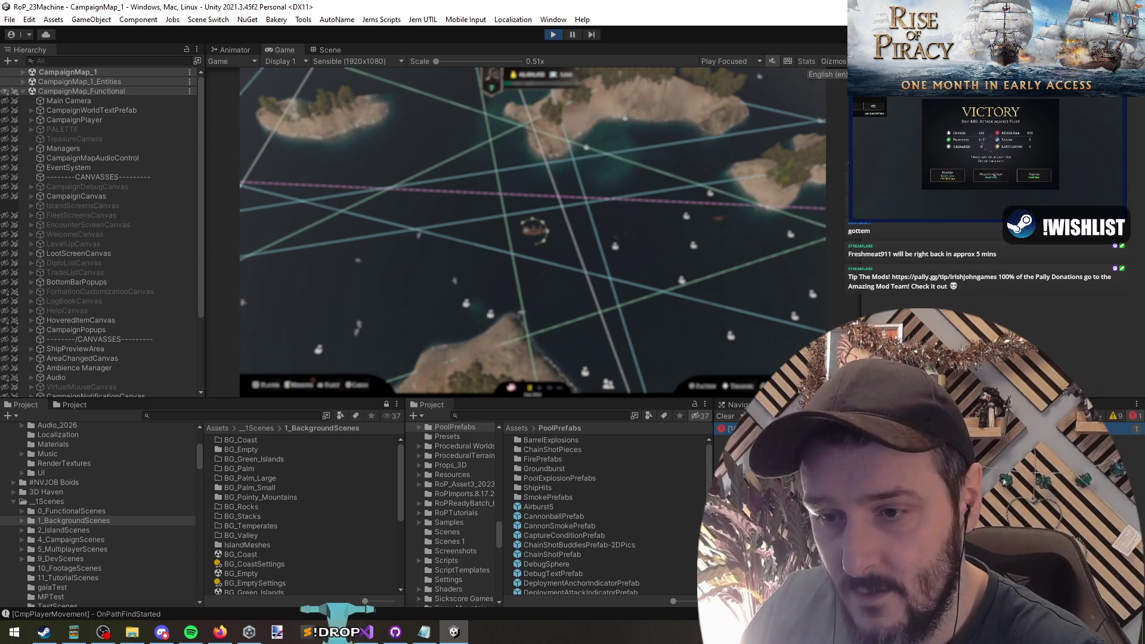
pyautogui.hotkey('alt', 'Tab')
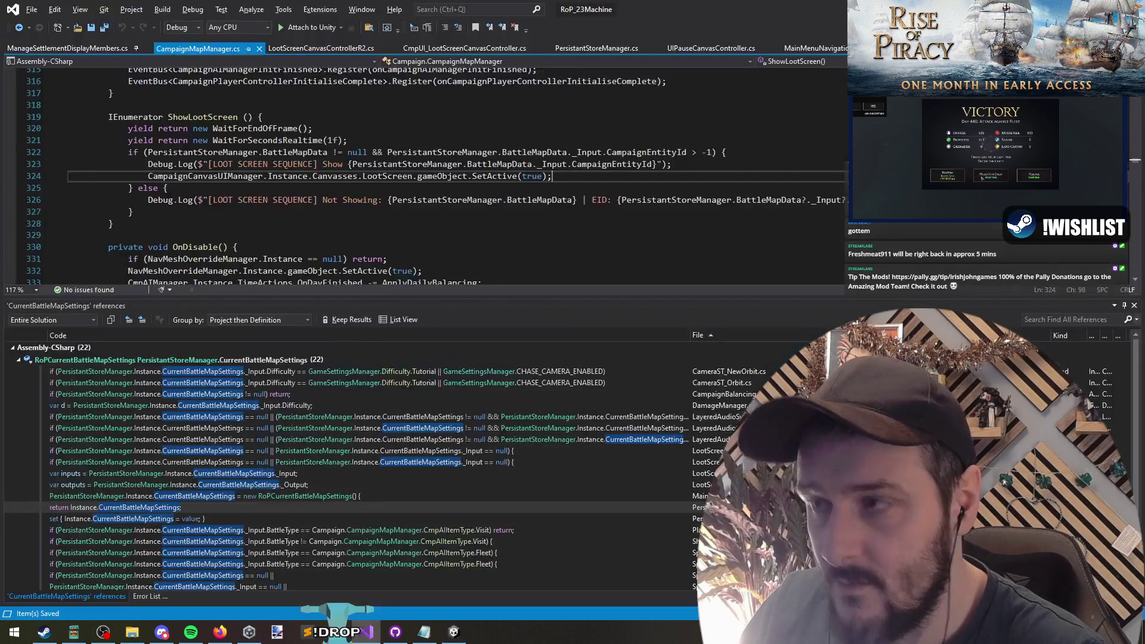
pyautogui.hotkey('alt', 'Tab')
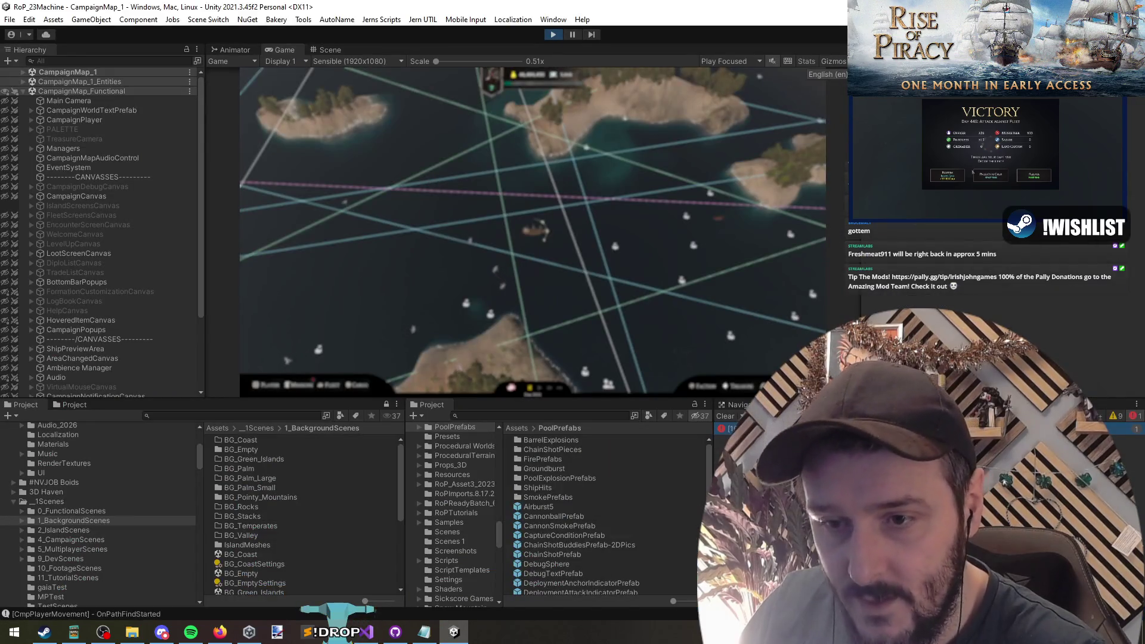
pyautogui.hotkey('alt', 'Tab')
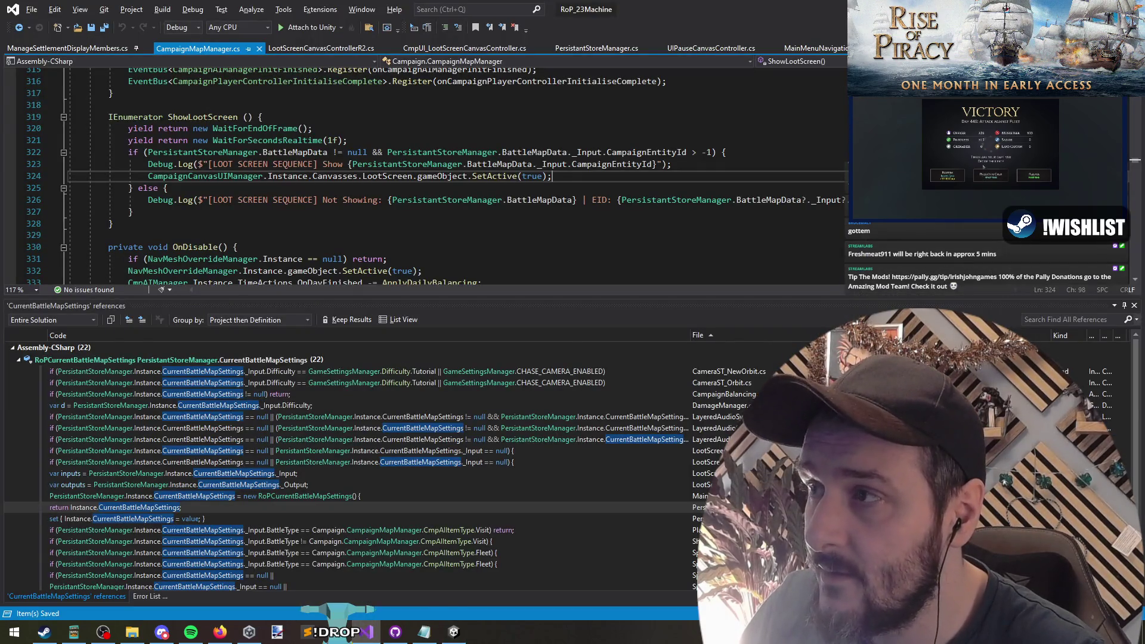
pyautogui.hotkey('alt', 'Tab')
pyautogui.hotkey('alt', 'Tab')
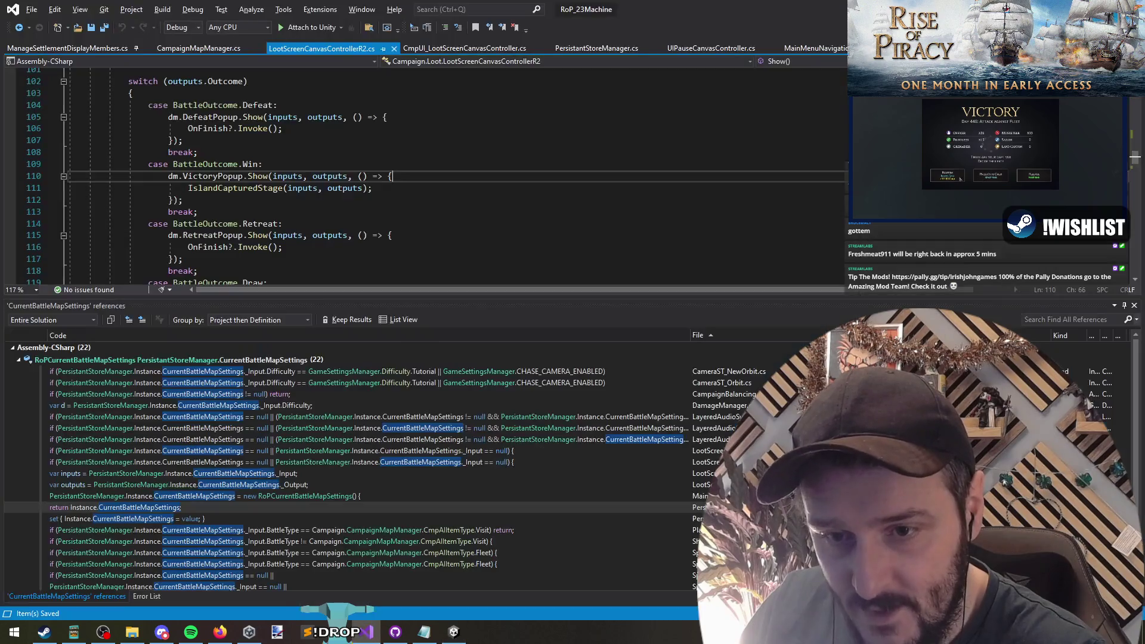
pyautogui.hotkey('alt', 'Tab')
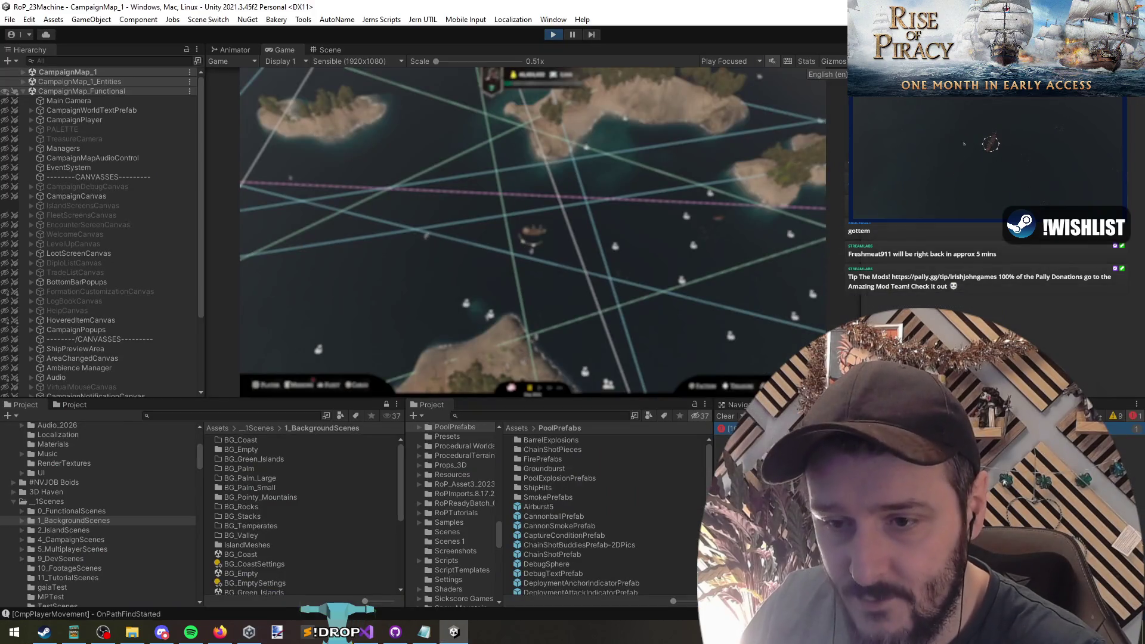
pyautogui.hotkey('alt', 'Tab')
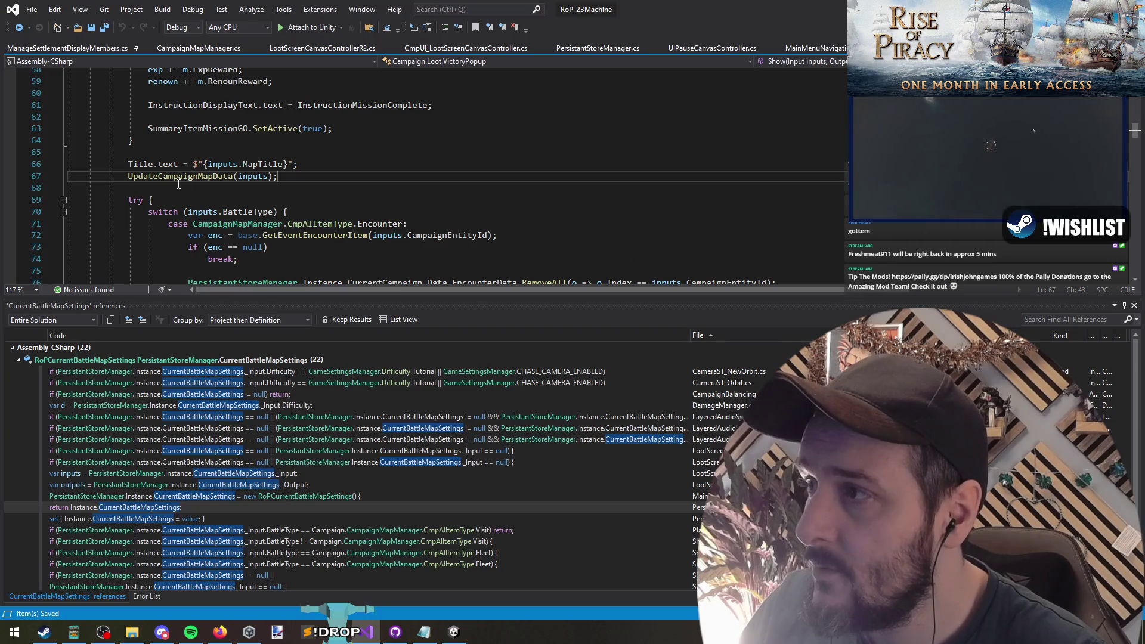
# Scroll through VictoryPopup.cs to find the UpdateCampaignMapData call
pyautogui.scroll(10, 581, 172)
pyautogui.scroll(-10, 581, 172)
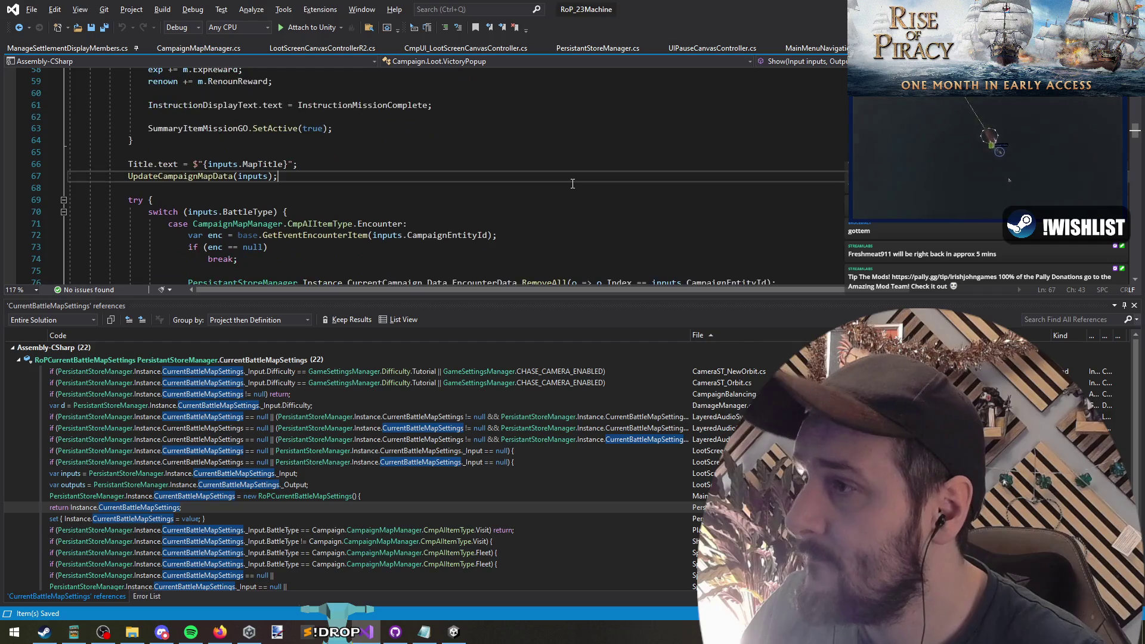
pyautogui.scroll(3, 572, 183)
pyautogui.scroll(5, 568, 180)
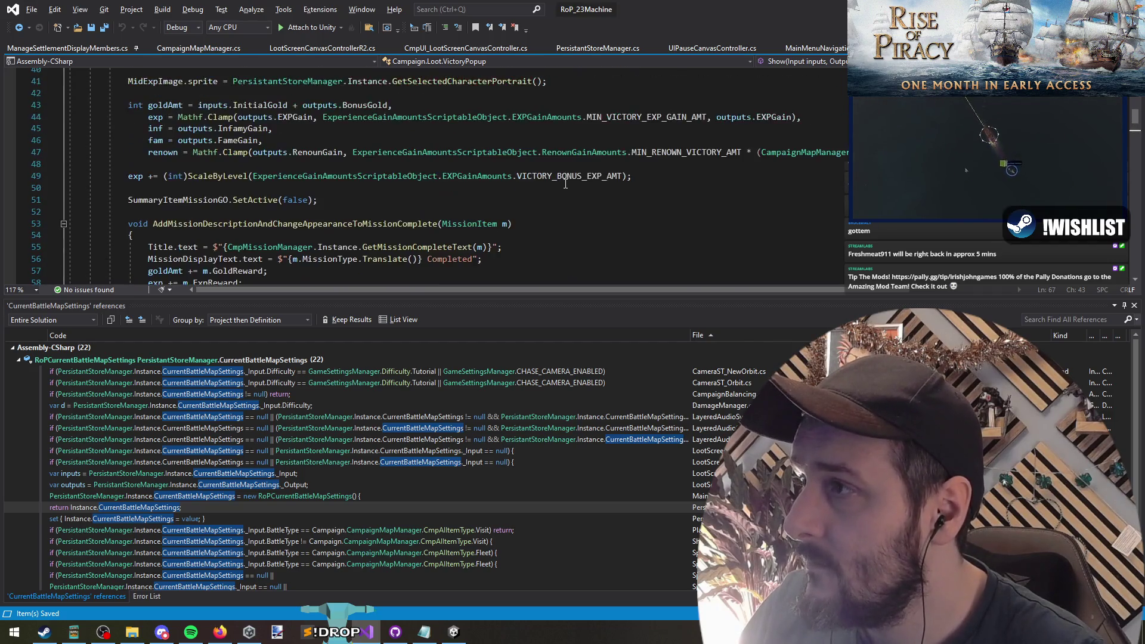
pyautogui.scroll(1, 564, 183)
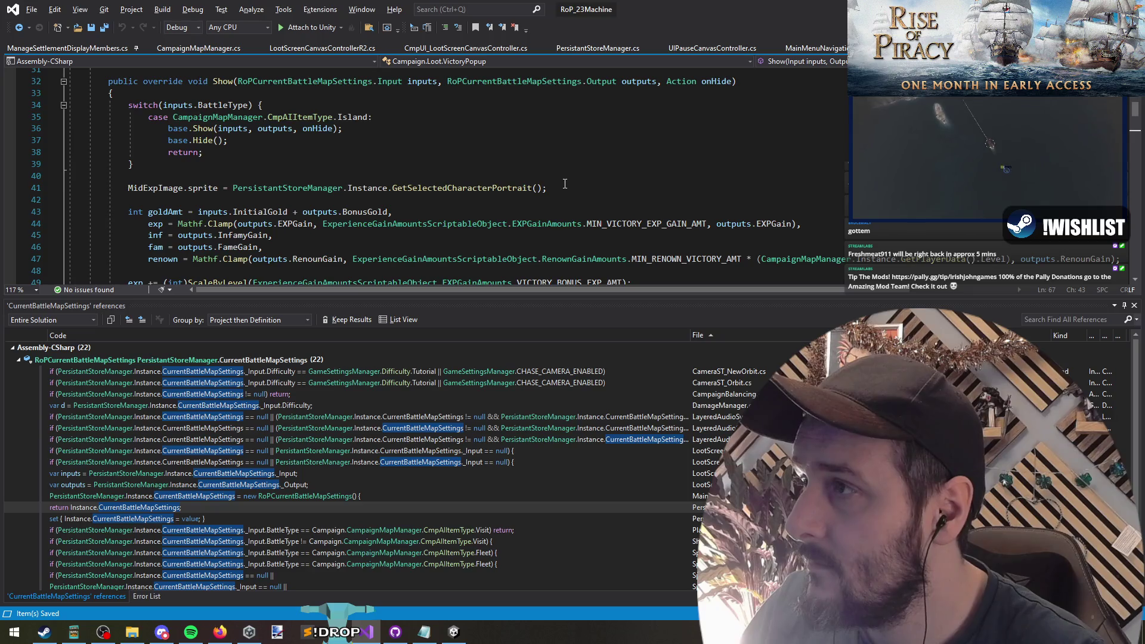
pyautogui.scroll(-9, 565, 183)
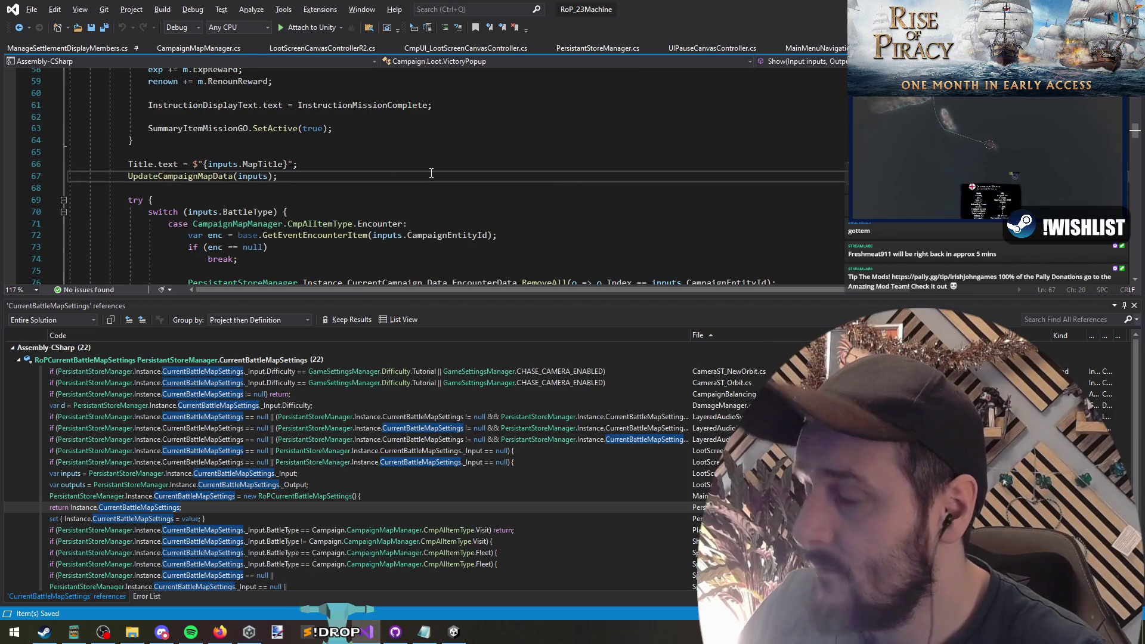
# Jump into UpdateCampaignMapData to inspect its TransportFleet case and lookup call, then return to the base.Description block
pyautogui.press('F12')
pyautogui.scroll(-9, 421, 211)
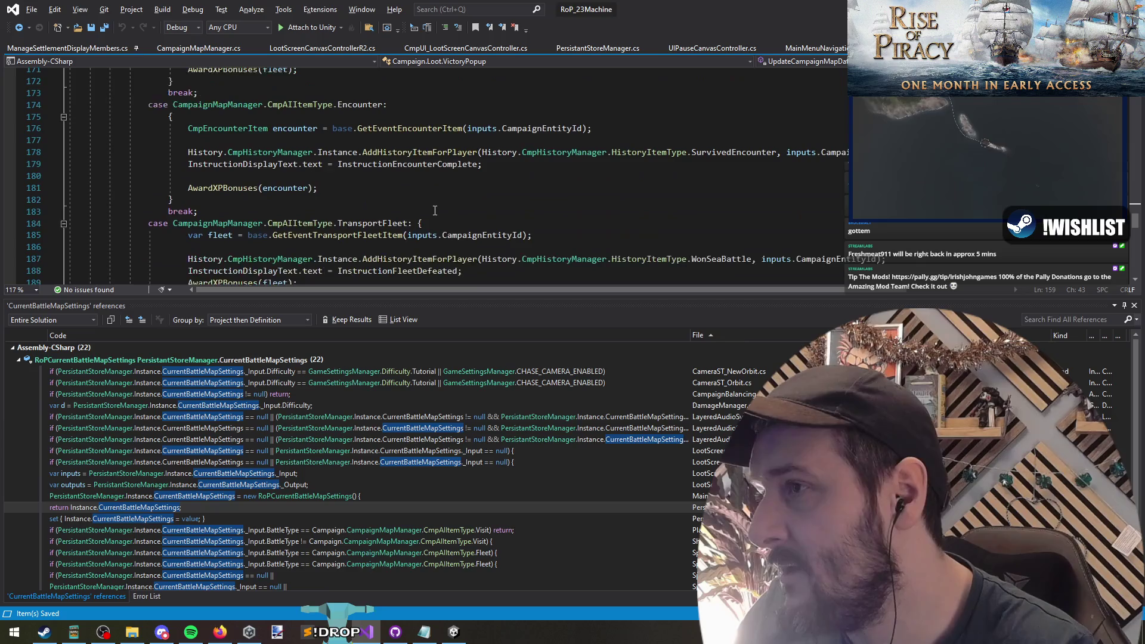
pyautogui.click(209, 163)
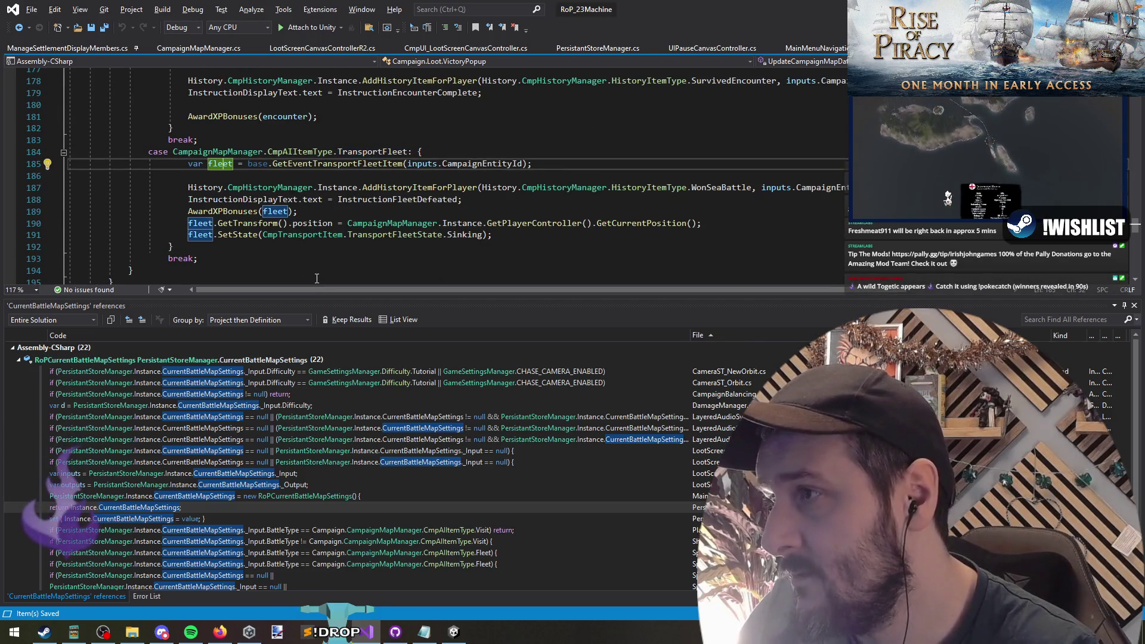
pyautogui.click(353, 164)
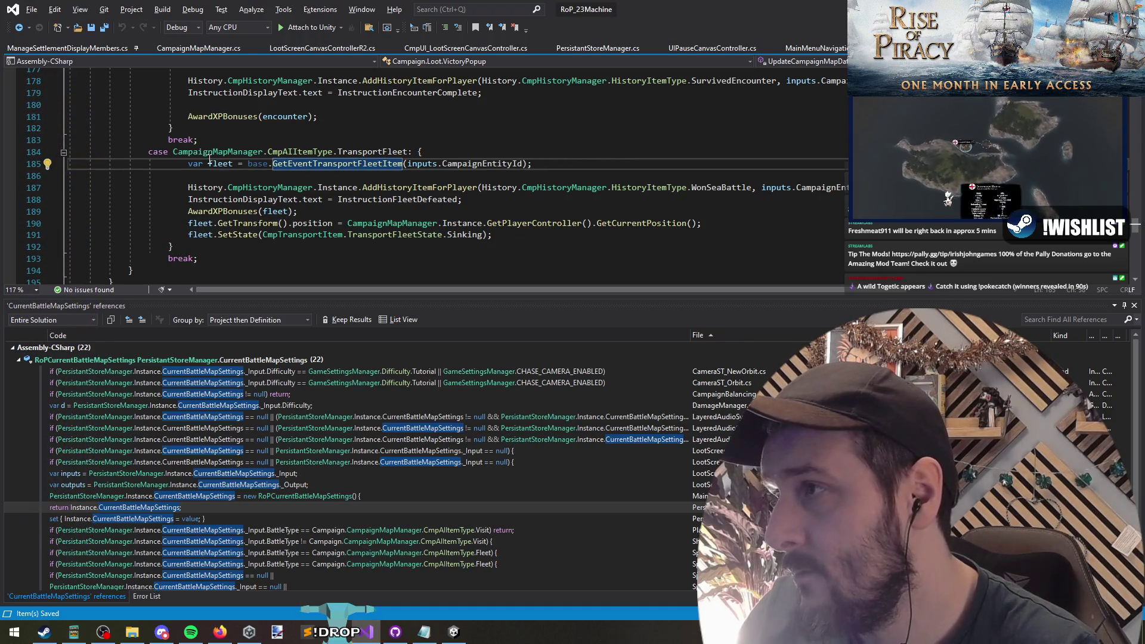
pyautogui.scroll(20, 300, 181)
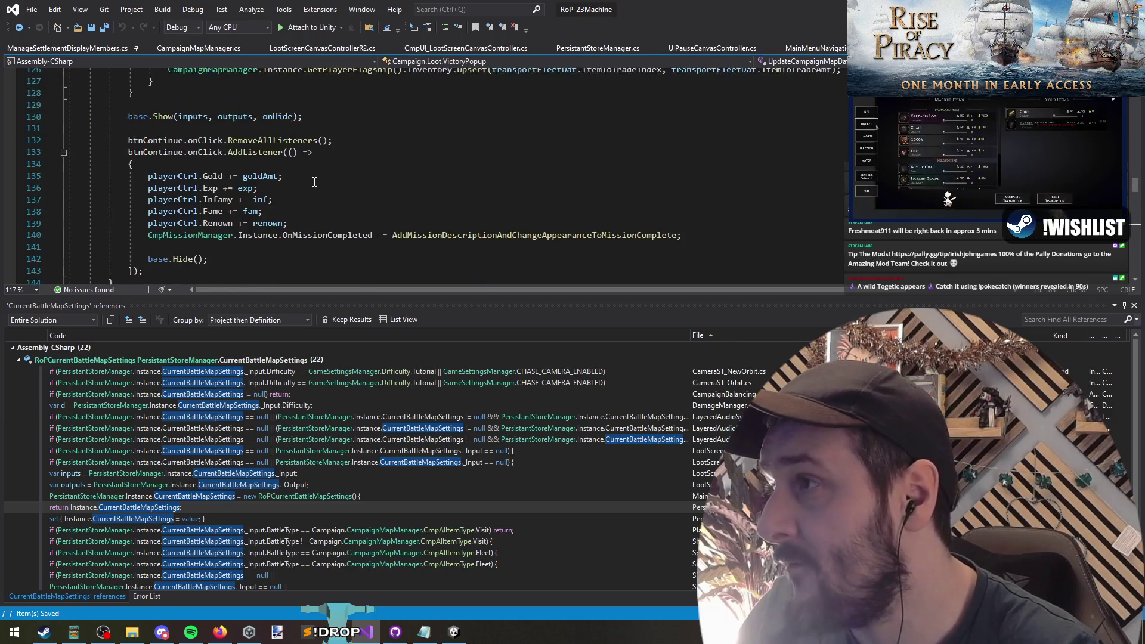
pyautogui.scroll(3, 256, 263)
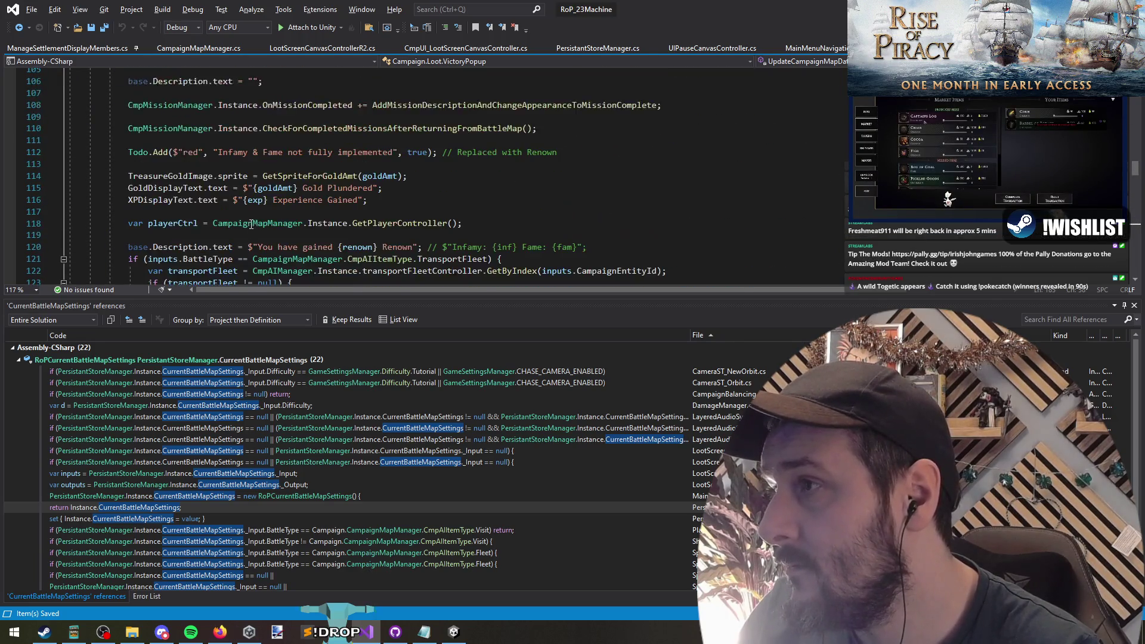
pyautogui.scroll(-4, 231, 167)
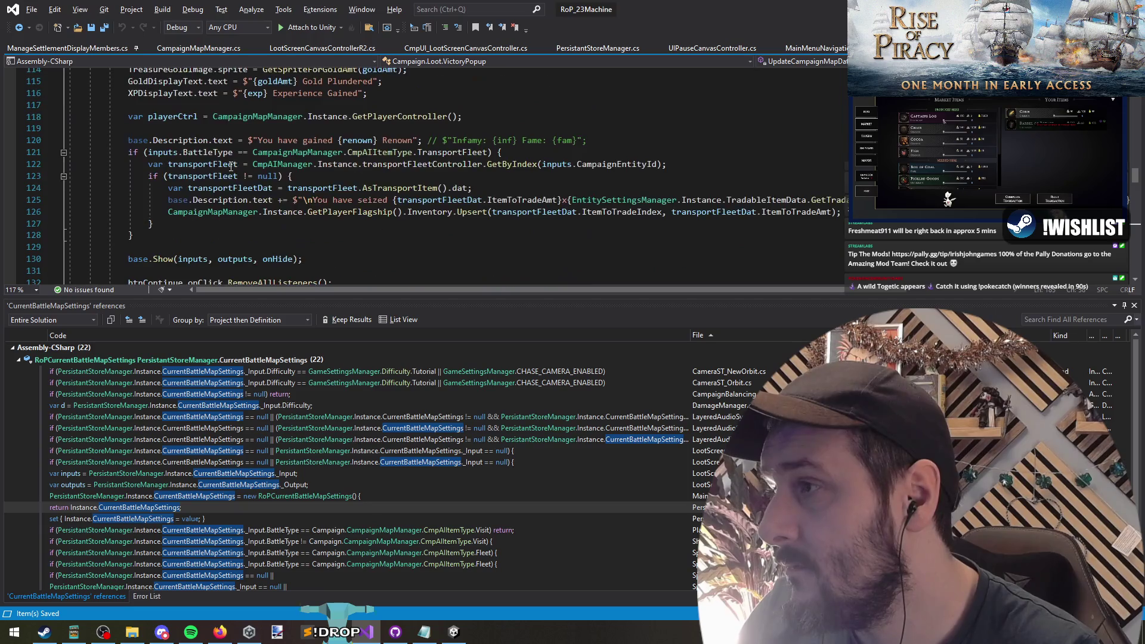
# Move the renown description and seized-items block (lines 120–128) to just after the Title.text line
pyautogui.click(178, 117)
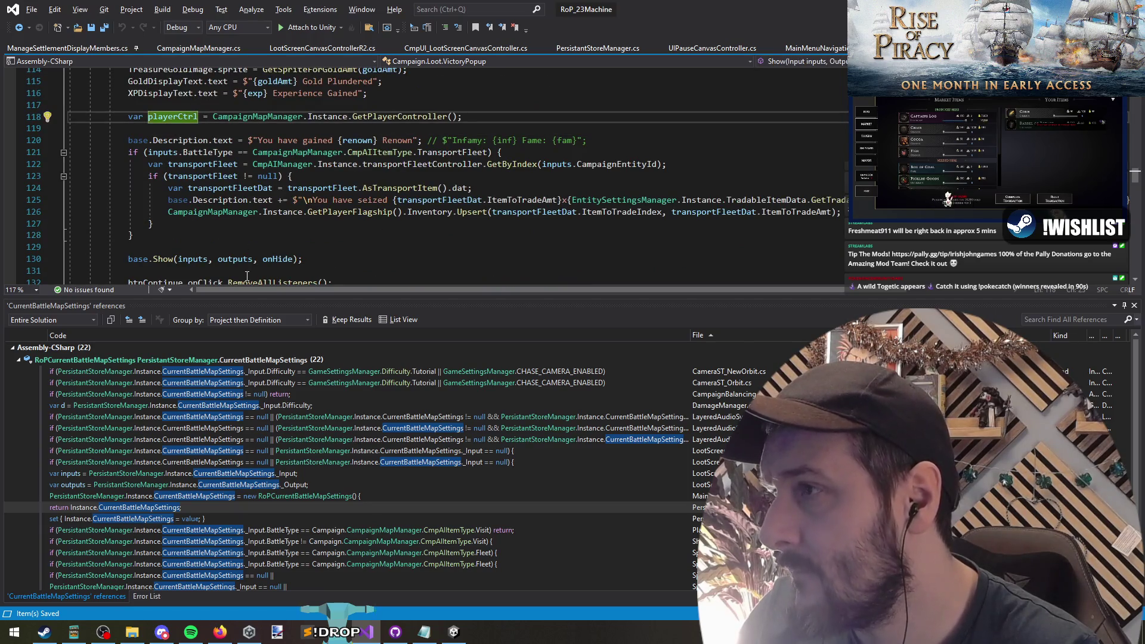
pyautogui.moveTo(133, 235); pyautogui.dragTo(138, 139)
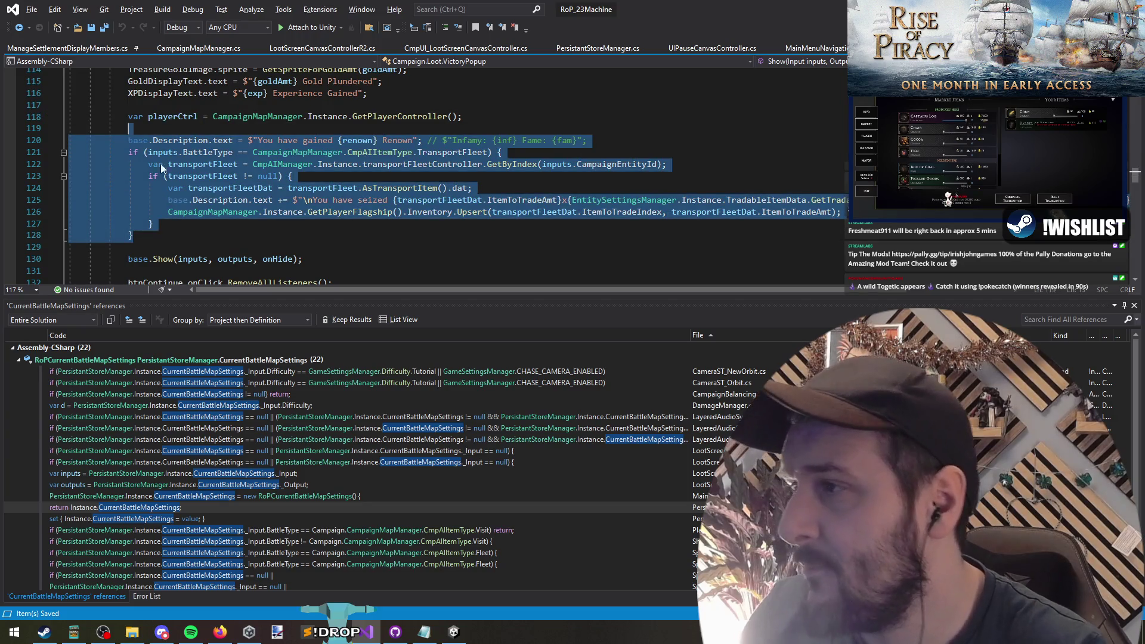
pyautogui.press('Delete')
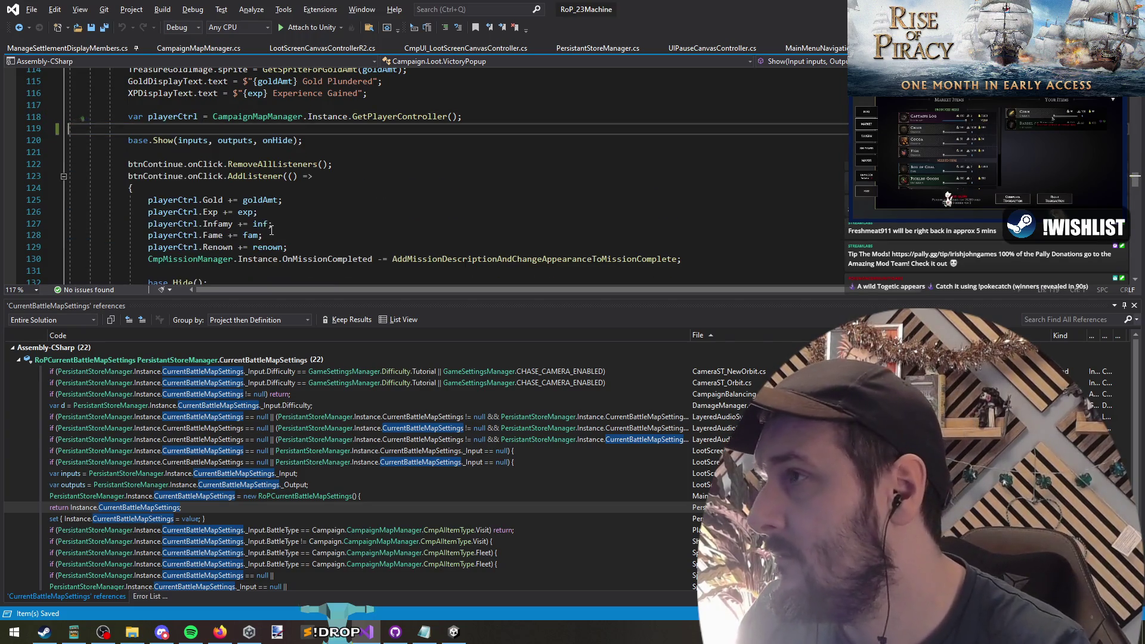
pyautogui.scroll(3, 272, 230)
pyautogui.scroll(14, 272, 229)
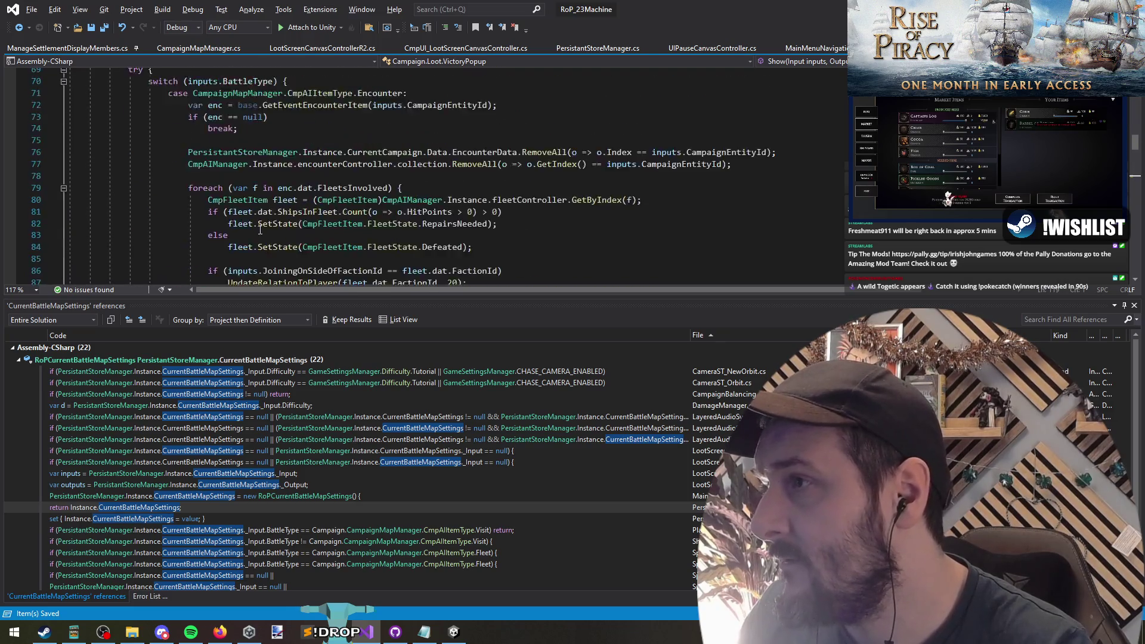
pyautogui.scroll(2, 229, 217)
pyautogui.press('Return')
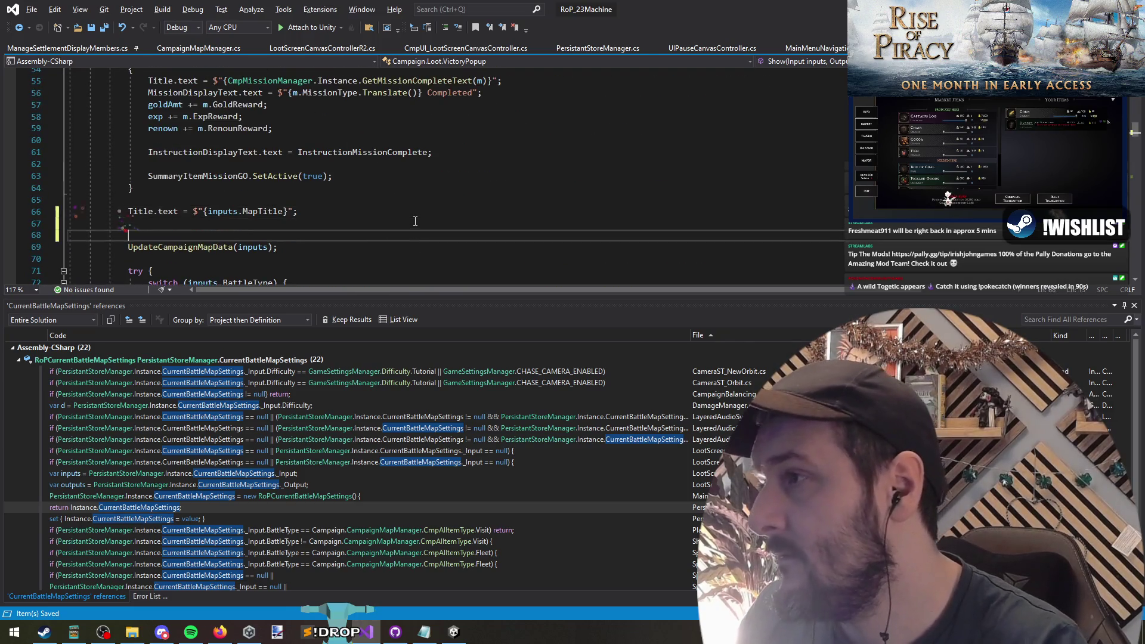
pyautogui.press('Delete')
pyautogui.press('Delete')
pyautogui.scroll(-1, 199, 222)
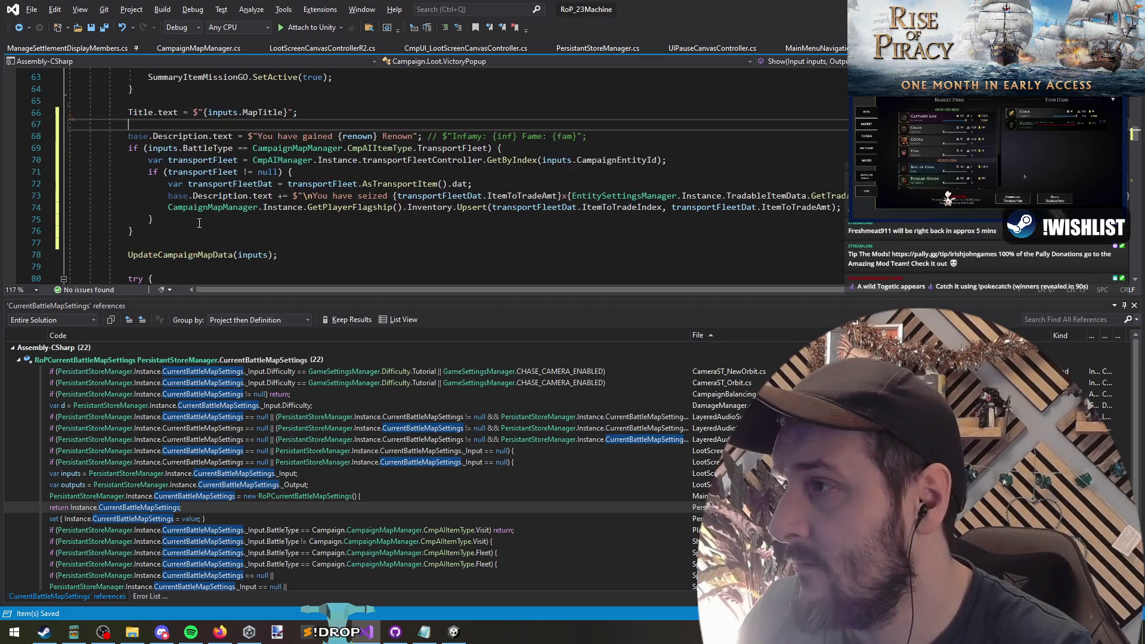
pyautogui.click(176, 231)
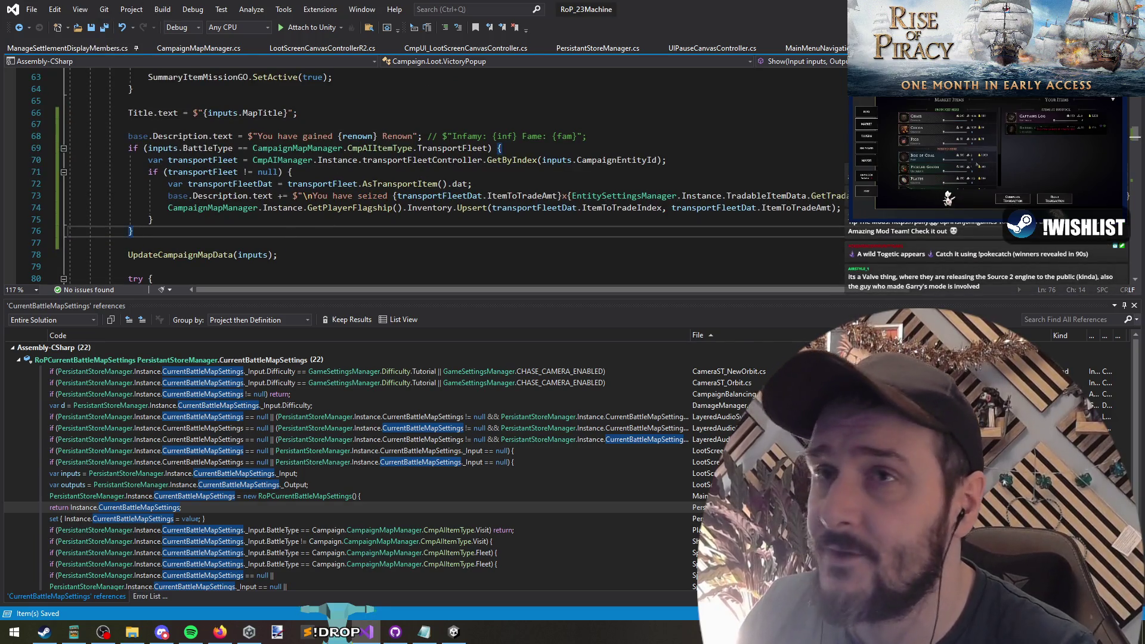
pyautogui.hotkey('alt', 'Tab')
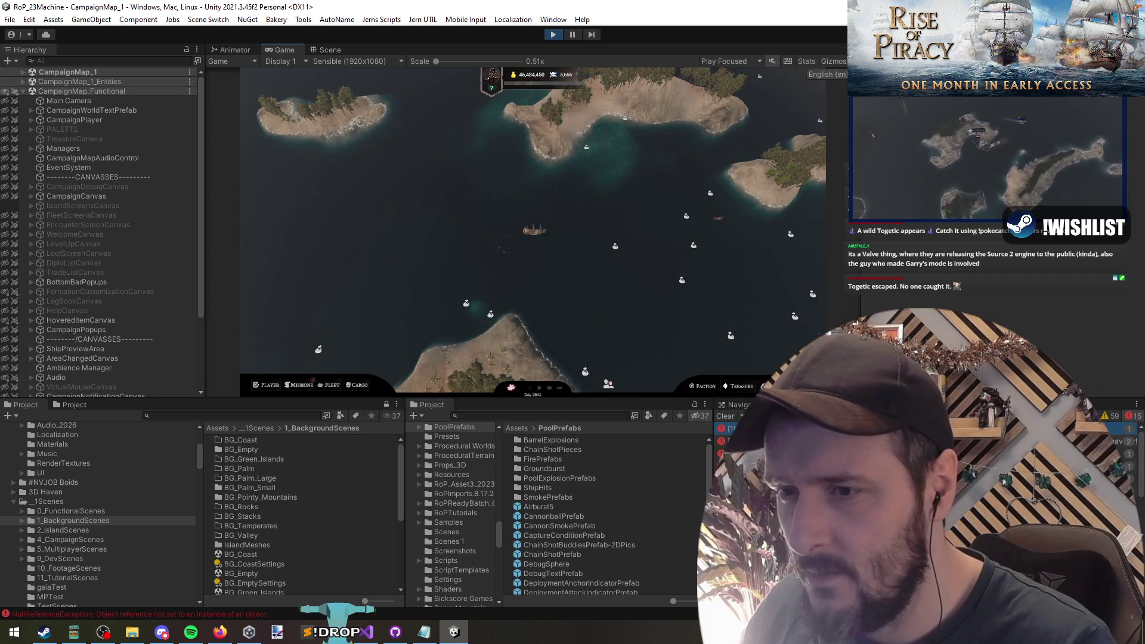
# Exit Unity's Play mode after the loot test's NullReferenceException, glancing at Visual Studio
pyautogui.hotkey('ctrl', 'p')
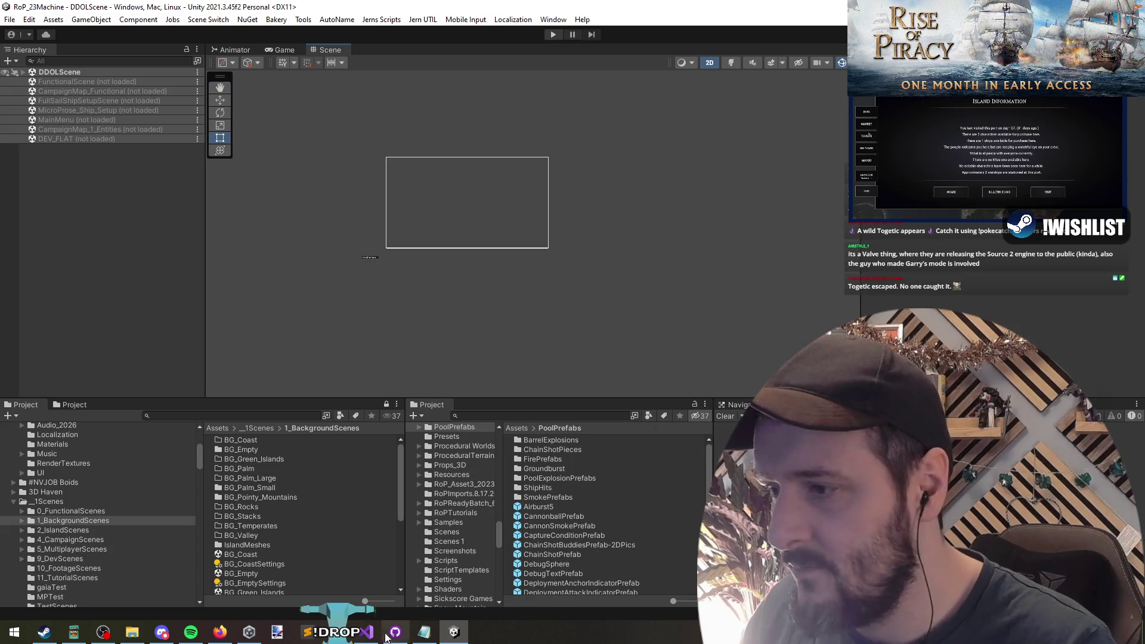
pyautogui.hotkey('alt', 'Tab')
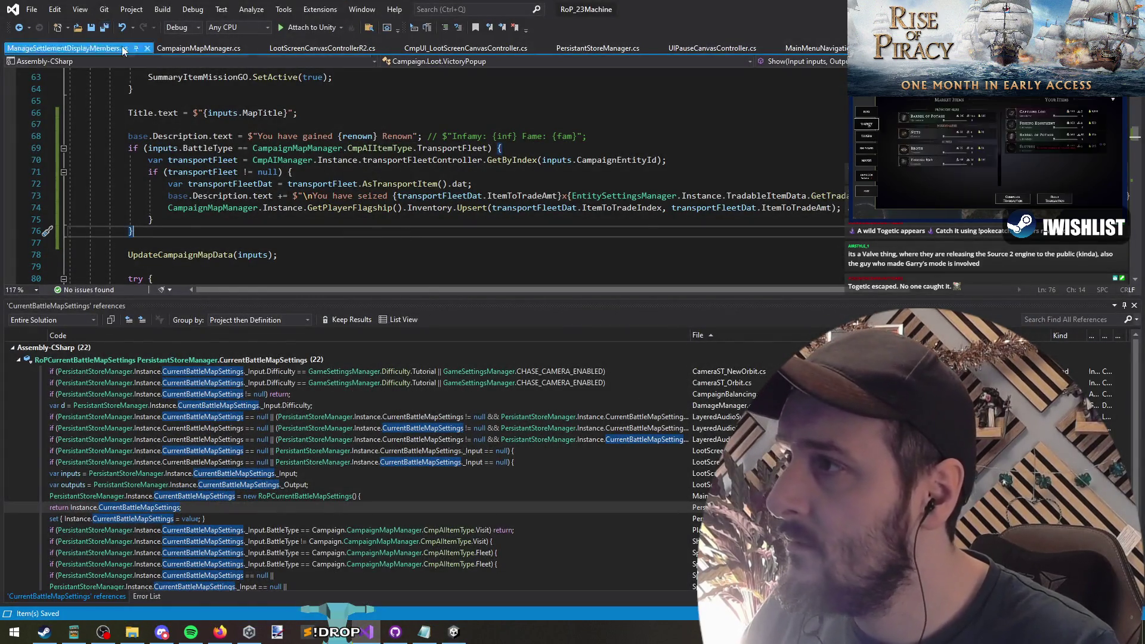
pyautogui.hotkey('alt', 'Tab')
# Restart Play mode and continue the saved campaign onto CampaignMap_1
pyautogui.click(553, 36)
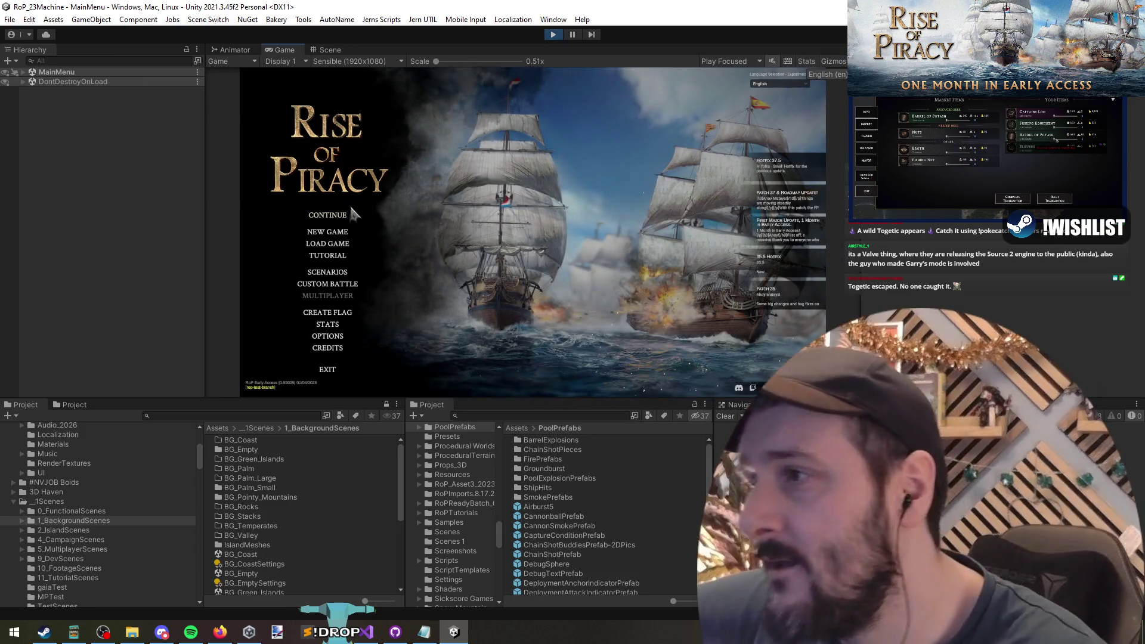
pyautogui.click(327, 215)
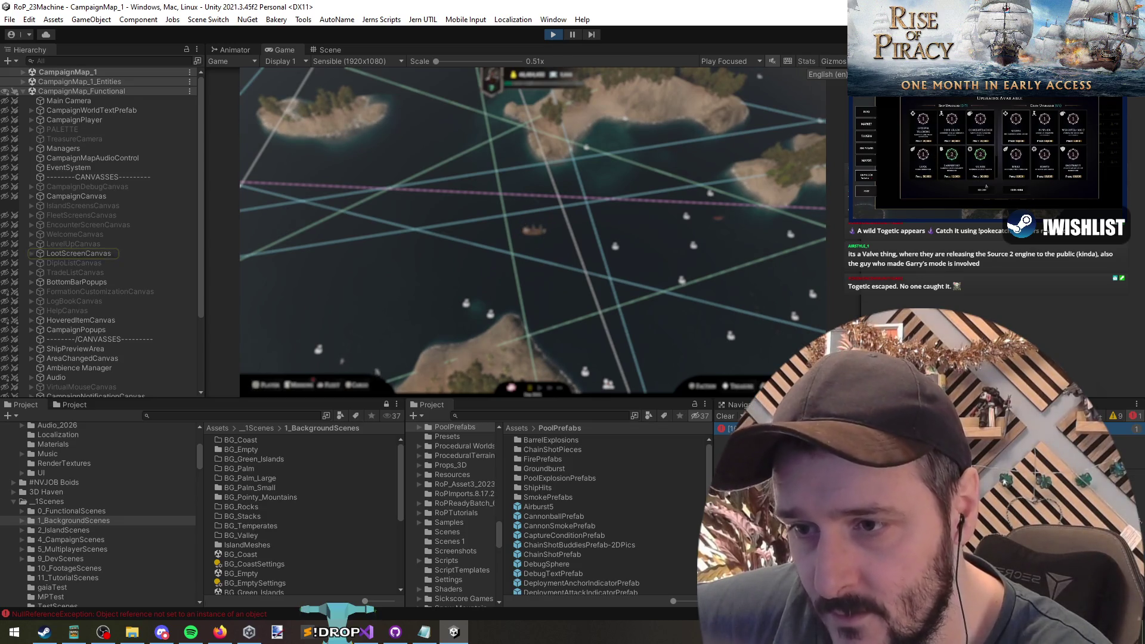
pyautogui.hotkey('alt', 'Tab')
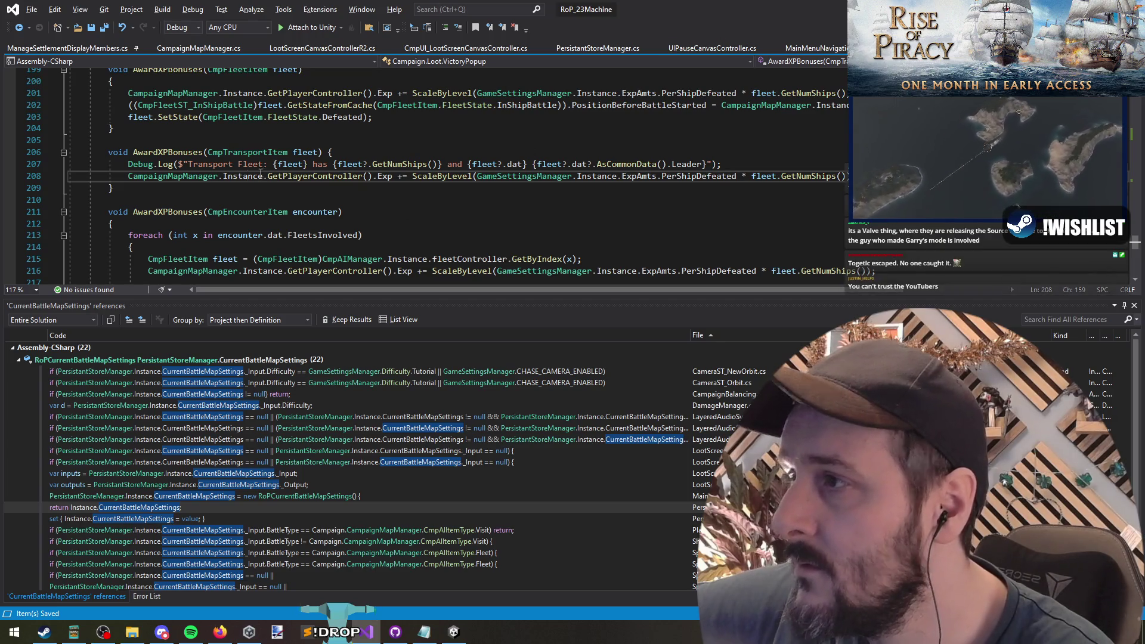
# Check the Transport Fleet log label against the running Unity game, then return to Show's code
pyautogui.moveTo(188, 164)
pyautogui.mouseDown()
pyautogui.moveTo(725, 166)
pyautogui.moveTo(269, 169)
pyautogui.mouseUp()
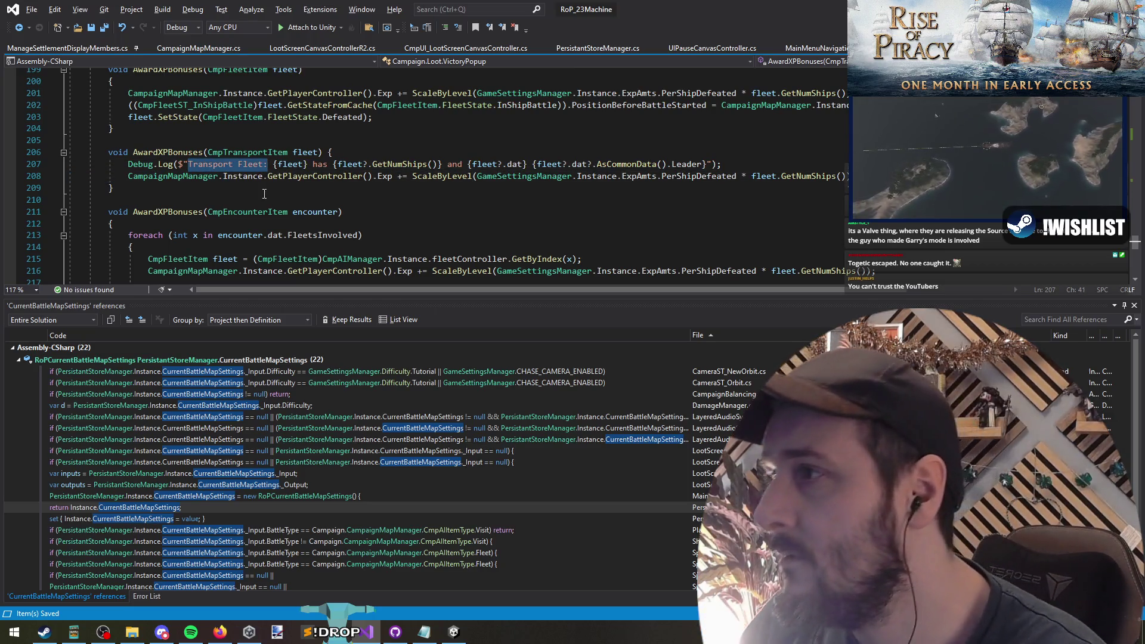
pyautogui.hotkey('ctrl', '-')
pyautogui.scroll(4, 263, 162)
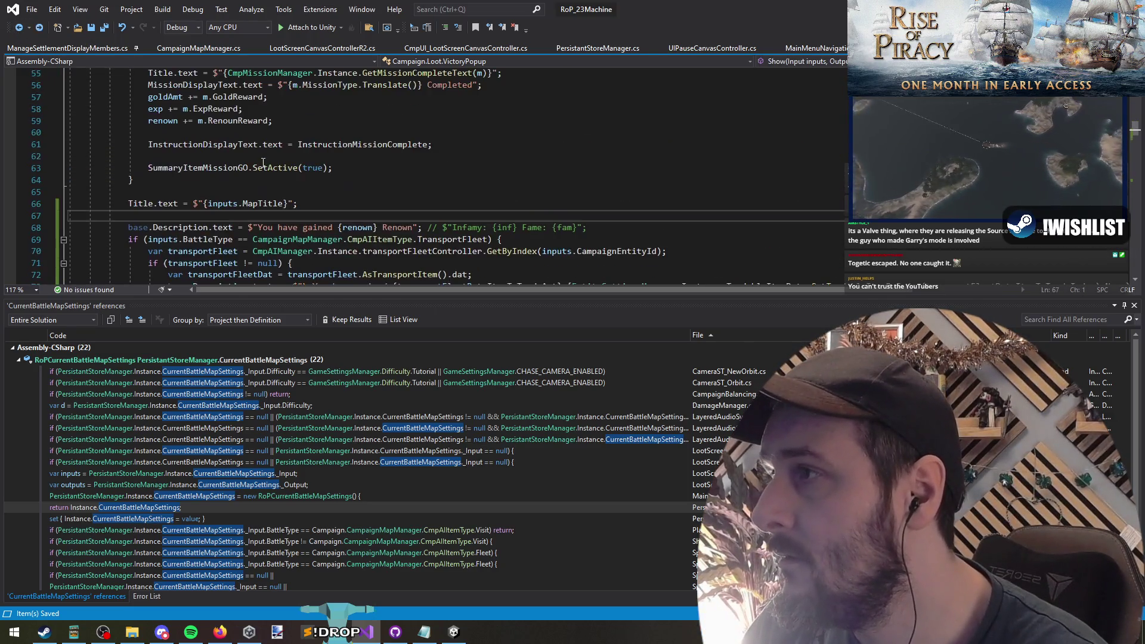
pyautogui.hotkey('alt', 'Tab')
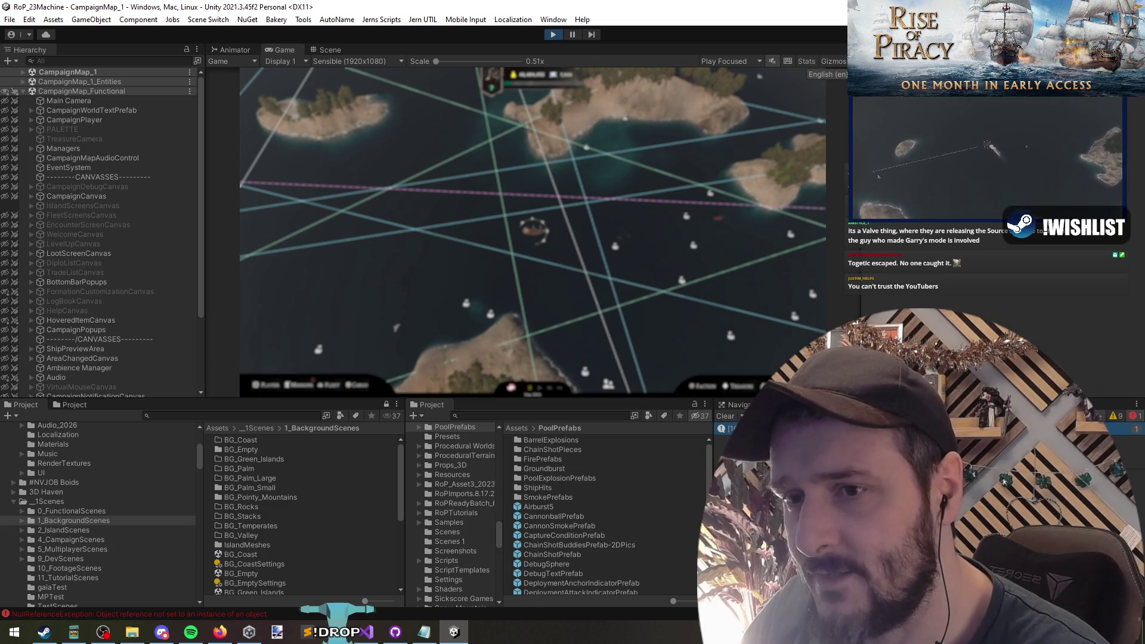
pyautogui.hotkey('alt', 'Tab')
pyautogui.click(372, 213)
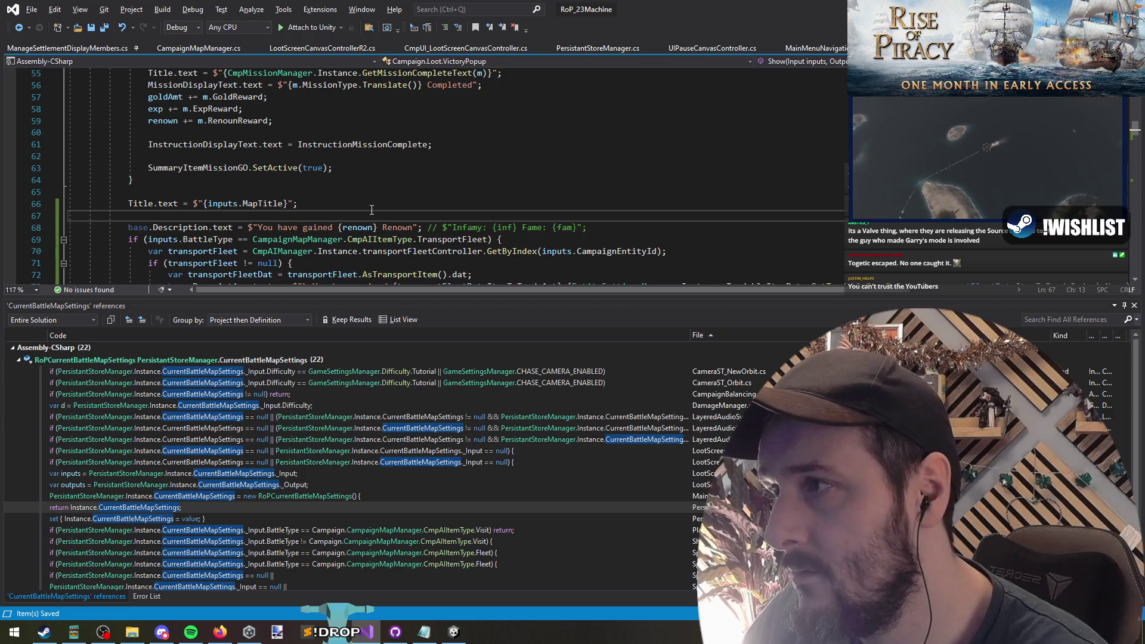
pyautogui.scroll(3, 372, 209)
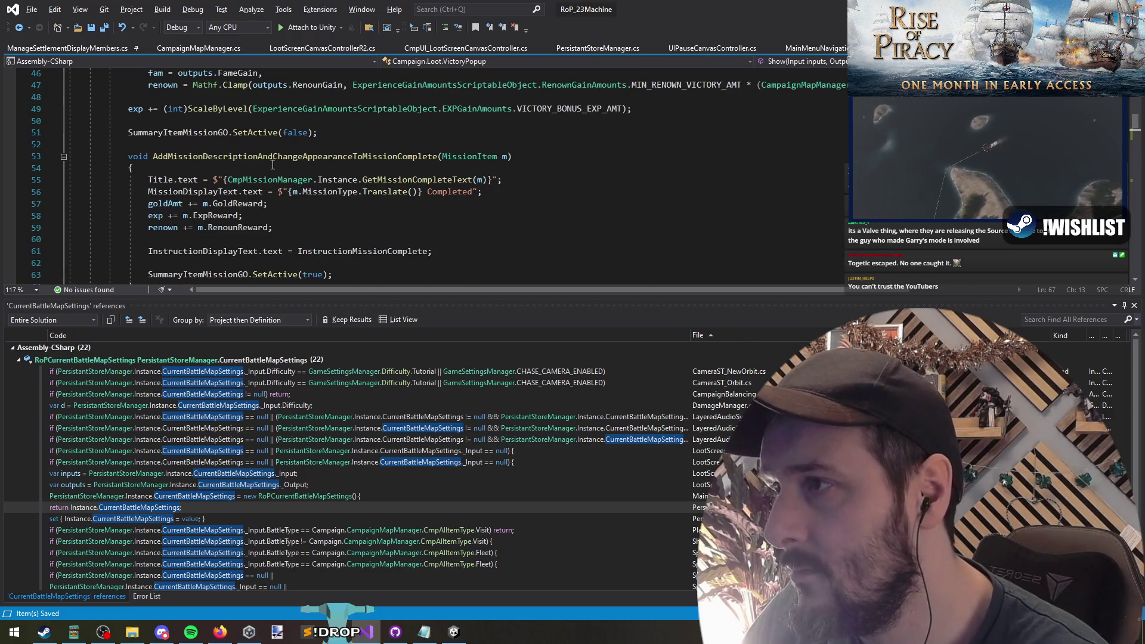
# Navigate back to the TransportFleet case and inspect GetEventTransportFleetItem's definition
pyautogui.click(19, 28)
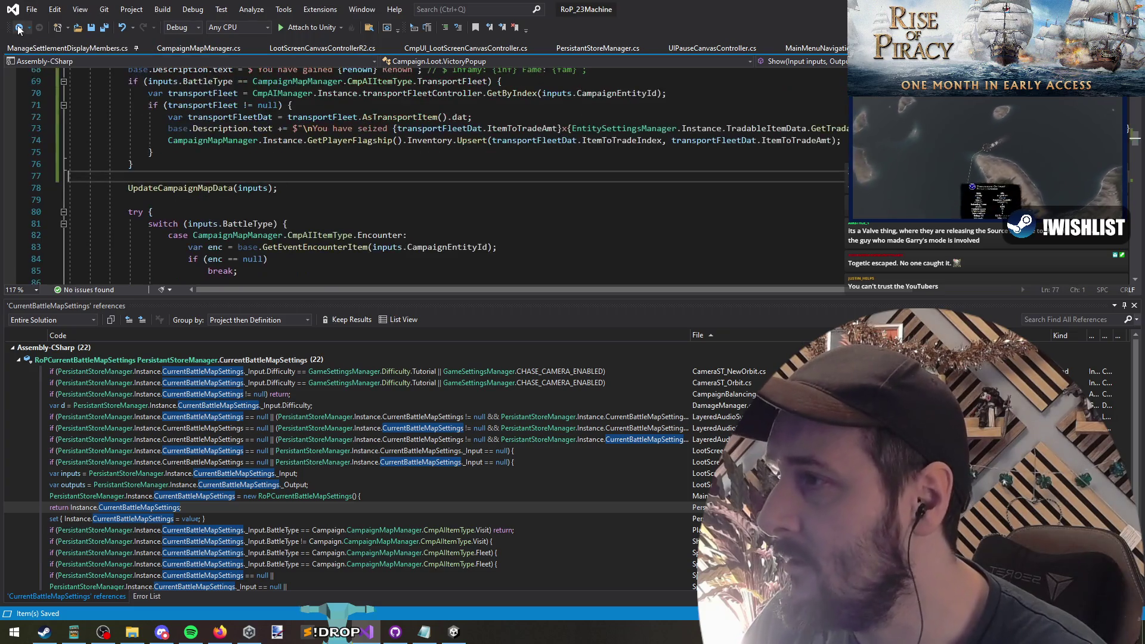
pyautogui.click(19, 28)
pyautogui.scroll(1, 98, 110)
pyautogui.scroll(-1, 98, 110)
pyautogui.click(19, 28)
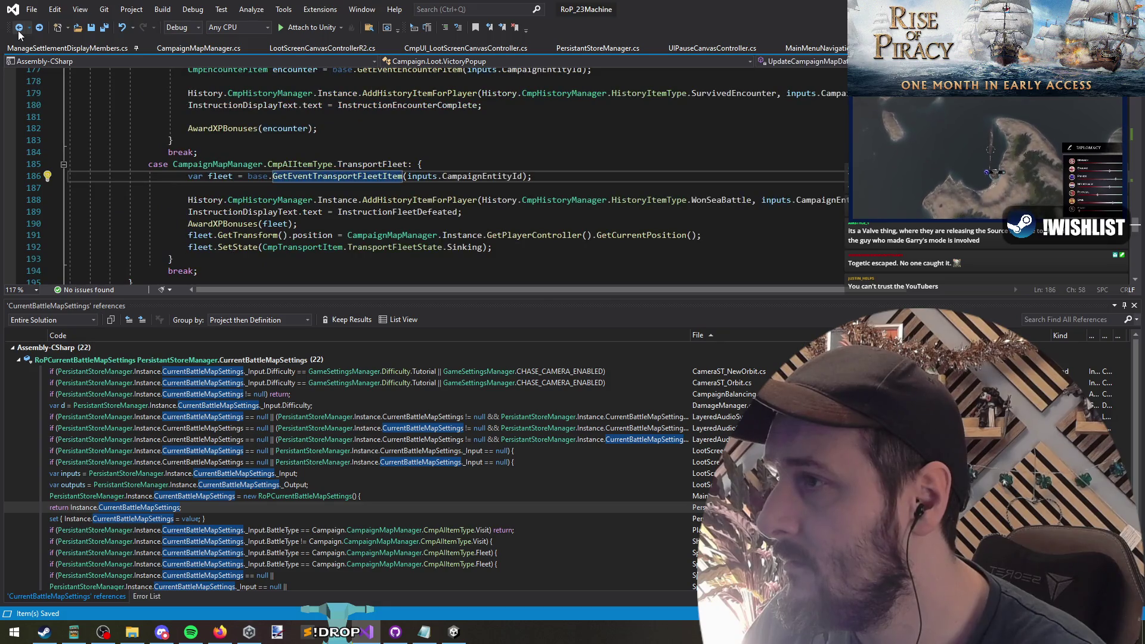
pyautogui.click(342, 177)
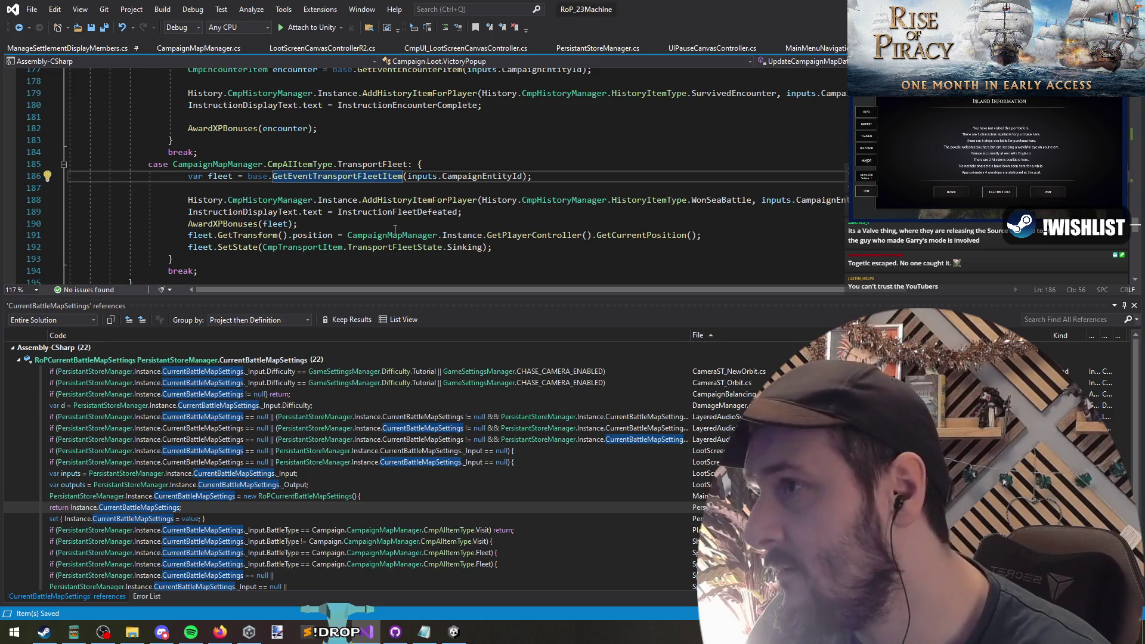
pyautogui.press('F12')
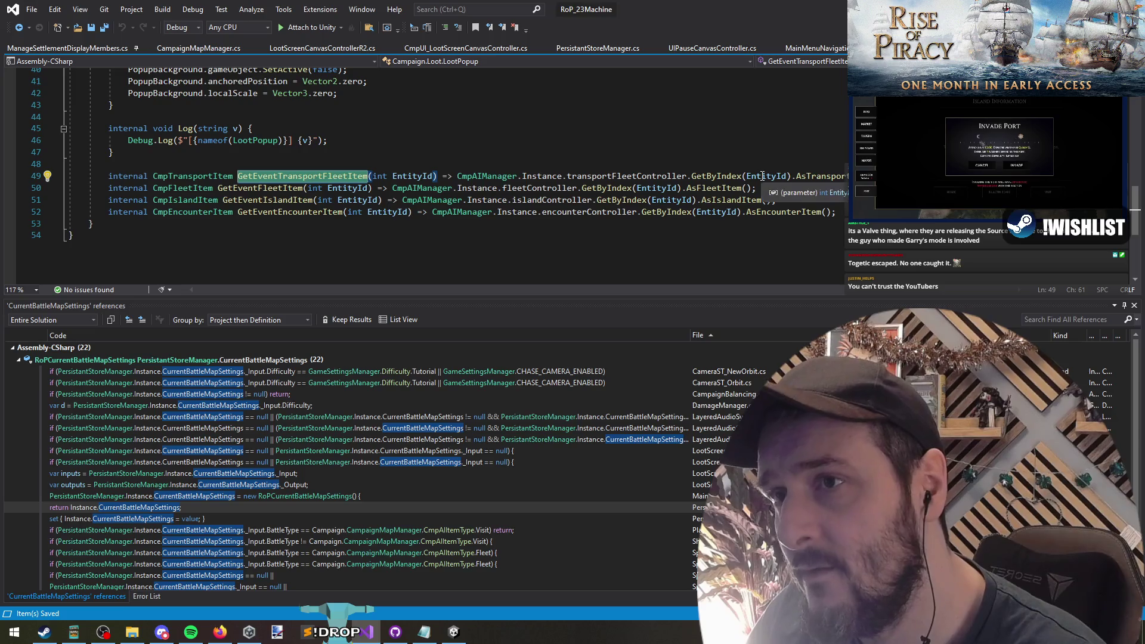
pyautogui.hotkey('ctrl', '-')
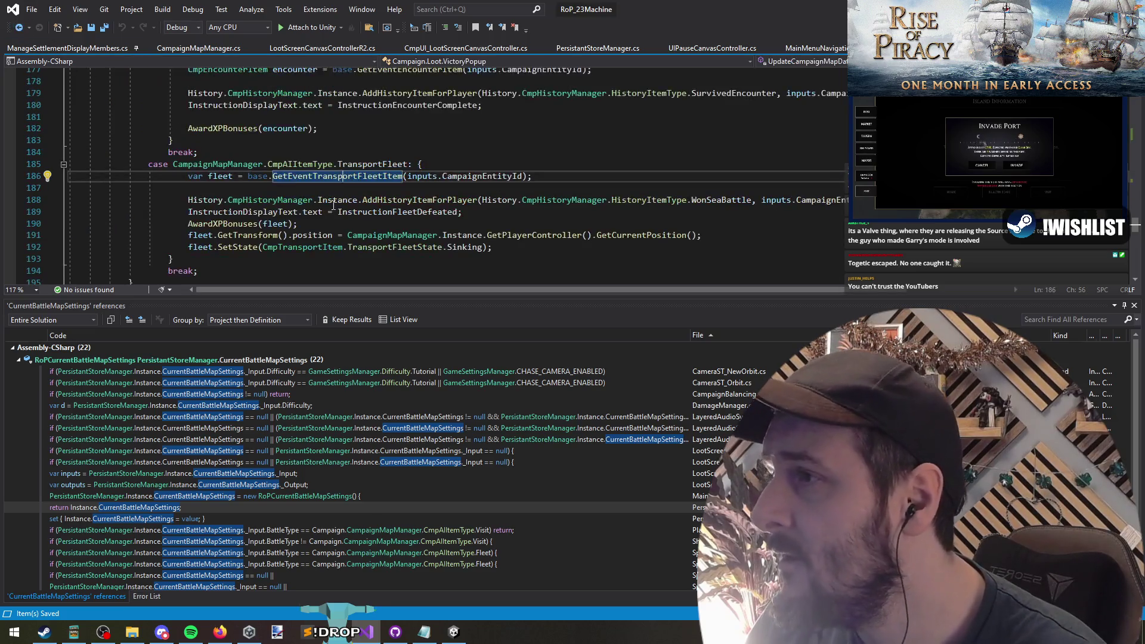
# Find where UpdateCampaignMapData is called and look over the transport-fleet loot block
pyautogui.click(339, 176)
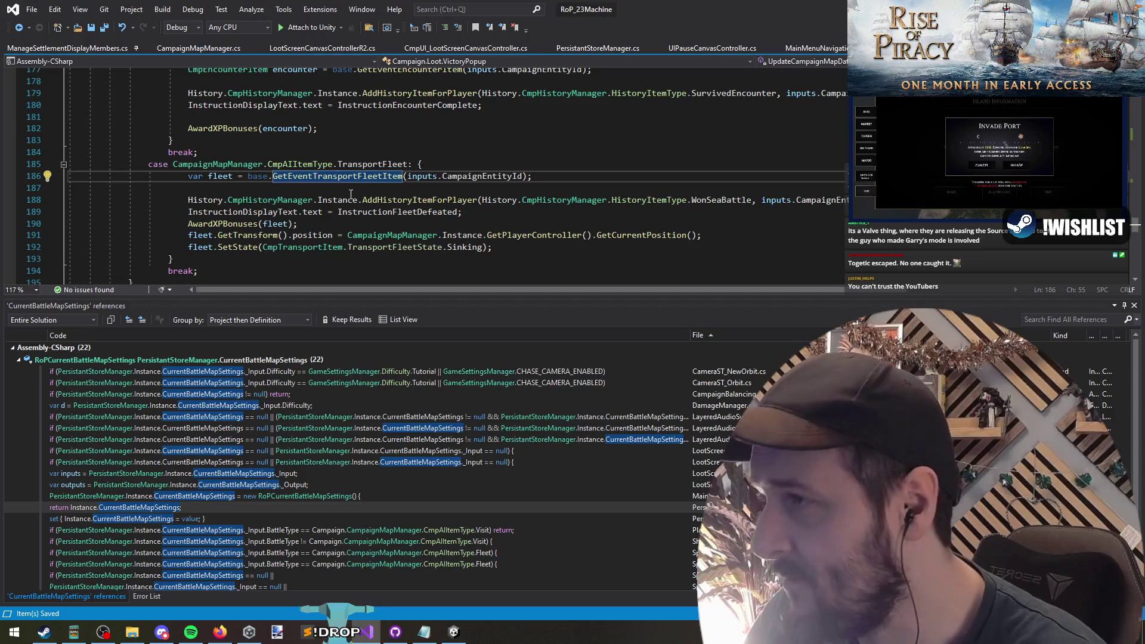
pyautogui.scroll(9, 249, 205)
pyautogui.click(247, 188)
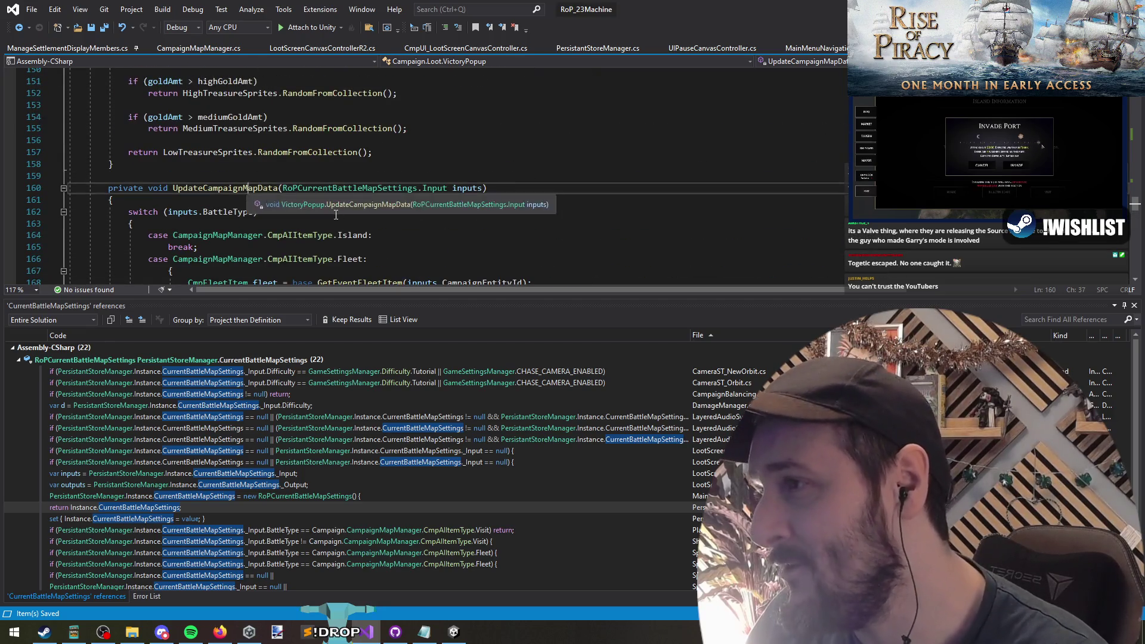
pyautogui.hotkey('ctrl', 'F3')
pyautogui.hotkey('ctrl', 'F3')
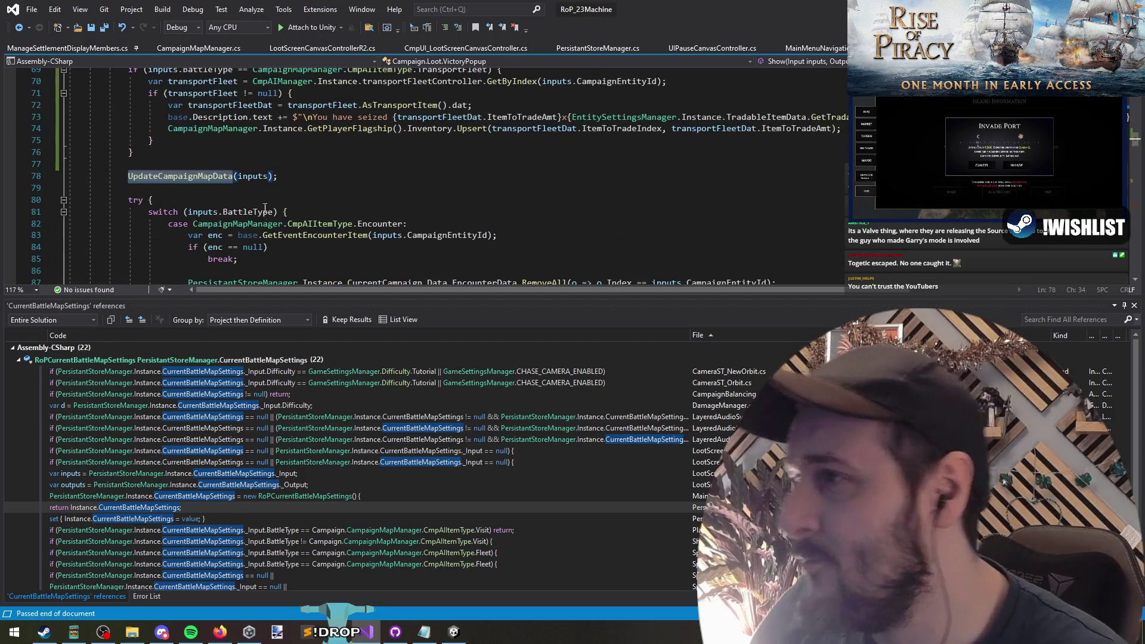
pyautogui.moveTo(192, 158); pyautogui.dragTo(152, 247)
pyautogui.press('Escape')
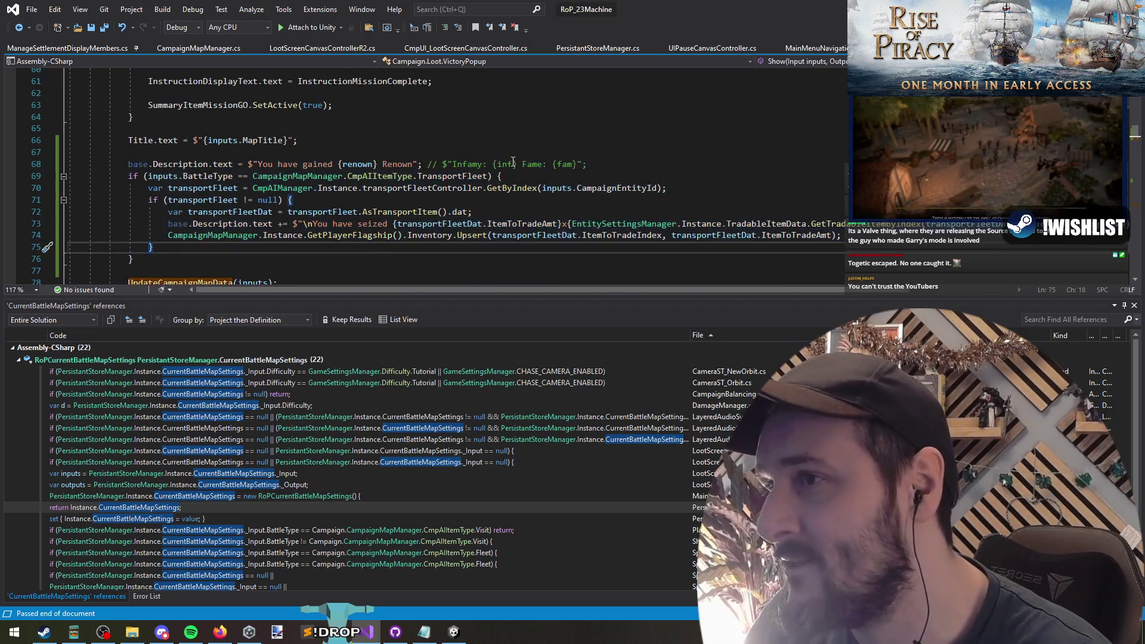
# Select the transportFleet lookup on line 70, reviewing its uses and the 'You have seized' text
pyautogui.click(412, 186)
pyautogui.moveTo(592, 188)
pyautogui.mouseDown()
pyautogui.moveTo(725, 190)
pyautogui.moveTo(114, 192)
pyautogui.mouseUp()
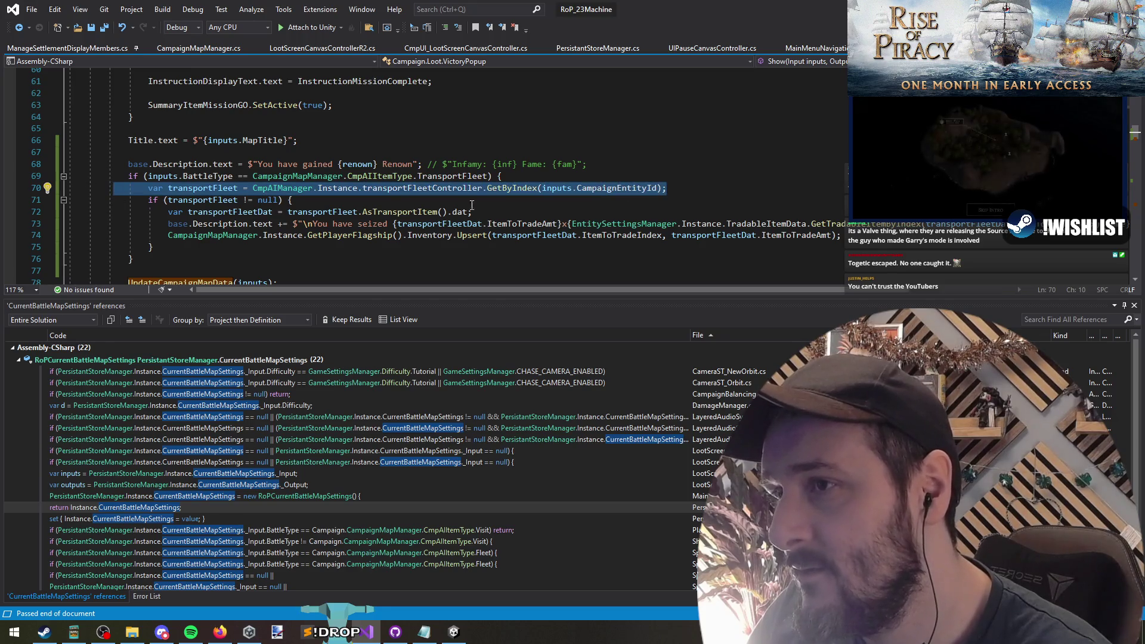
pyautogui.click(359, 198)
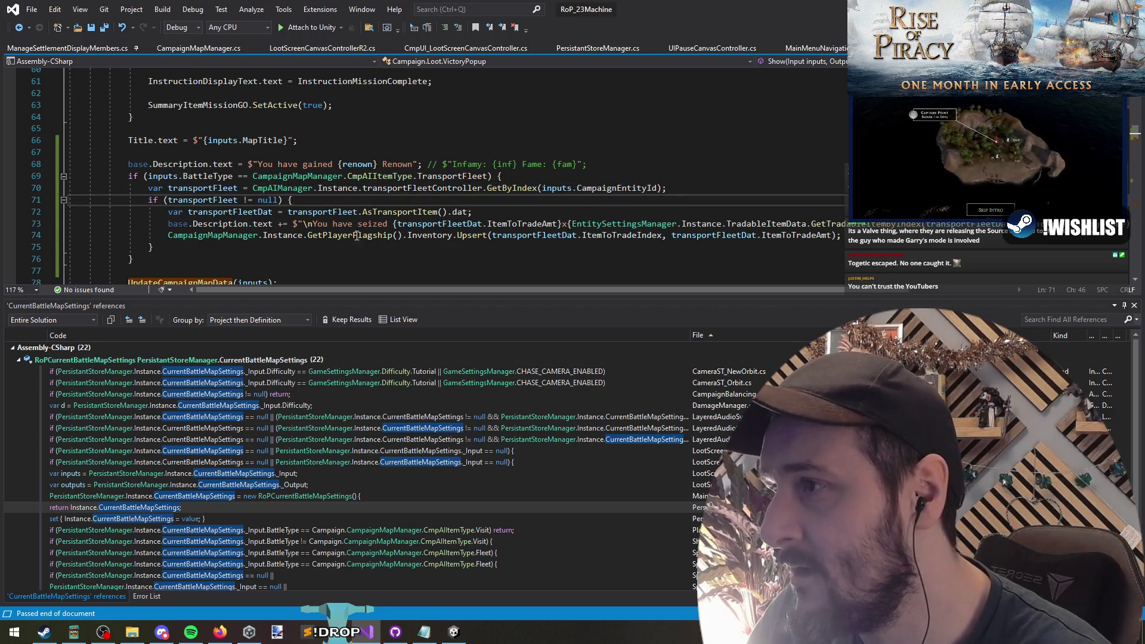
pyautogui.click(237, 201)
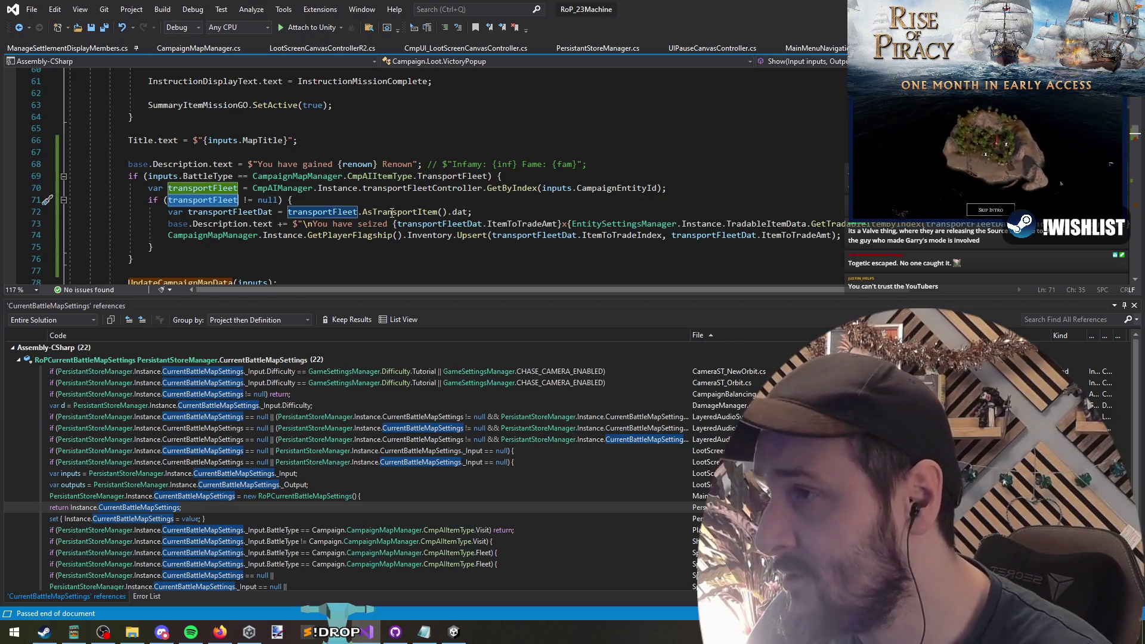
pyautogui.moveTo(312, 224); pyautogui.dragTo(393, 224)
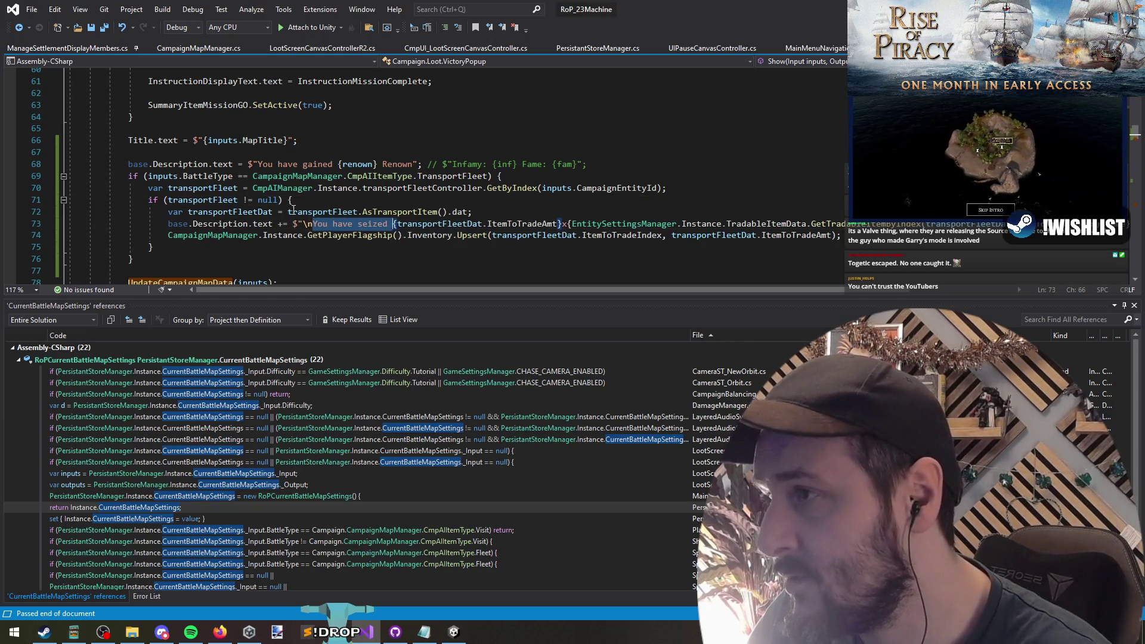
pyautogui.tripleClick(376, 189)
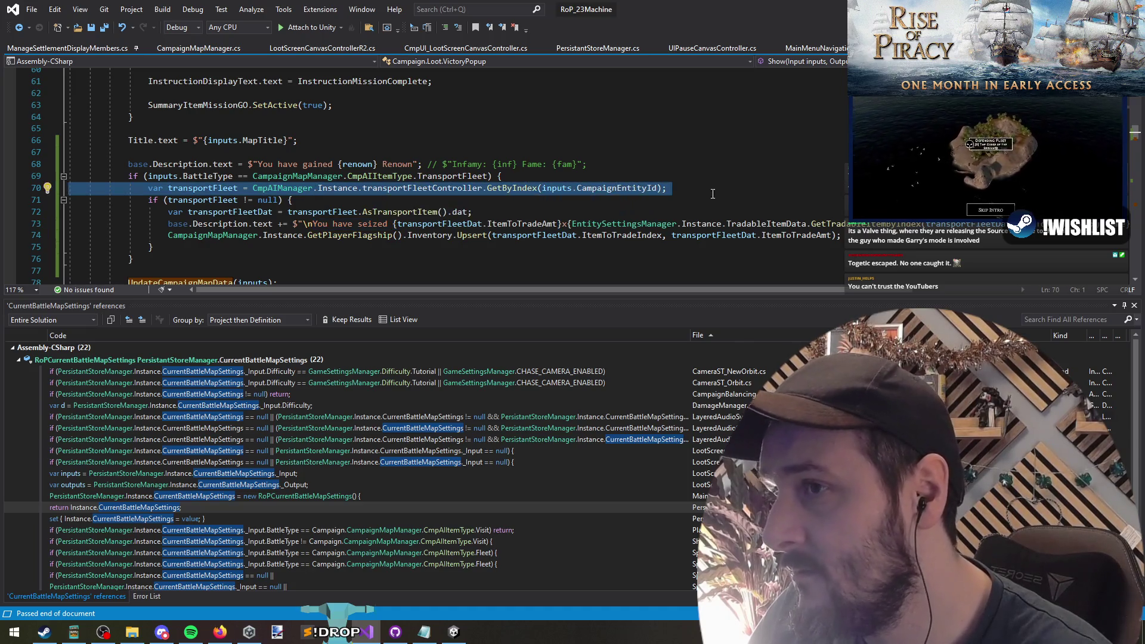
# Add Debug.Log($"TRansport Fleet: {transportFleet.GetPrimaryDisplayName()}"); below the fleet lookup line
pyautogui.press('End')
pyautogui.press('Return')
pyautogui.write('Deb.Log("TRan')
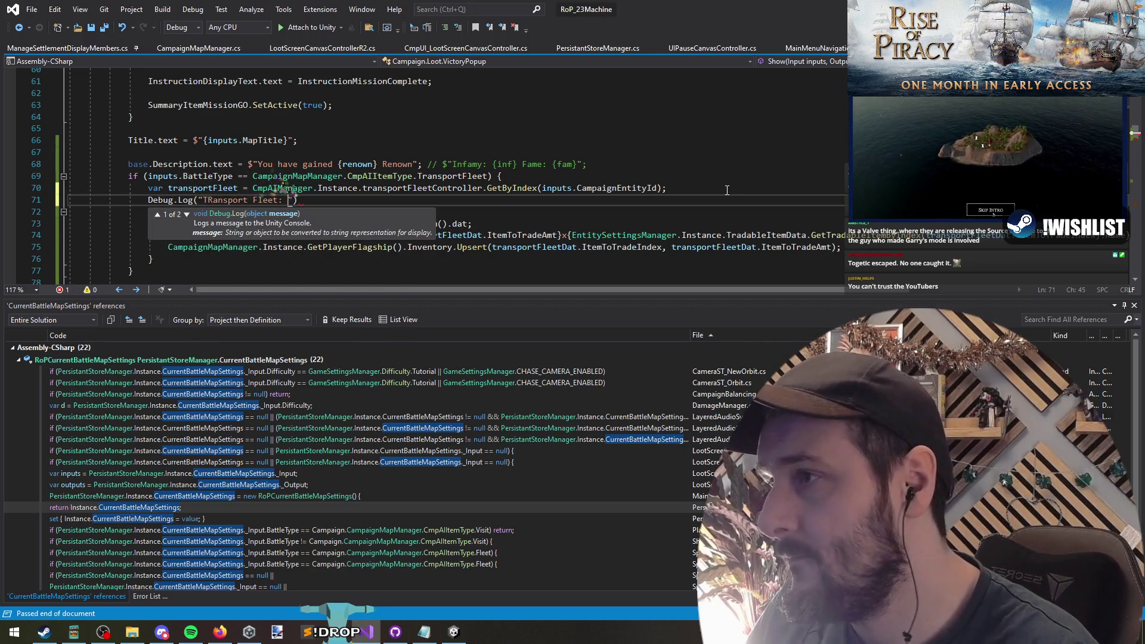
pyautogui.write('{')
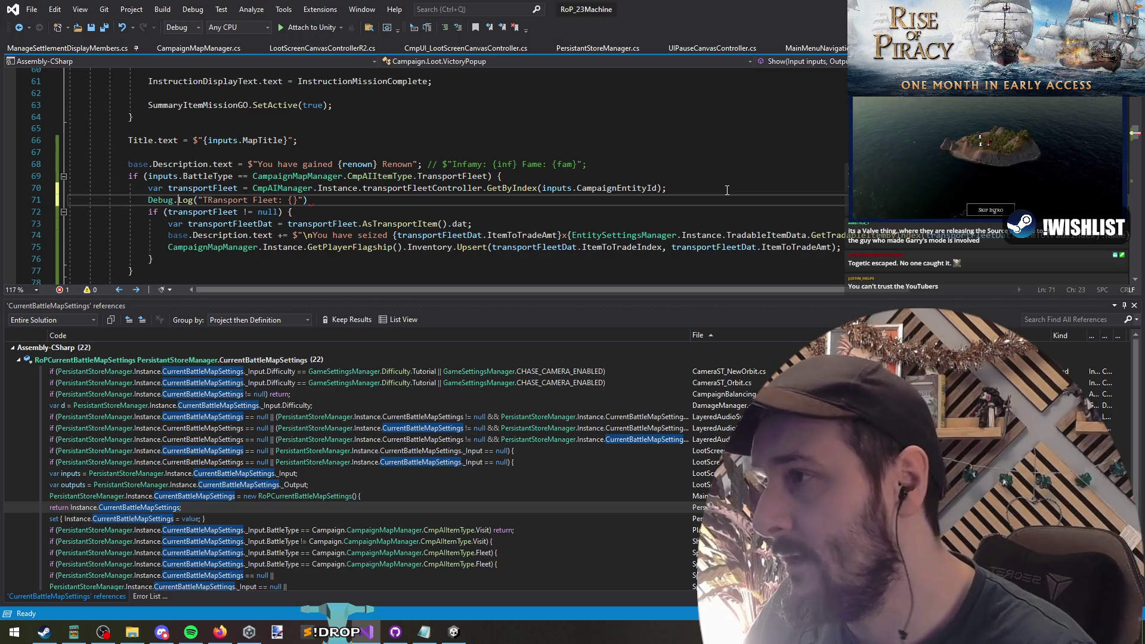
pyautogui.press('Right')
pyautogui.press('Right')
pyautogui.press('Right')
pyautogui.write('$')
pyautogui.press('End')
pyautogui.write(';')
pyautogui.press('Left')
pyautogui.press('Left')
pyautogui.press('Left')
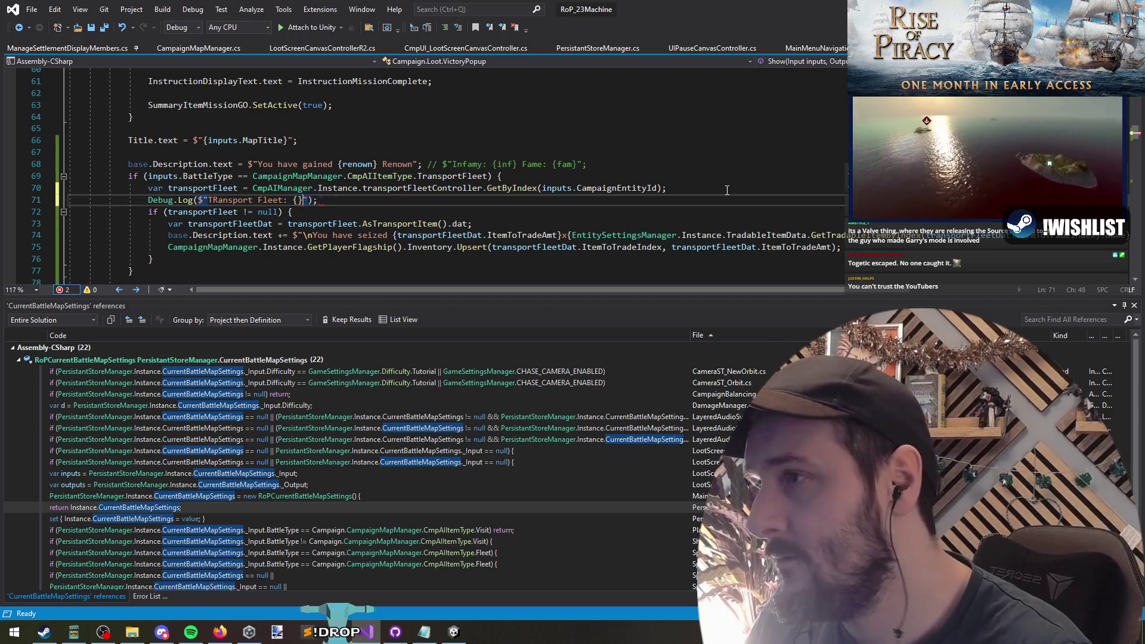
pyautogui.write('transportFleet.')
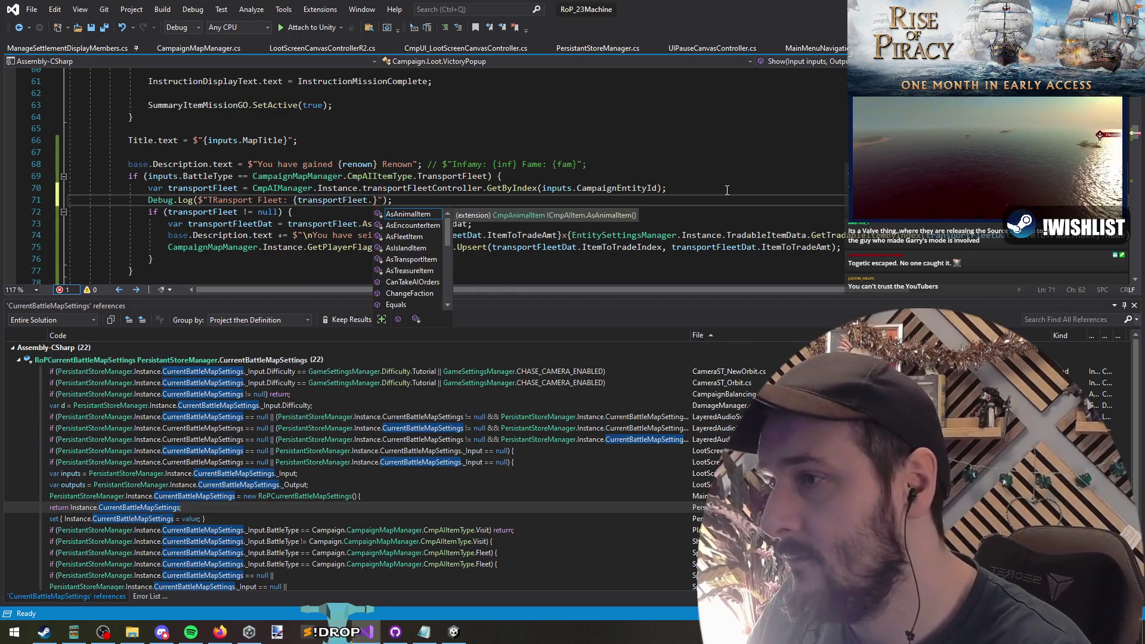
pyautogui.write('GetPrimaryDisplayName()')
pyautogui.press('Down')
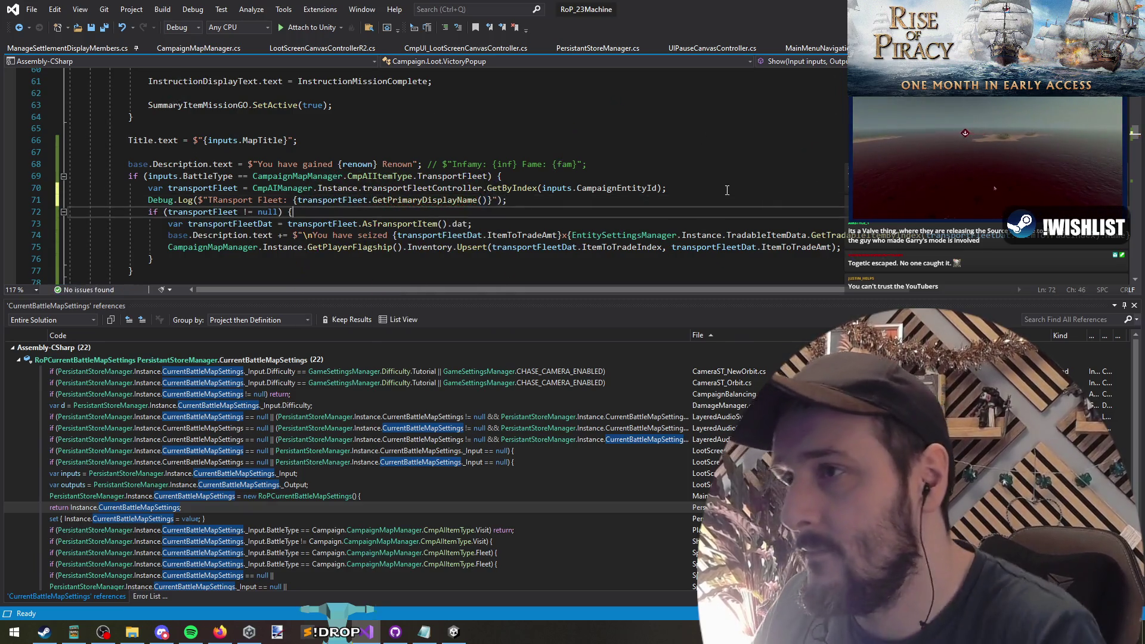
# Save VictoryPopup.cs and start Play mode again in Unity
pyautogui.hotkey('ctrl', 's')
pyautogui.hotkey('alt', 'Tab')
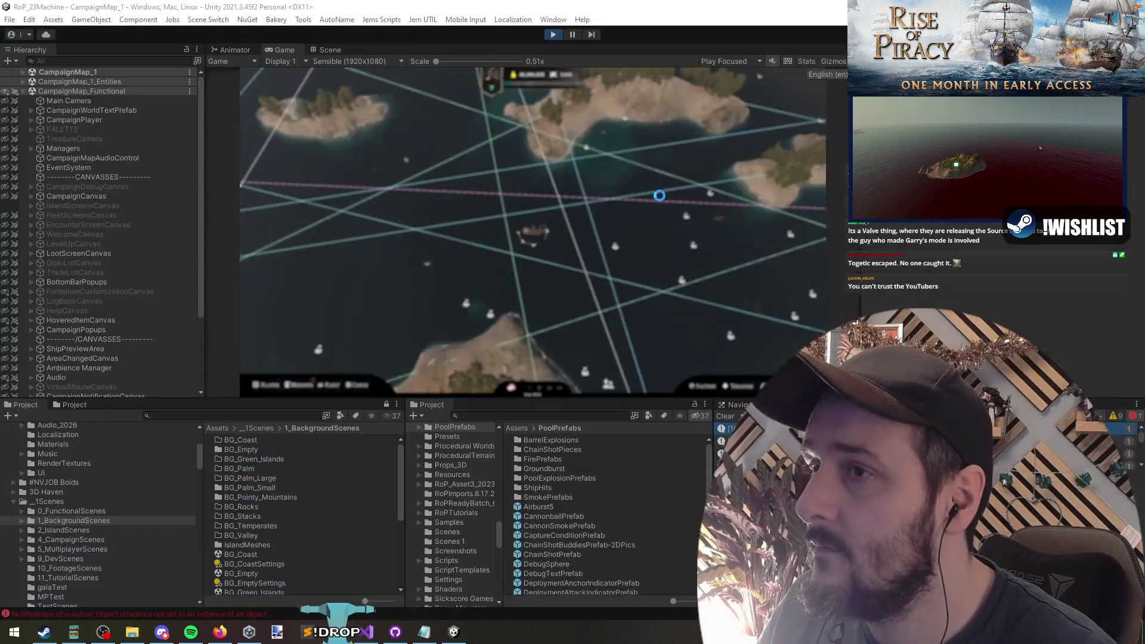
pyautogui.click(553, 34)
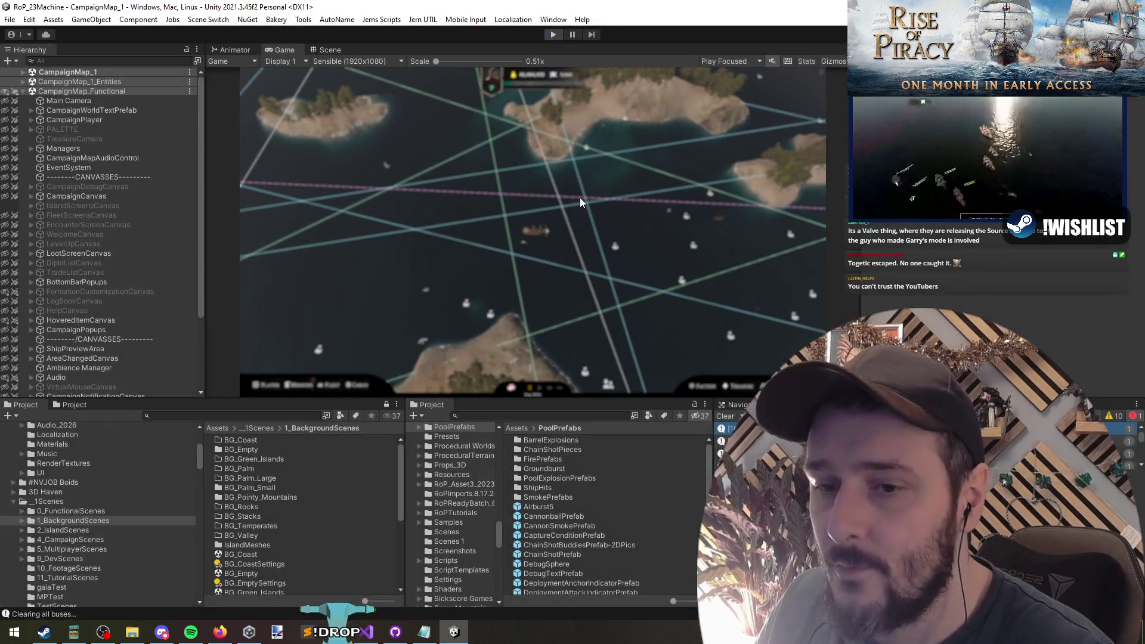
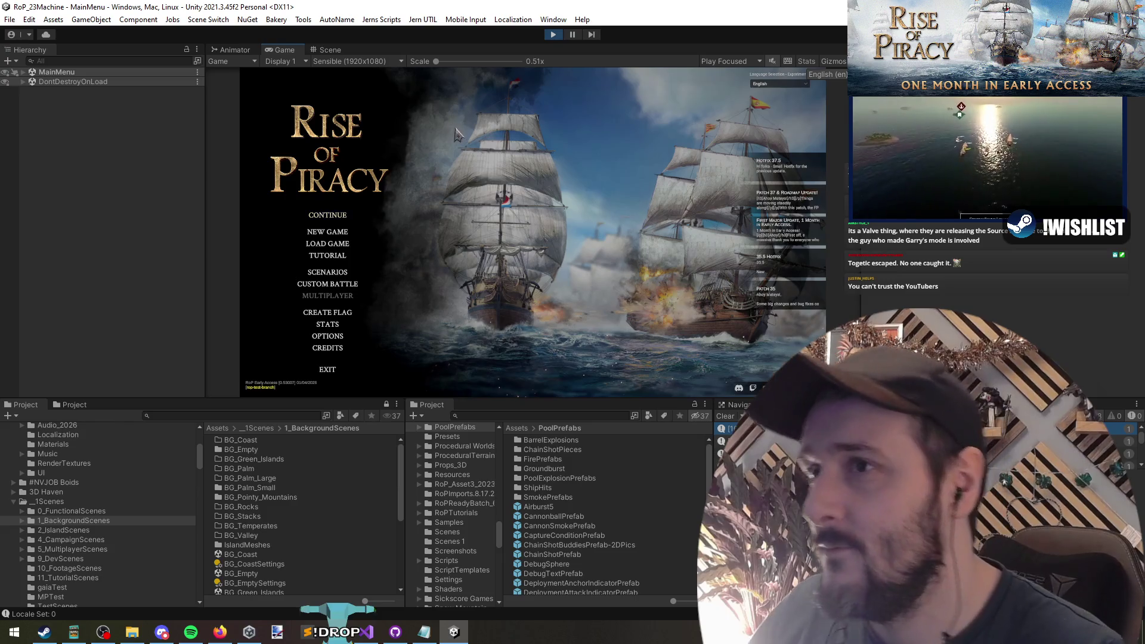
# Continue the saved Rise of Piracy campaign, sail the ship on the campaign map, then return to Visual Studio
pyautogui.click(316, 217)
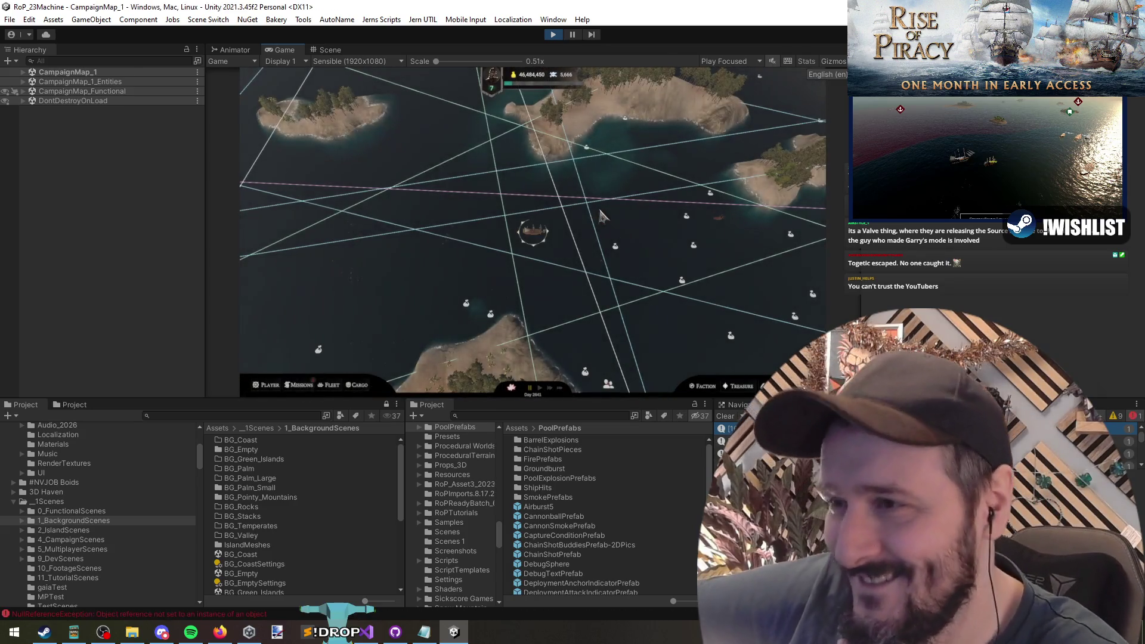
pyautogui.click(570, 189)
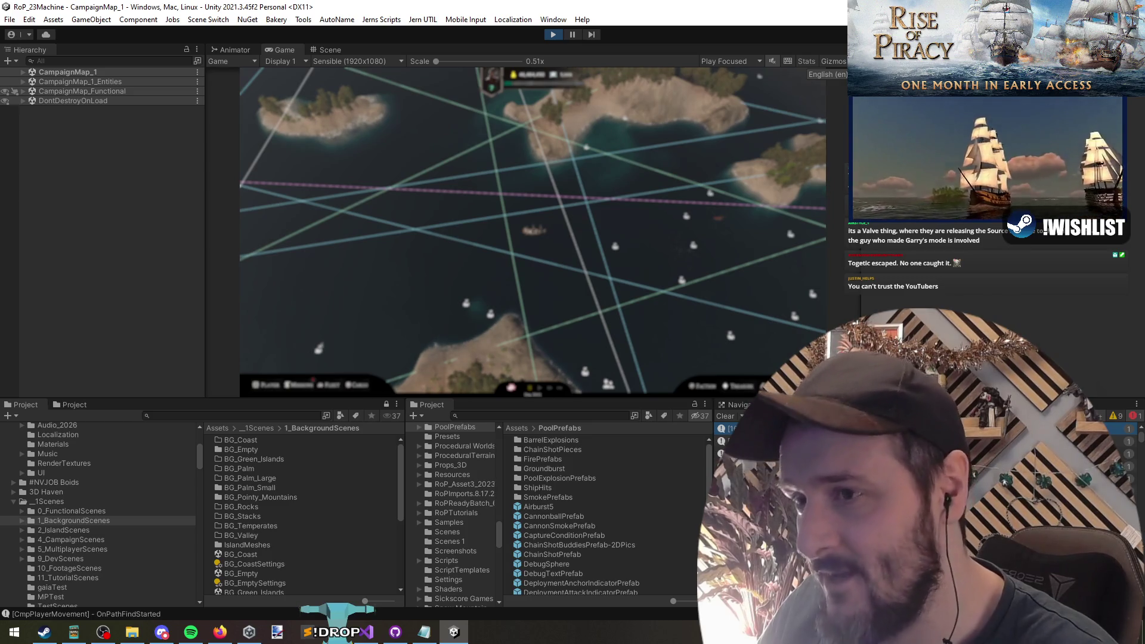
pyautogui.click(365, 632)
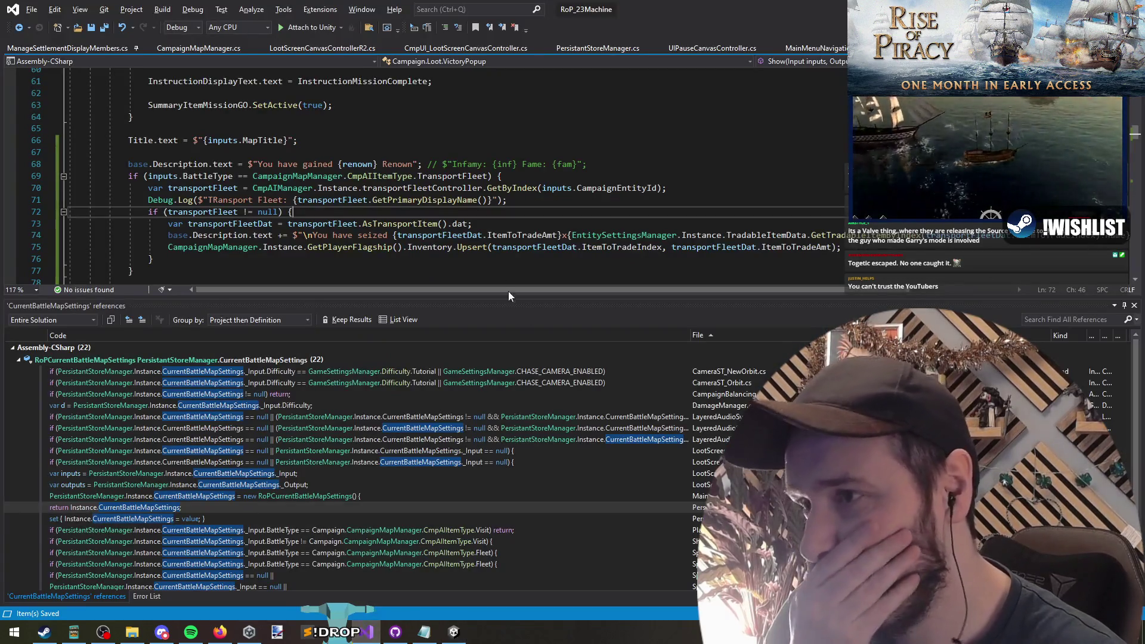
pyautogui.click(530, 202)
pyautogui.moveTo(655, 9)
pyautogui.mouseDown()
pyautogui.moveTo(753, 92)
pyautogui.moveTo(596, 588)
pyautogui.moveTo(564, 2)
pyautogui.mouseUp()
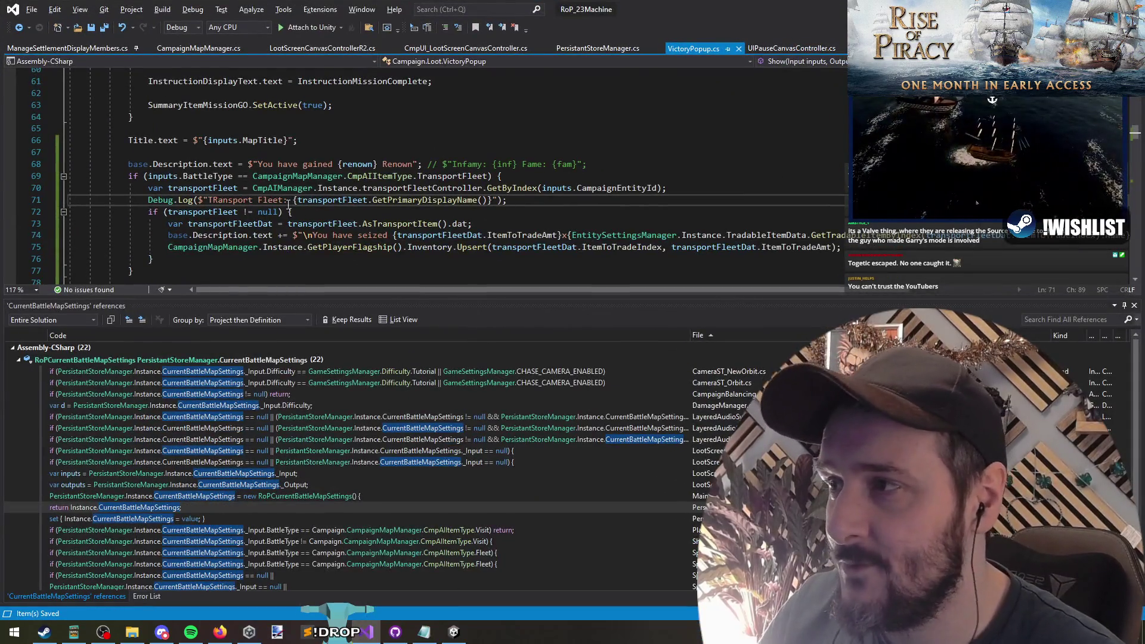
pyautogui.moveTo(214, 201); pyautogui.dragTo(270, 201)
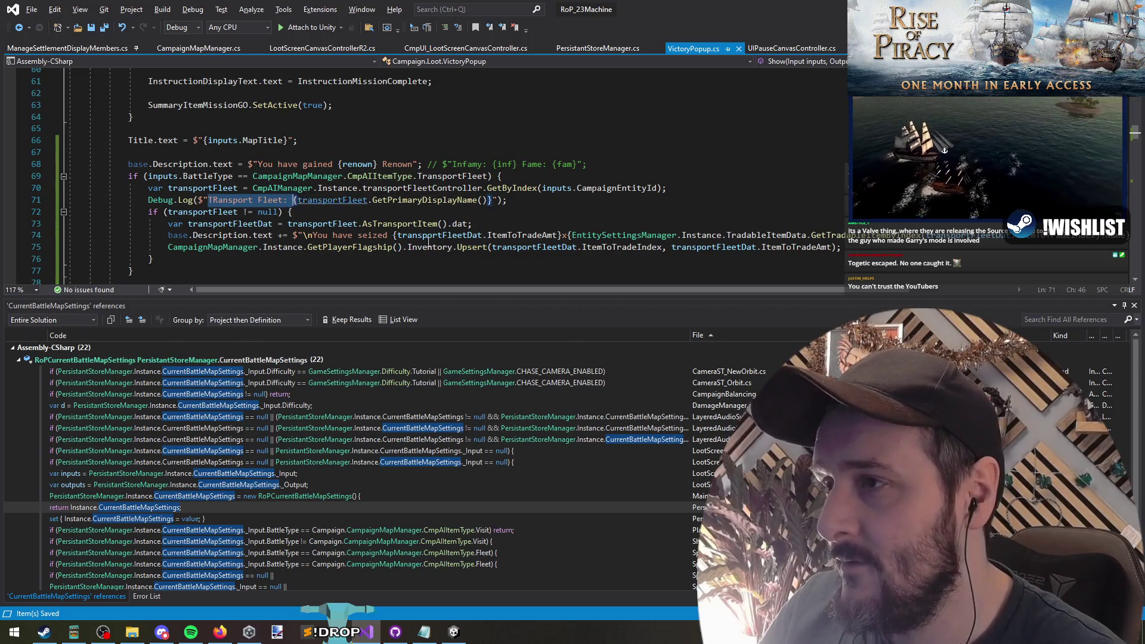
pyautogui.hotkey('alt', 'Tab')
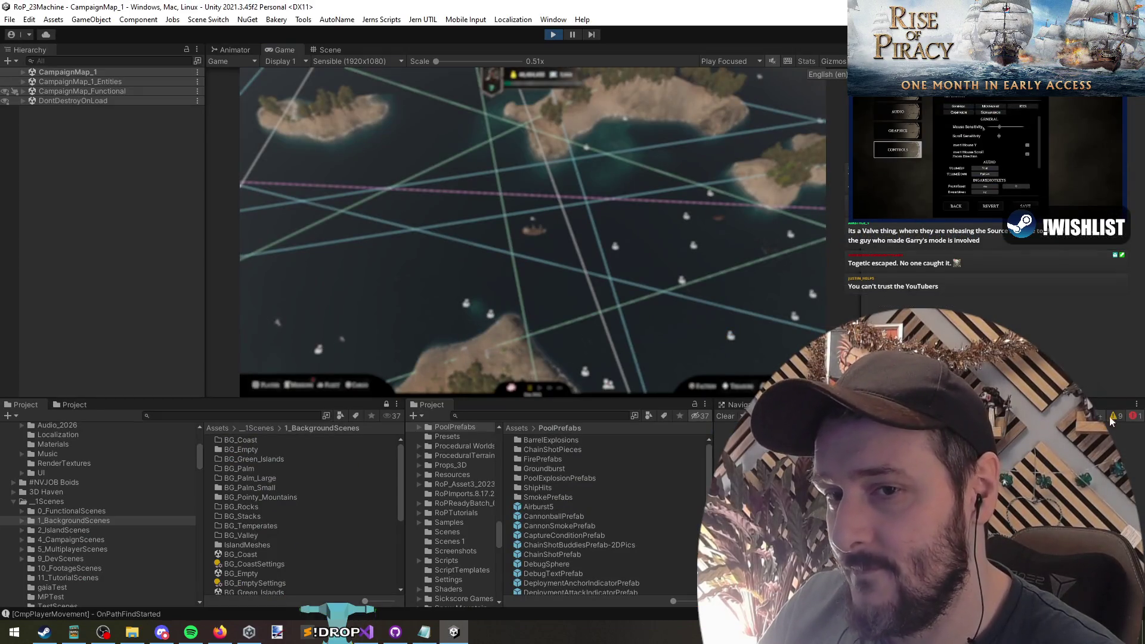
pyautogui.click(1104, 427)
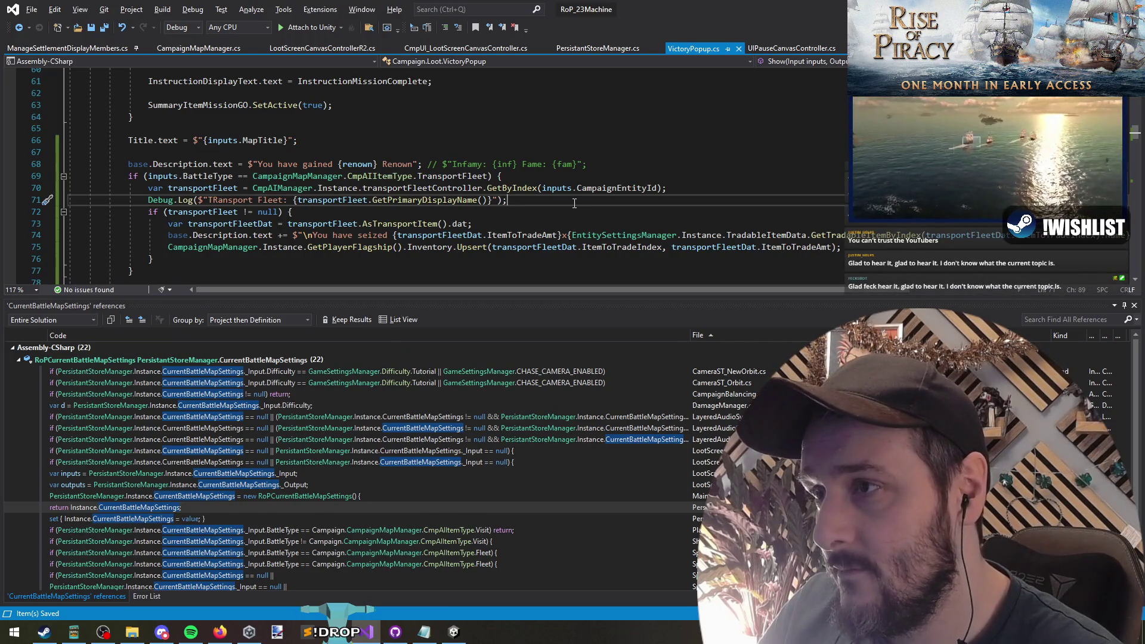
pyautogui.click(417, 188)
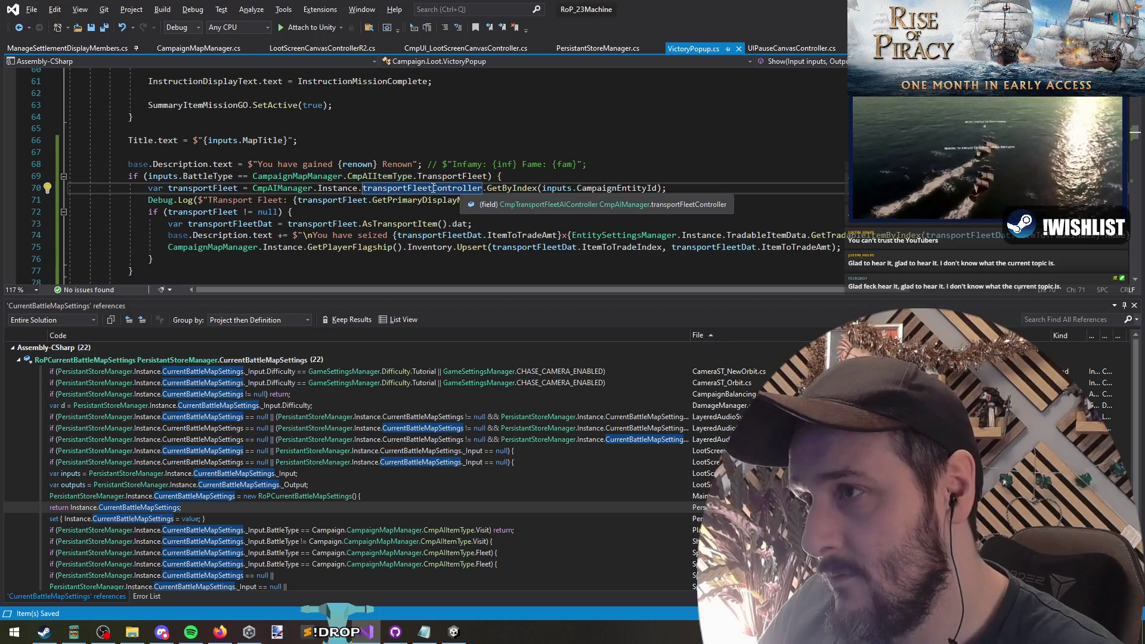
# Trace references to transportFleetController and SpawnTransportFleet to where CmpAIManager spawns transport fleets
pyautogui.rightClick(434, 188)
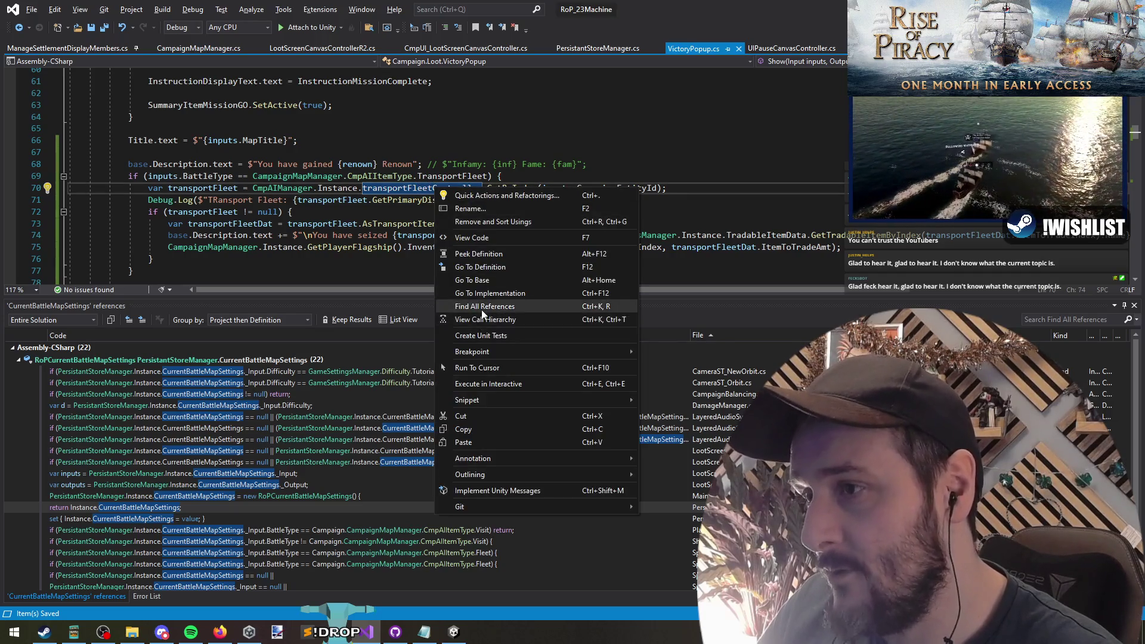
pyautogui.click(481, 307)
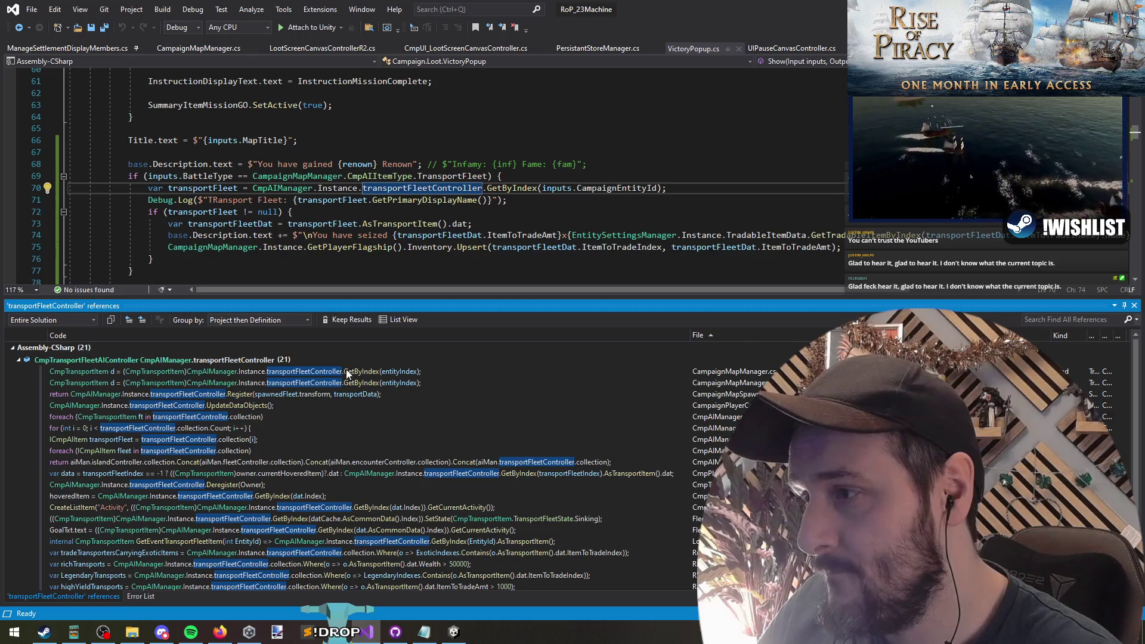
pyautogui.doubleClick(266, 394)
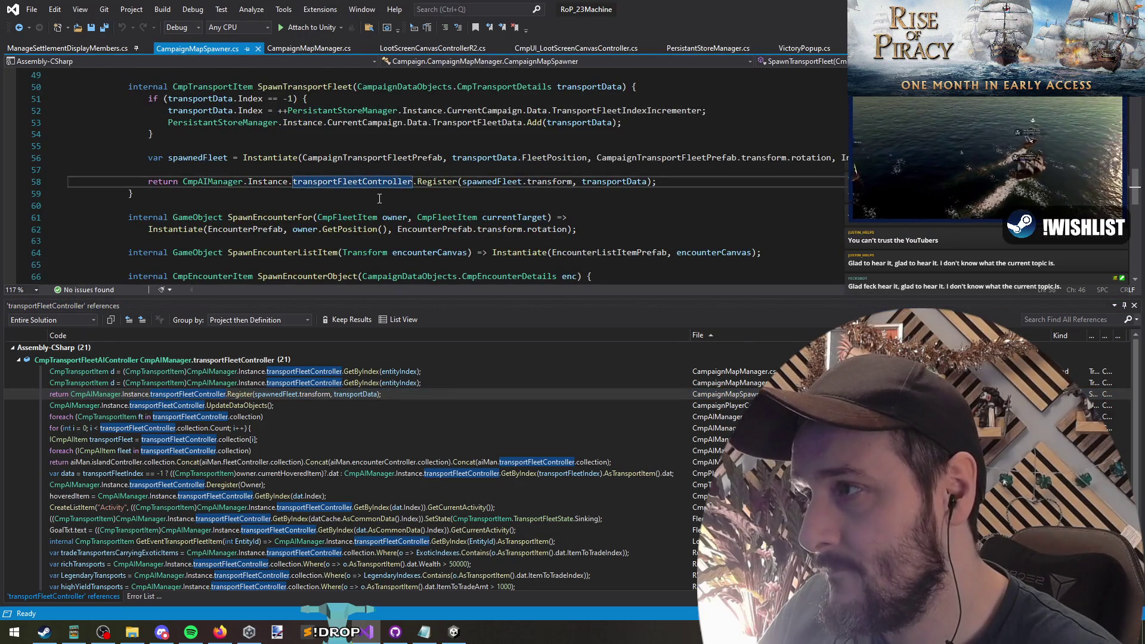
pyautogui.click(337, 87)
pyautogui.rightClick(340, 87)
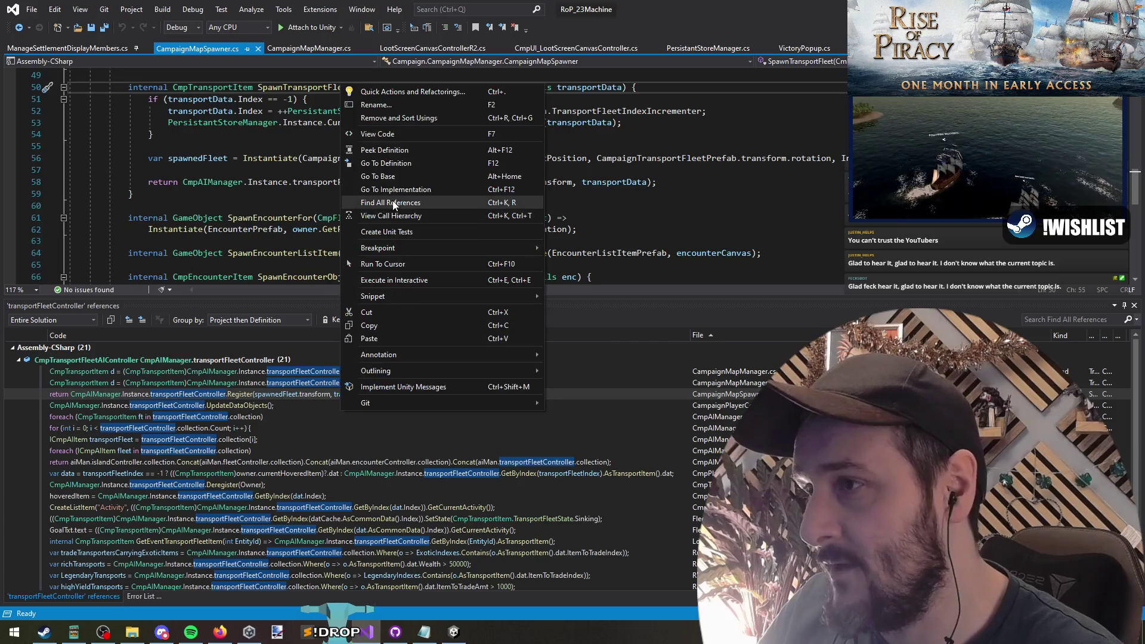
pyautogui.click(392, 203)
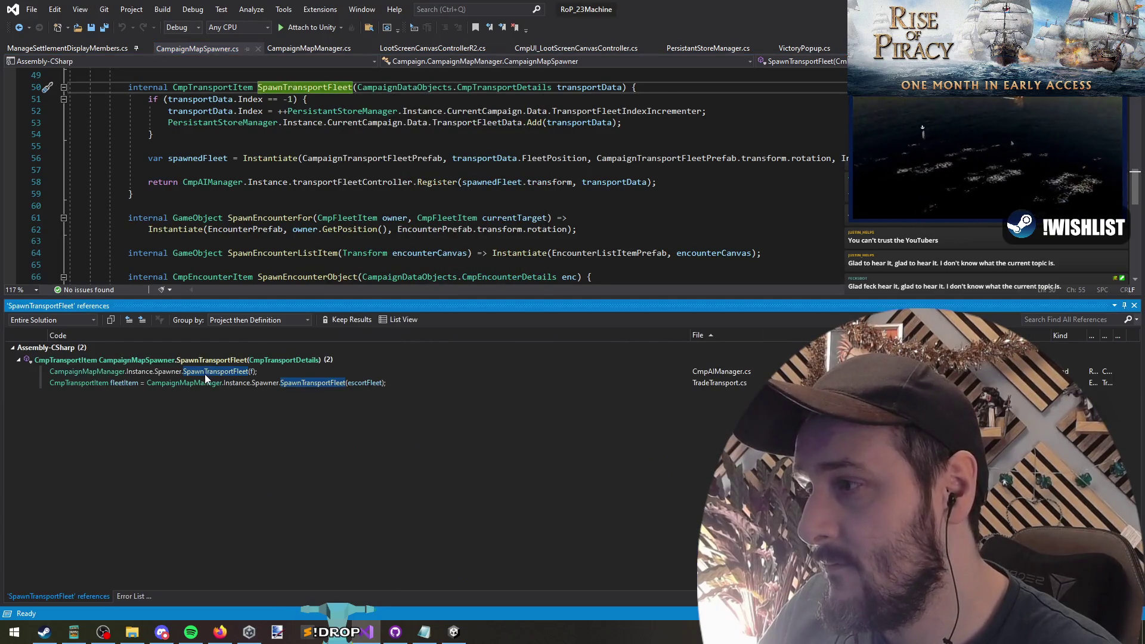
pyautogui.doubleClick(205, 374)
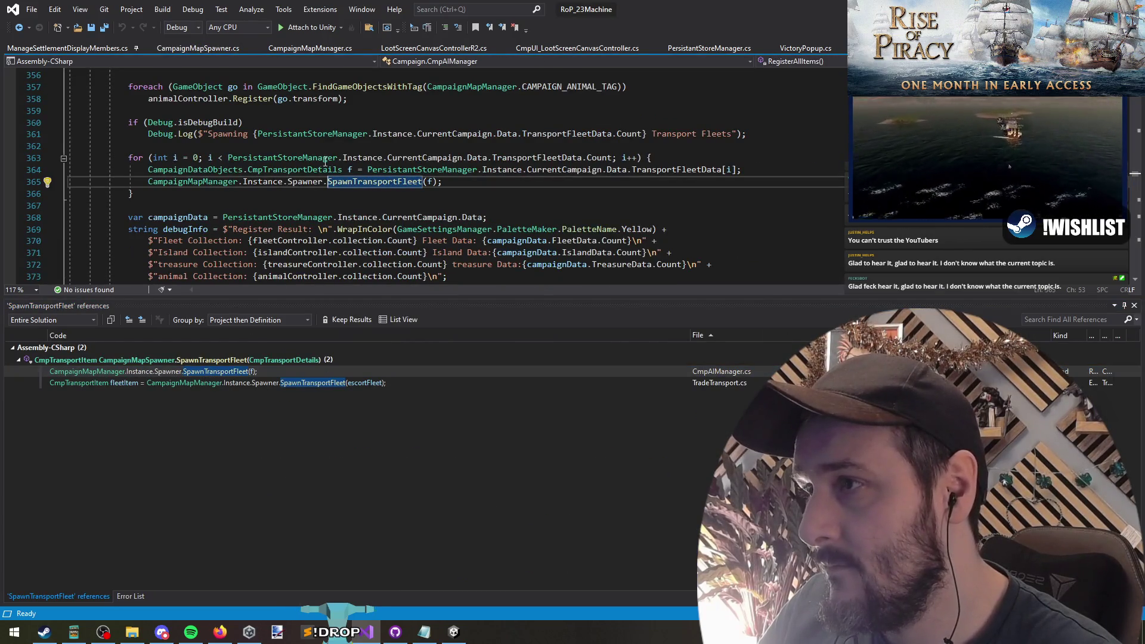
# Find all references to TransportFleetData and open the code where transport fleet data is removed
pyautogui.click(670, 154)
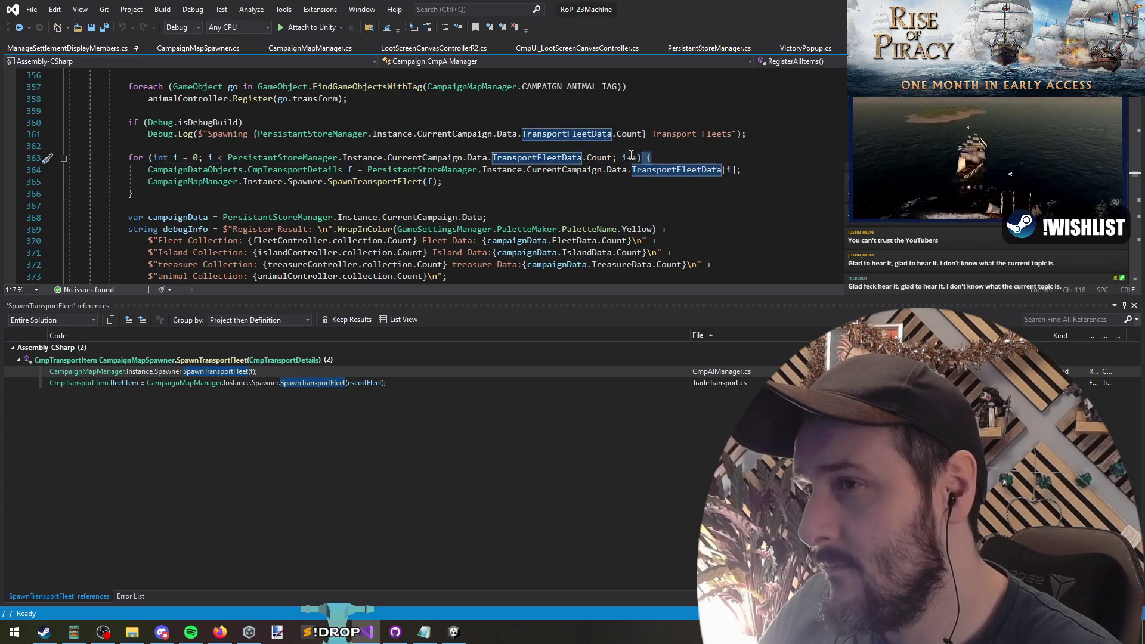
pyautogui.click(567, 157)
pyautogui.press('Left')
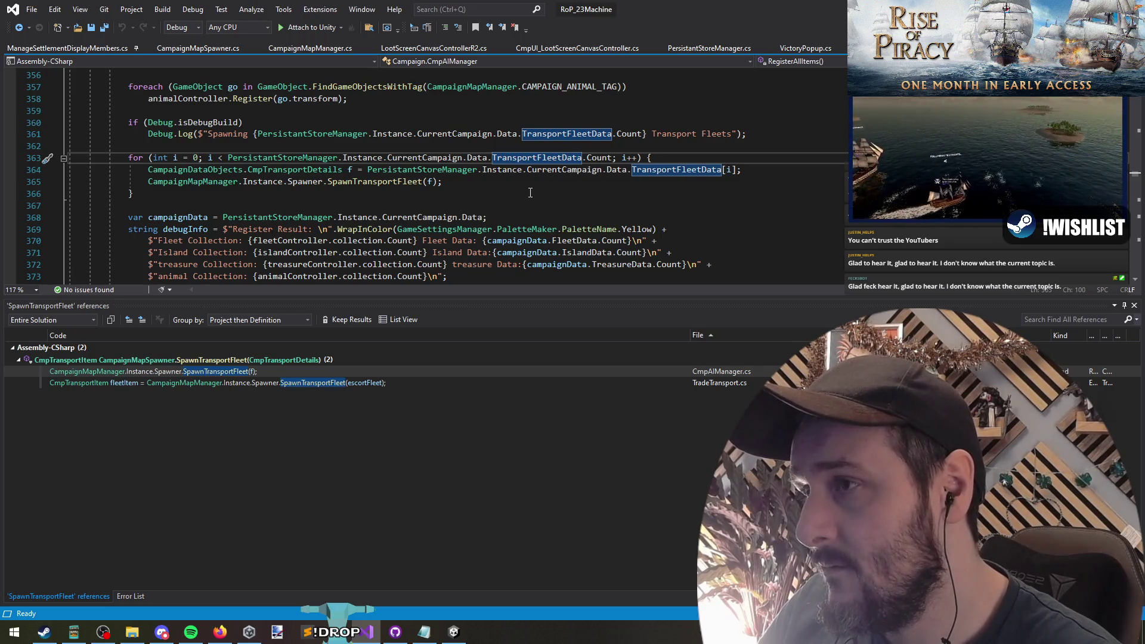
pyautogui.rightClick(564, 159)
pyautogui.click(602, 278)
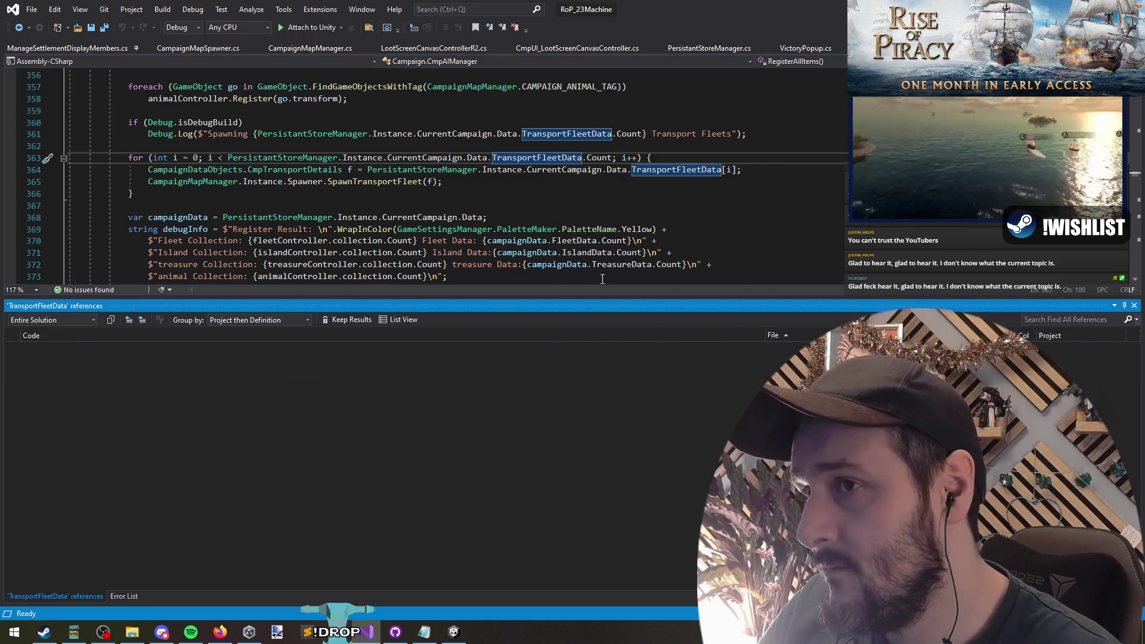
pyautogui.doubleClick(302, 416)
# Follow the single Deregister call into CmpTransportST_Despawn.cs
pyautogui.click(188, 170)
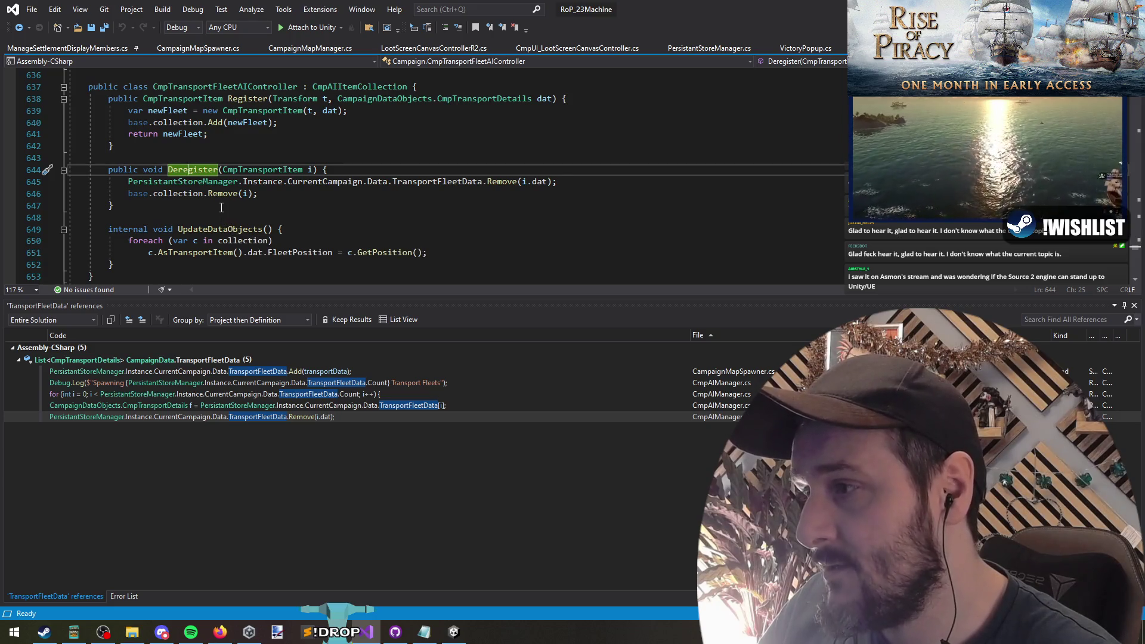
pyautogui.rightClick(210, 170)
pyautogui.click(281, 289)
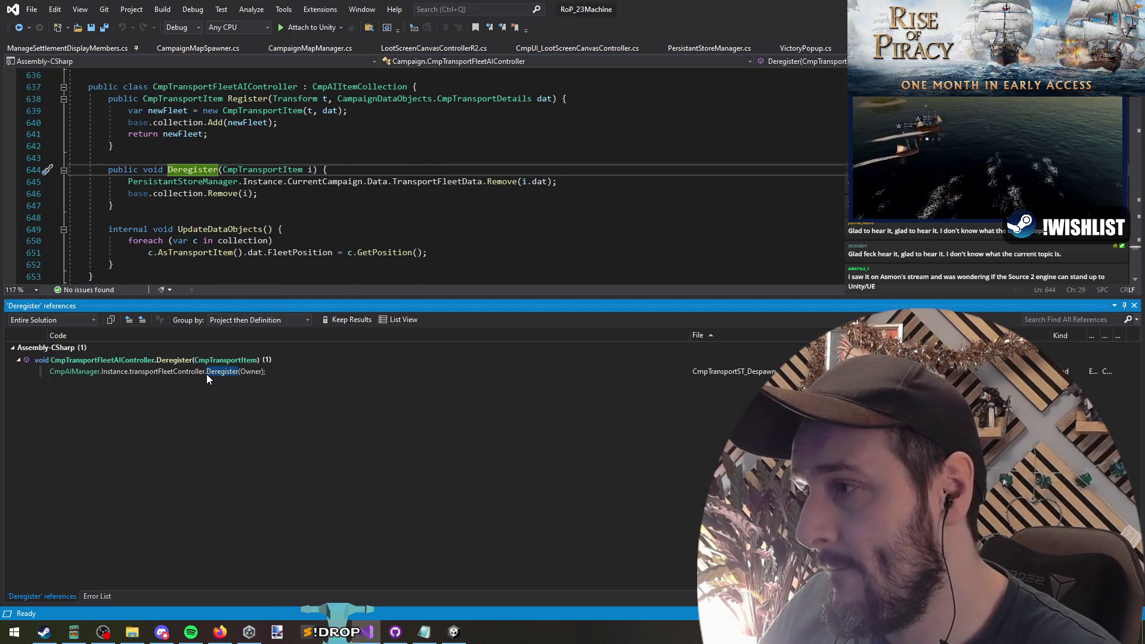
pyautogui.doubleClick(206, 372)
pyautogui.click(215, 109)
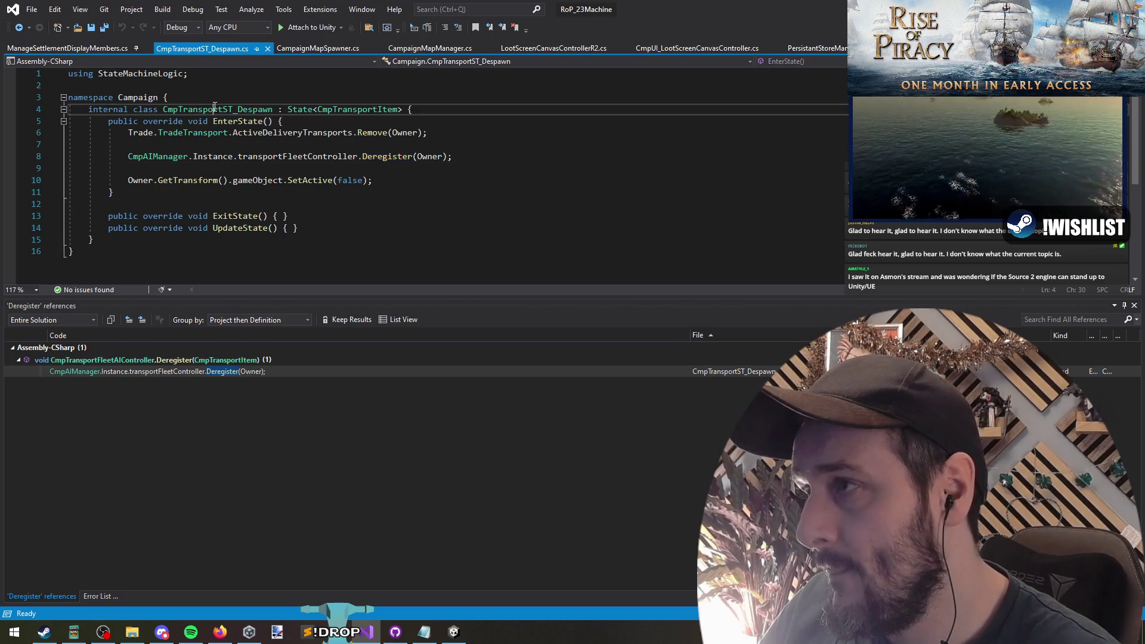
# In CmpTransportST_Sinking.cs, jump to DayToSwitchToRespawning and select its CurrentDayNum plus DAYS_UNTIL_RESPAWN assignment
pyautogui.click(237, 168)
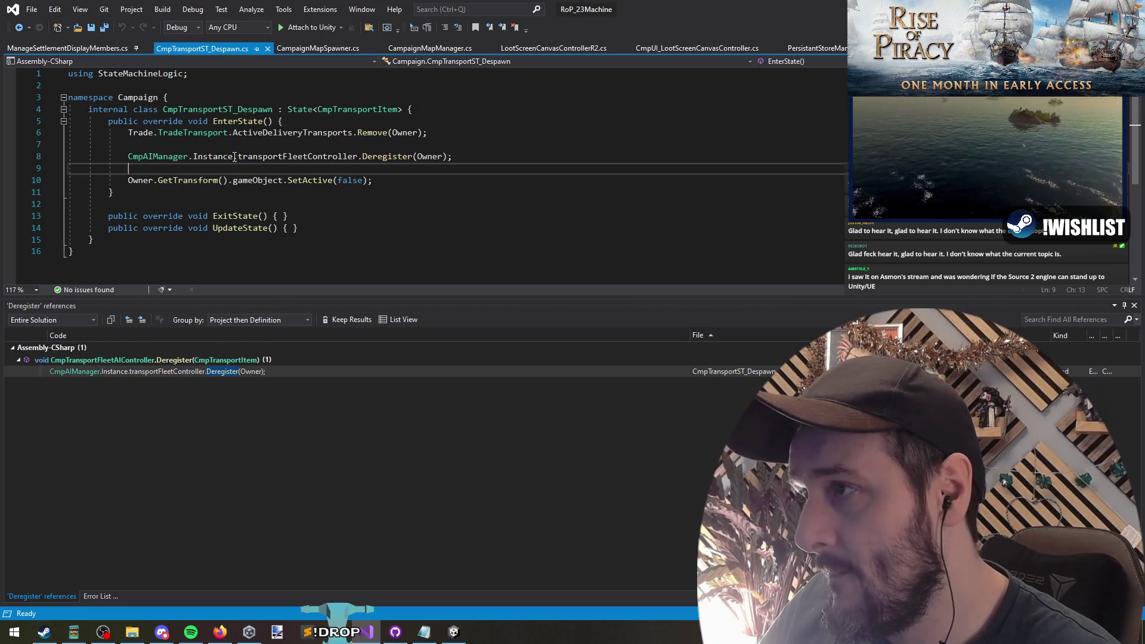
pyautogui.click(228, 148)
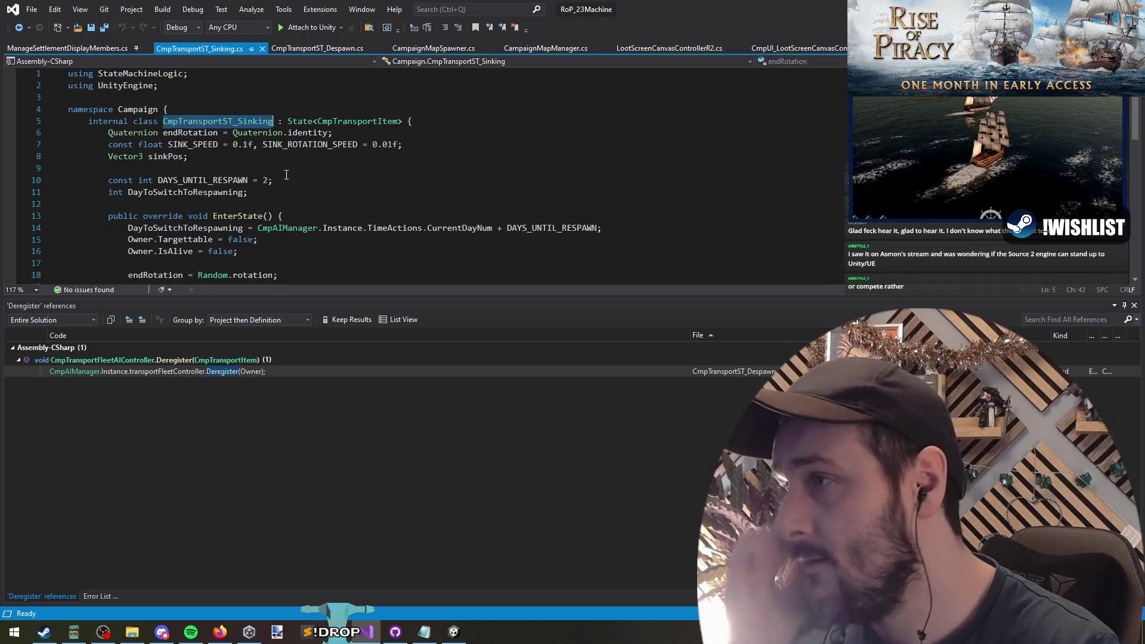
pyautogui.scroll(-2, 298, 236)
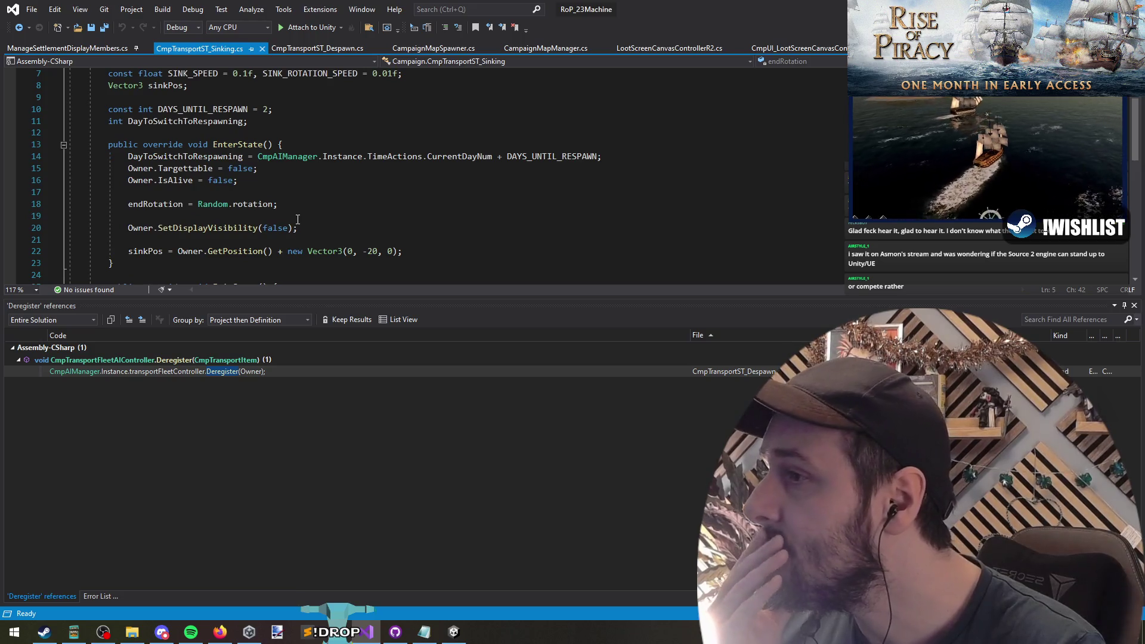
pyautogui.scroll(-5, 282, 177)
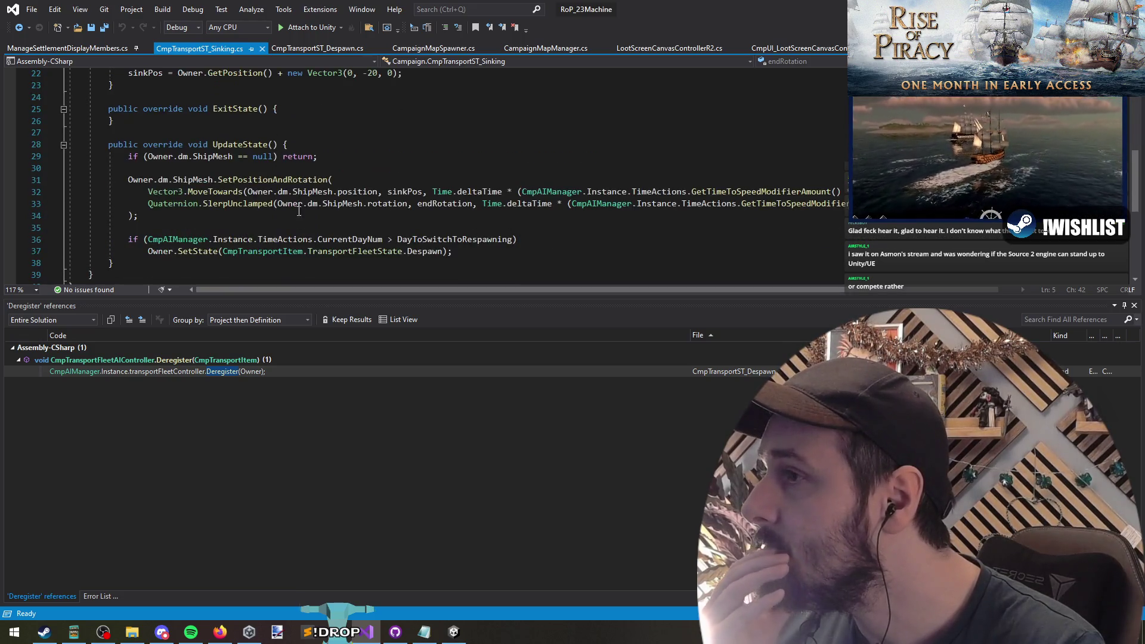
pyautogui.moveTo(483, 255); pyautogui.dragTo(64, 251)
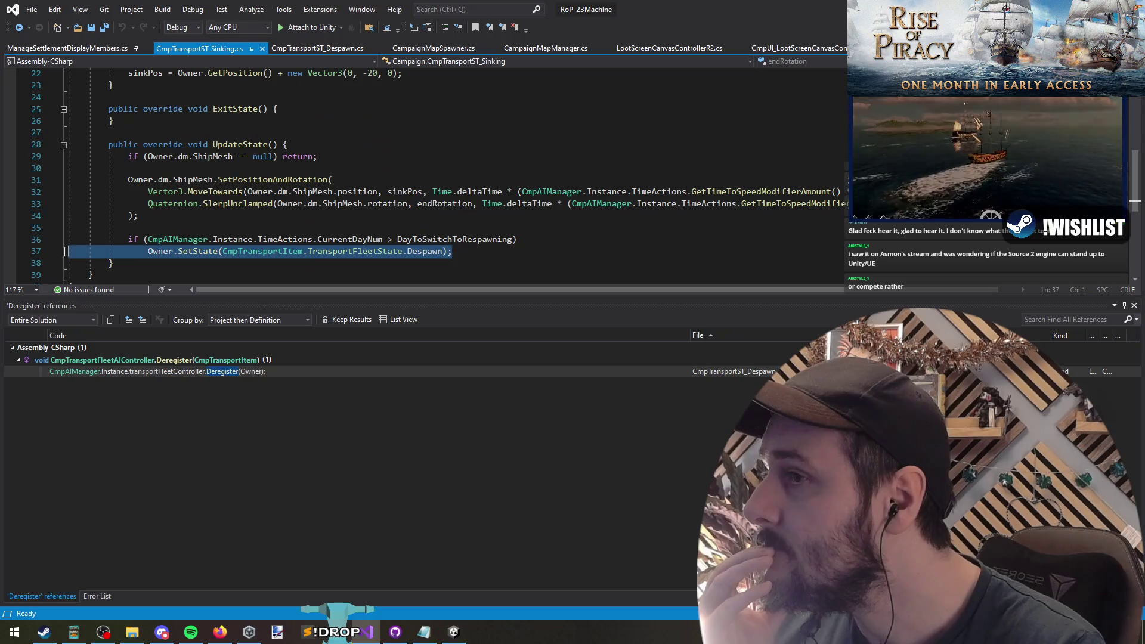
pyautogui.click(385, 239)
pyautogui.click(422, 239)
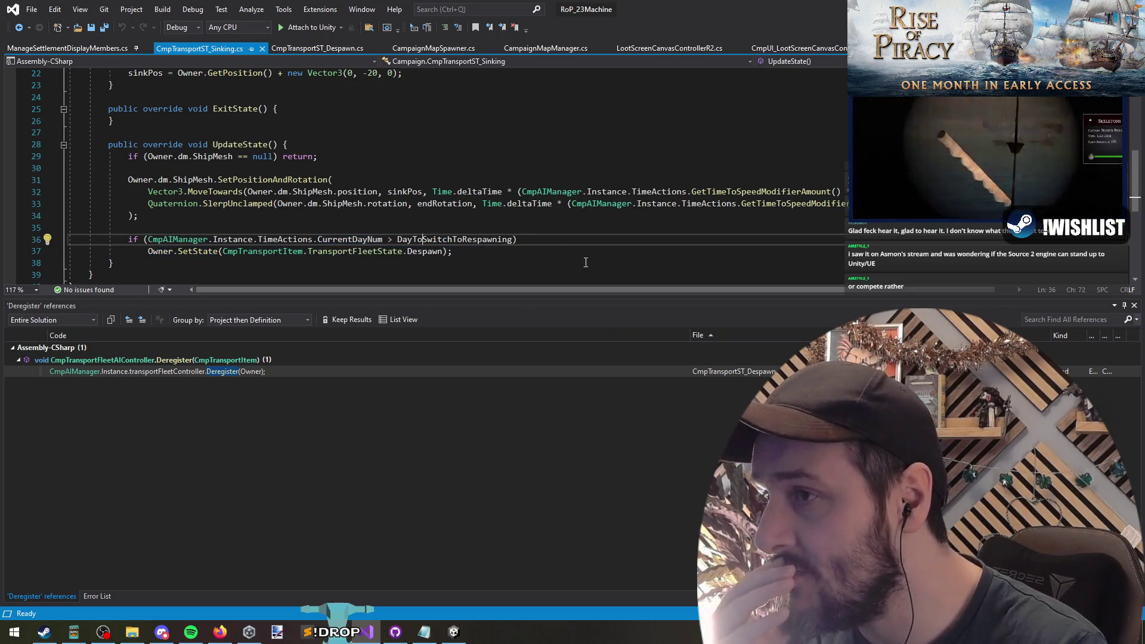
pyautogui.press('F12')
pyautogui.scroll(2, 528, 242)
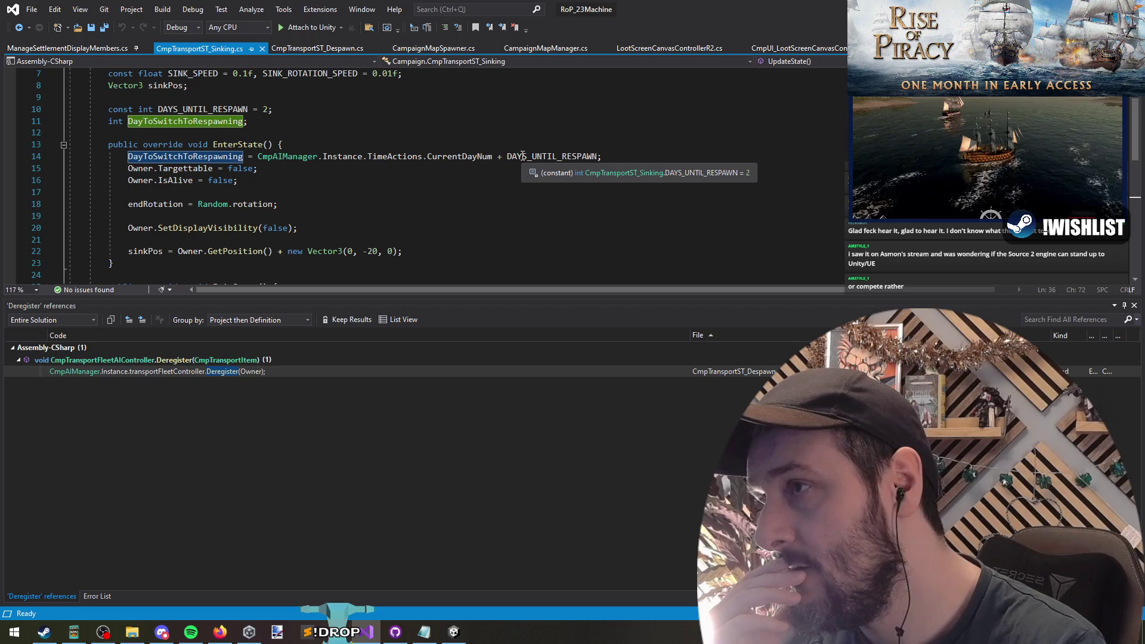
pyautogui.moveTo(492, 157); pyautogui.dragTo(257, 156)
# Look over DayToSwitchToRespawning's use in EnterState and UpdateState, undoing stray blank-line edits
pyautogui.press('End')
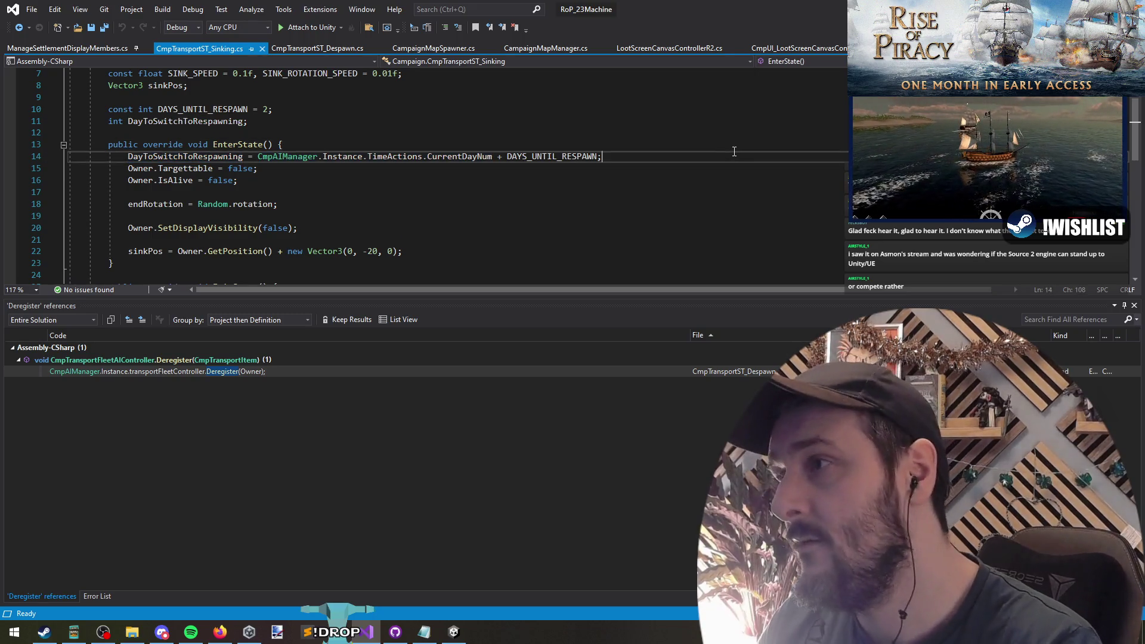
pyautogui.press('Return')
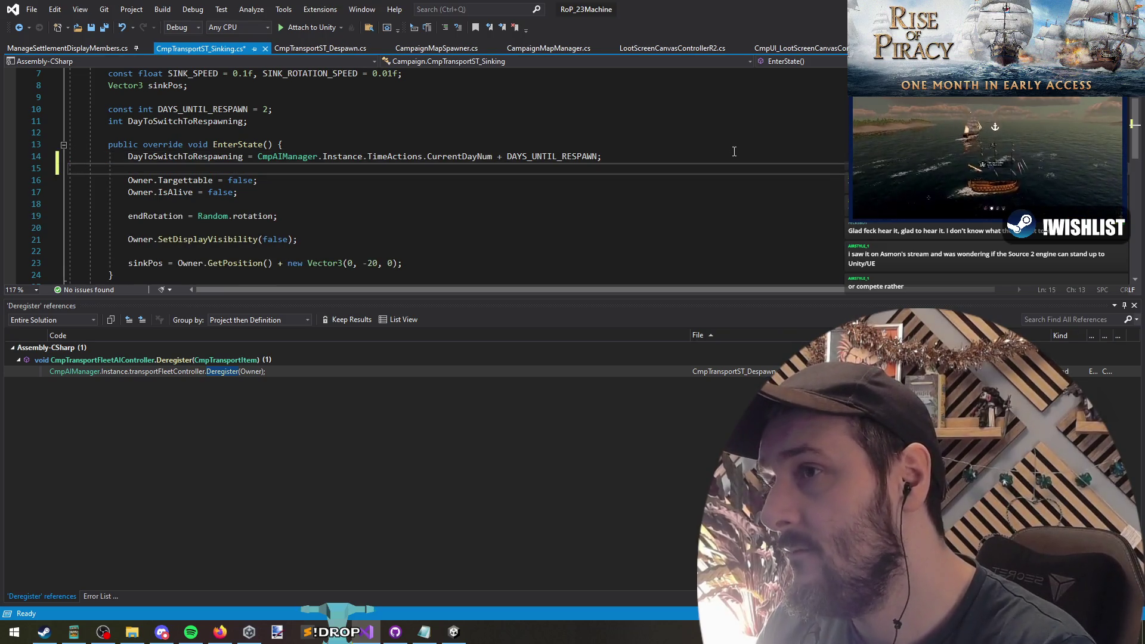
pyautogui.press('Return')
pyautogui.press('Up')
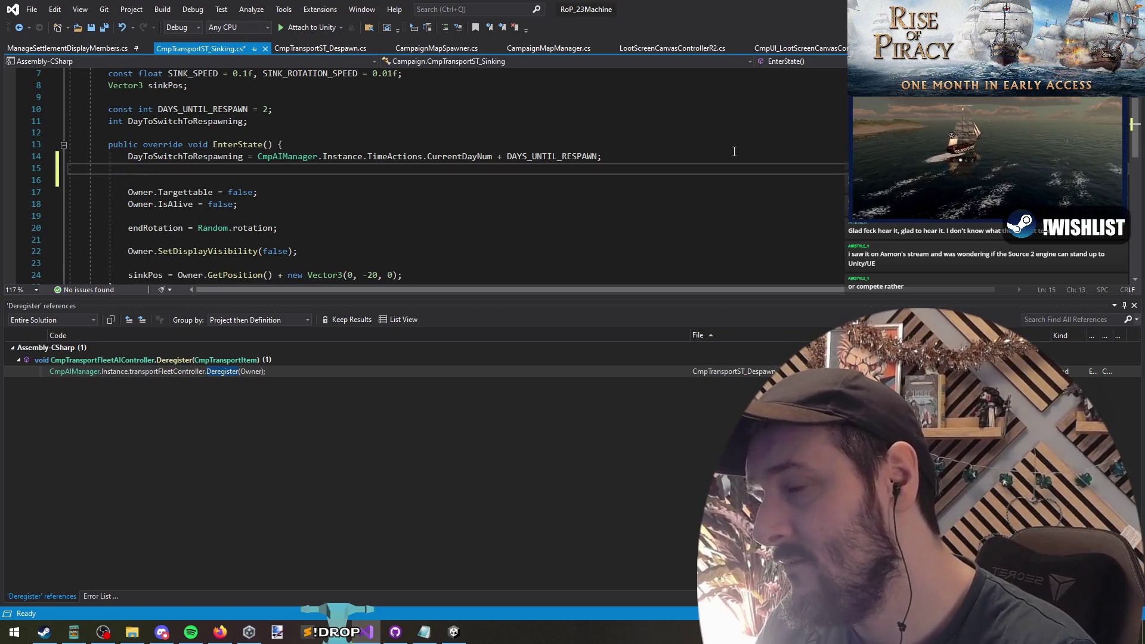
pyautogui.press('Delete')
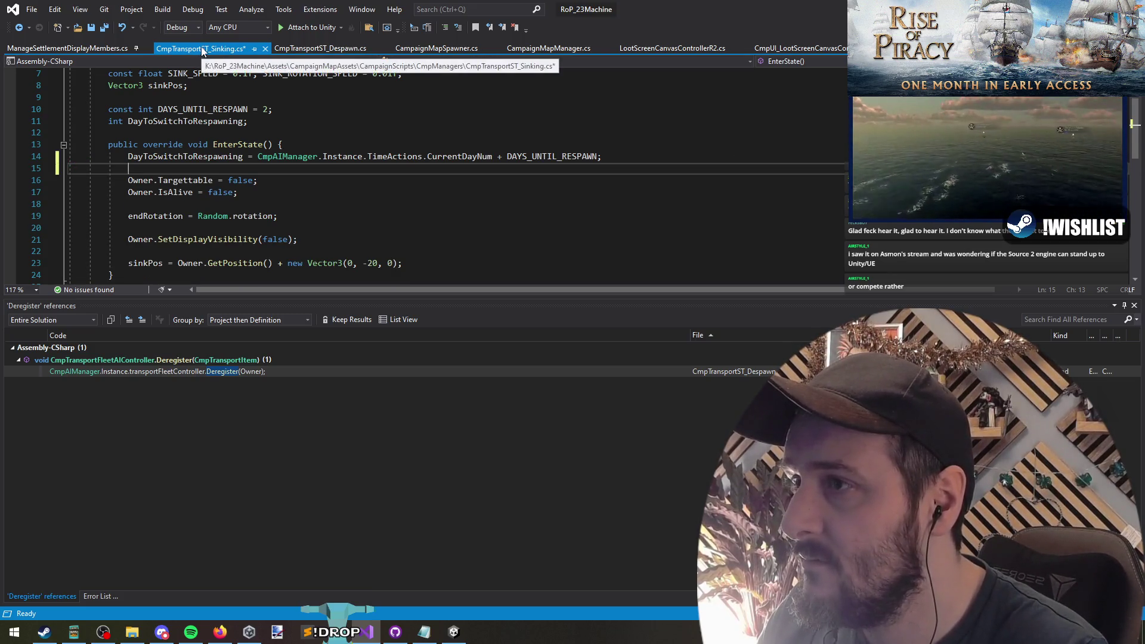
pyautogui.doubleClick(161, 158)
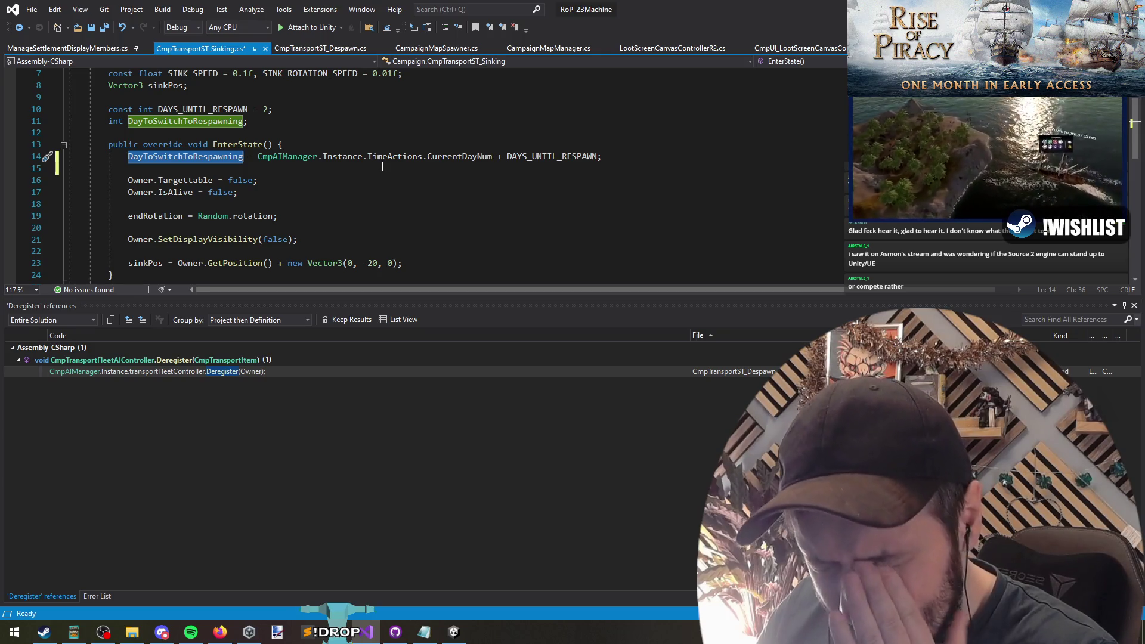
pyautogui.scroll(-6, 378, 164)
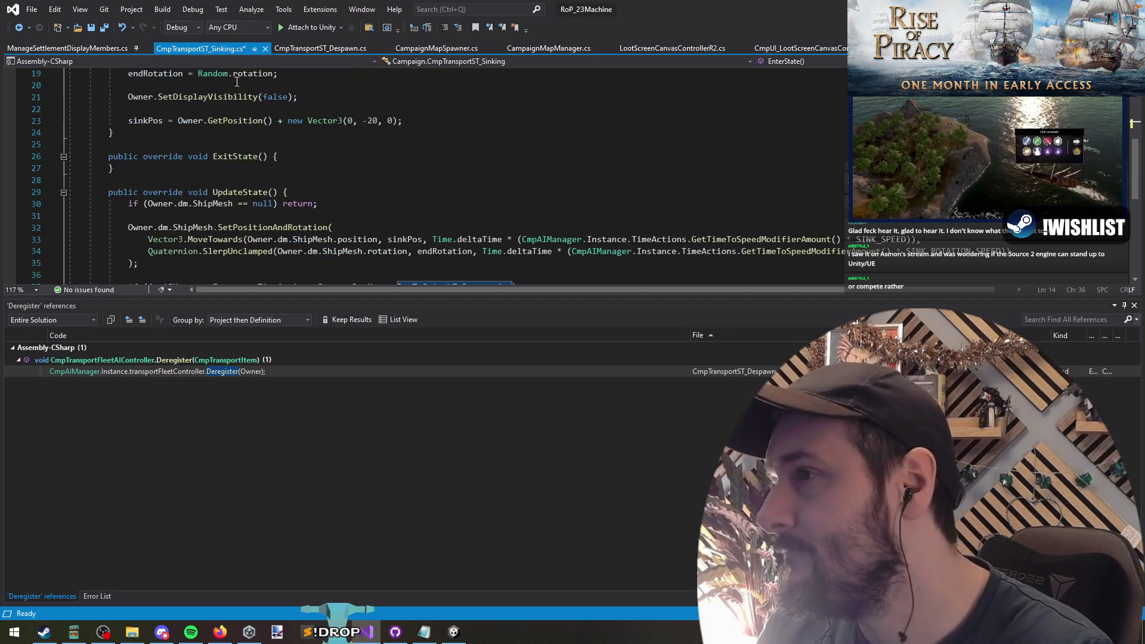
pyautogui.click(251, 148)
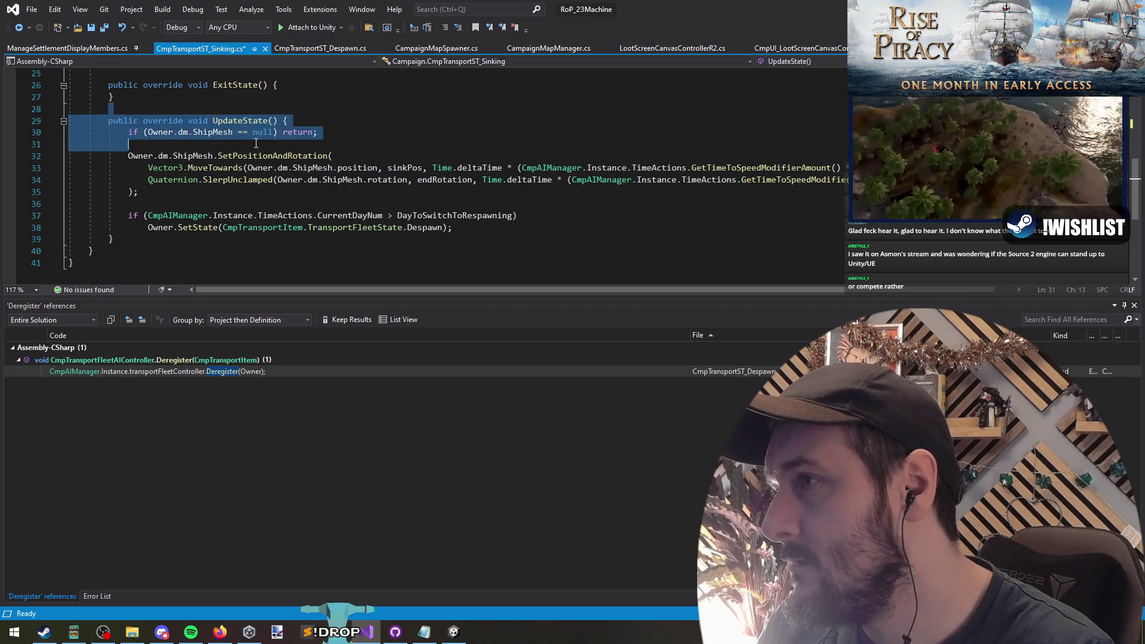
pyautogui.click(253, 132)
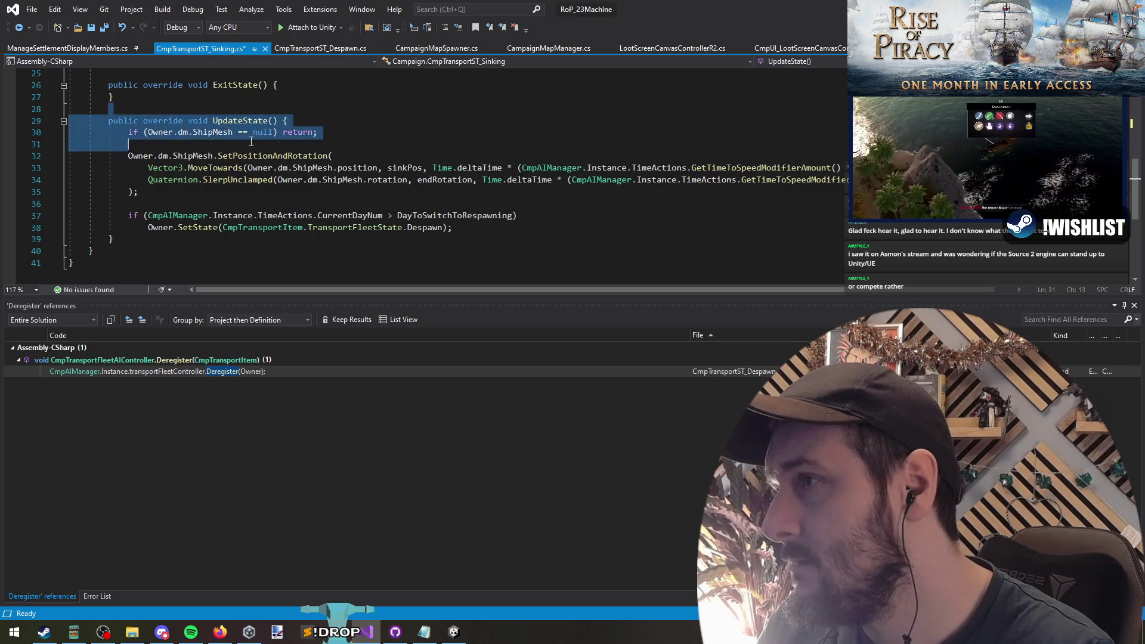
pyautogui.click(250, 111)
pyautogui.hotkey('ctrl', 'z')
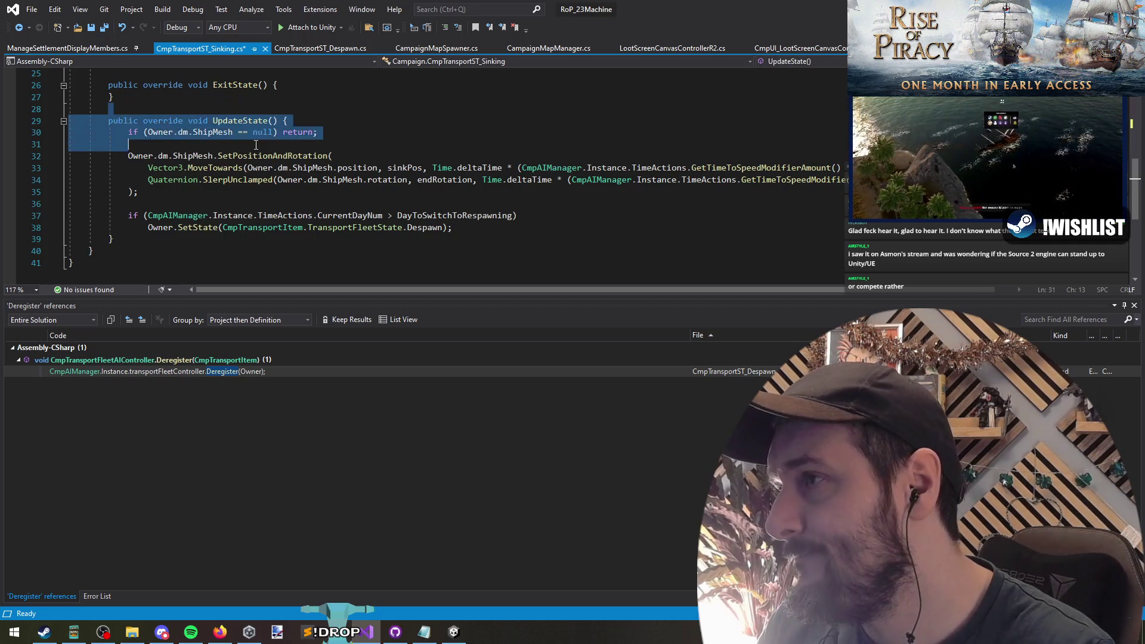
pyautogui.scroll(5, 262, 131)
pyautogui.scroll(4, 264, 133)
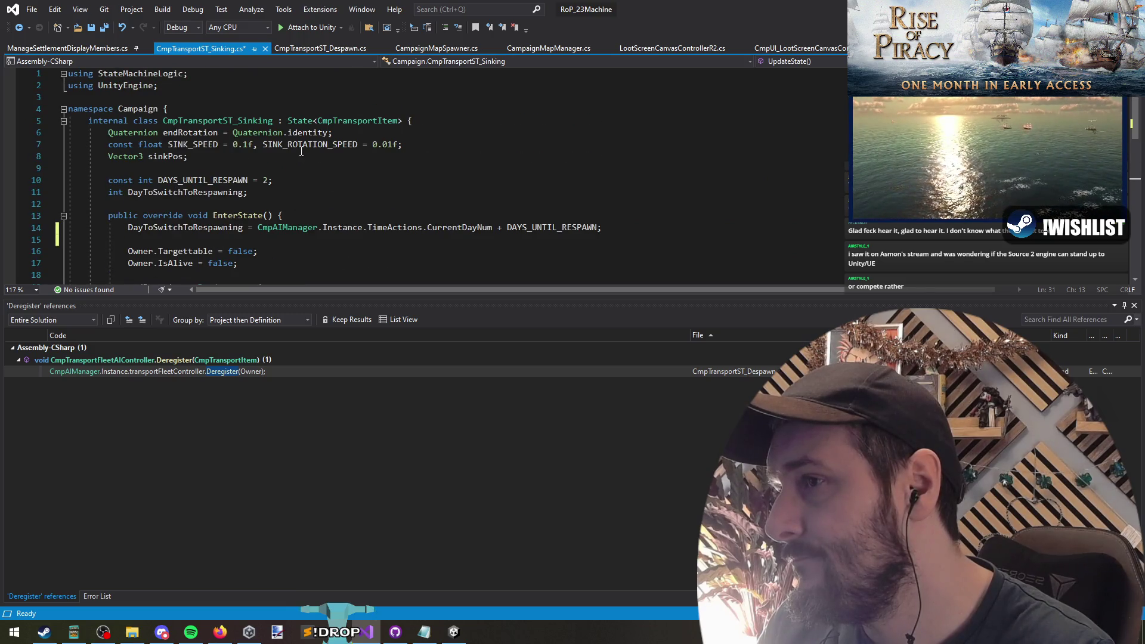
# Review the CurrentDayNum expression, the sink depth value 20 and the respawn-day check line
pyautogui.doubleClick(476, 227)
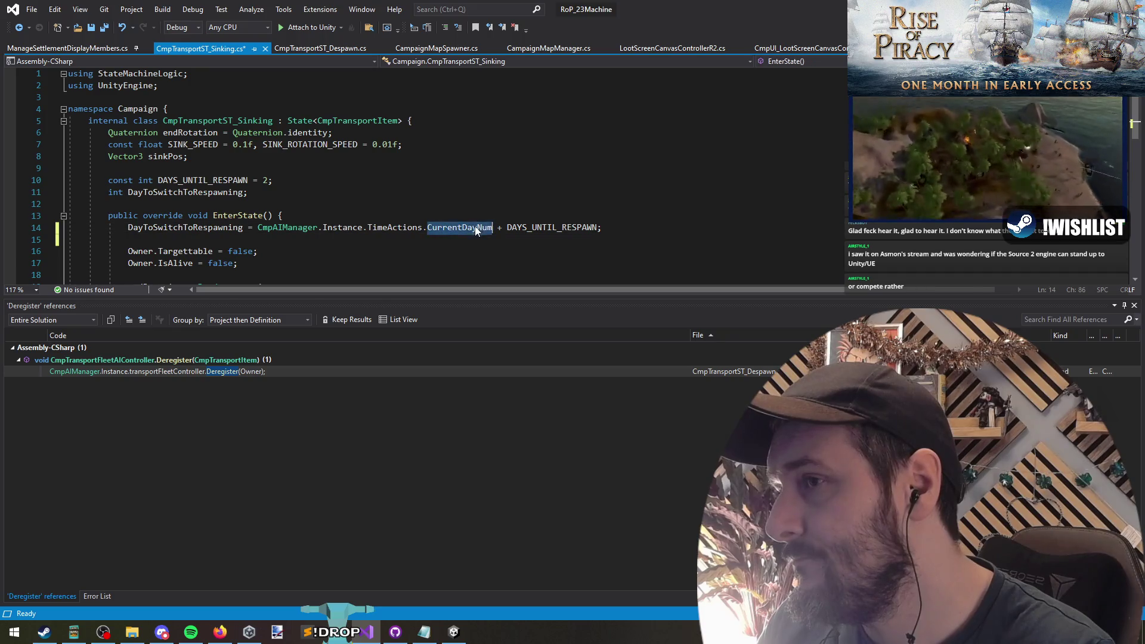
pyautogui.moveTo(258, 227); pyautogui.dragTo(427, 229)
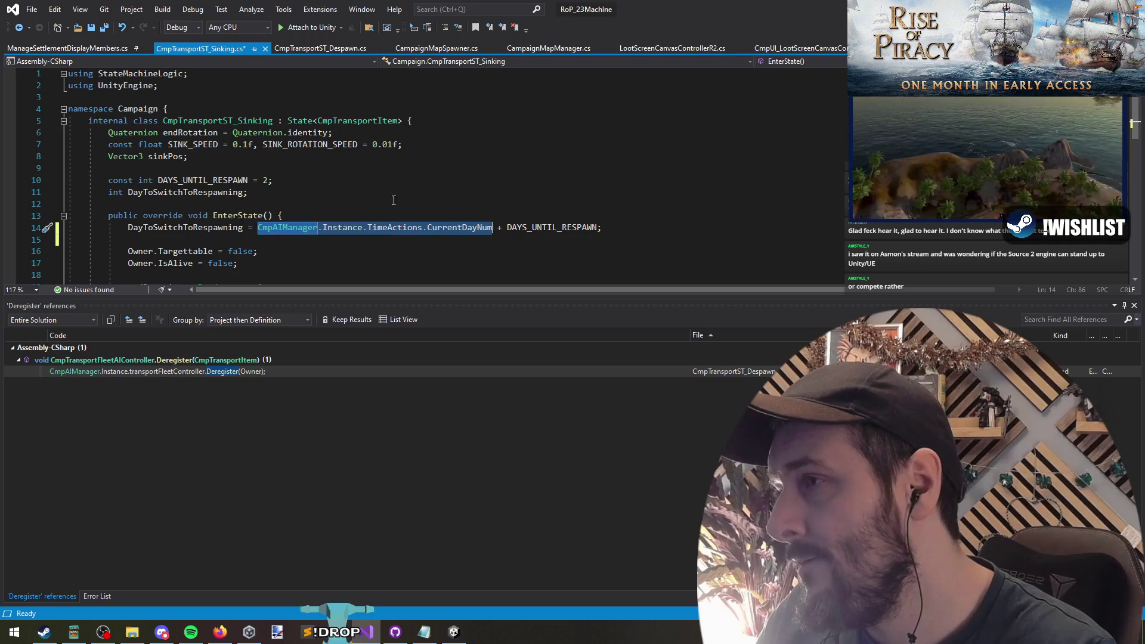
pyautogui.scroll(-4, 443, 199)
pyautogui.click(239, 192)
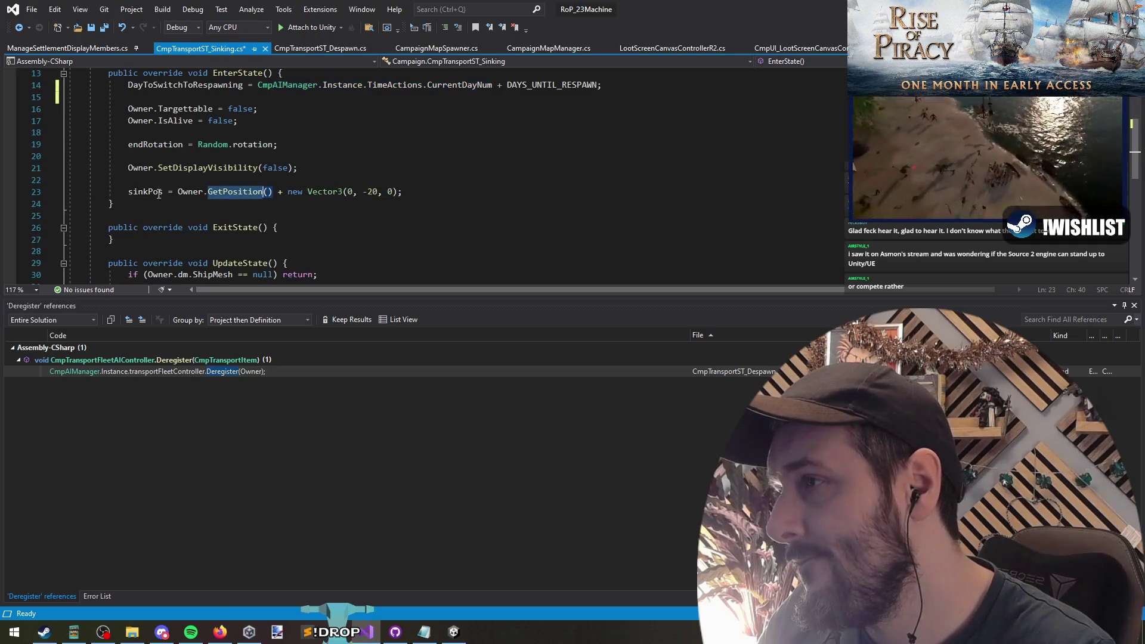
pyautogui.click(313, 191)
pyautogui.doubleClick(371, 191)
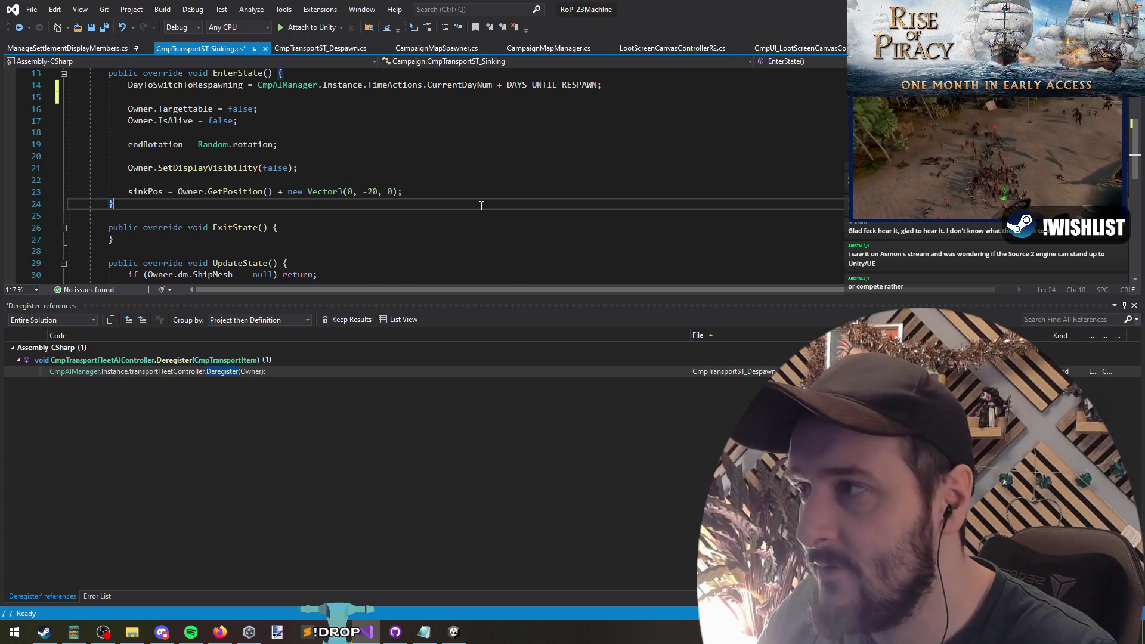
pyautogui.scroll(-6, 561, 207)
pyautogui.scroll(2, 418, 211)
pyautogui.click(287, 216)
pyautogui.tripleClick(287, 217)
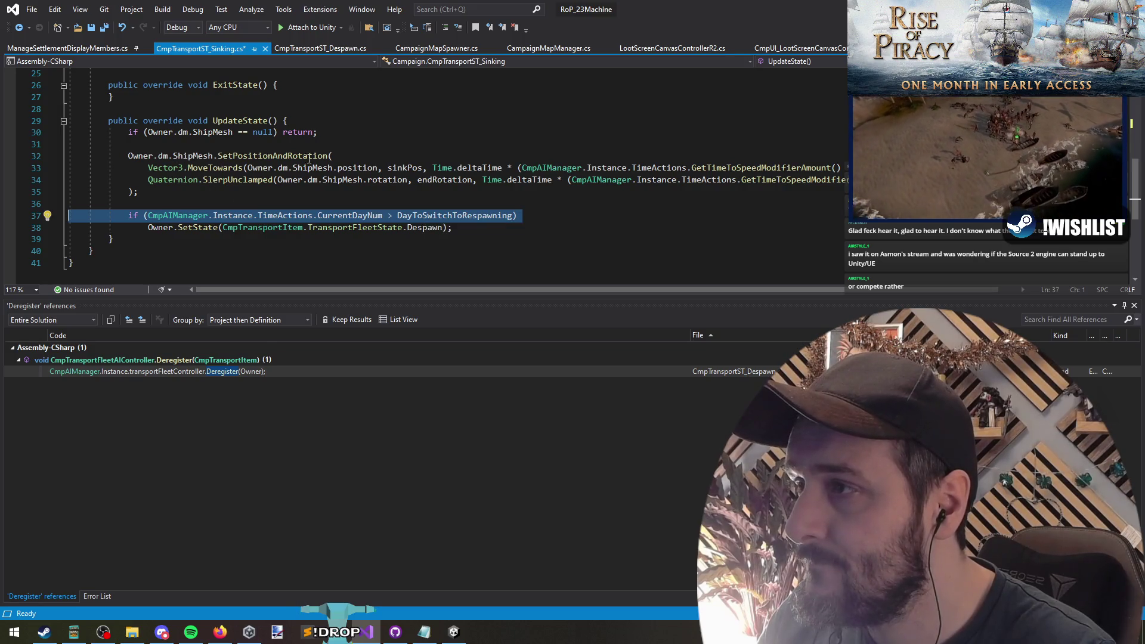
pyautogui.click(130, 156)
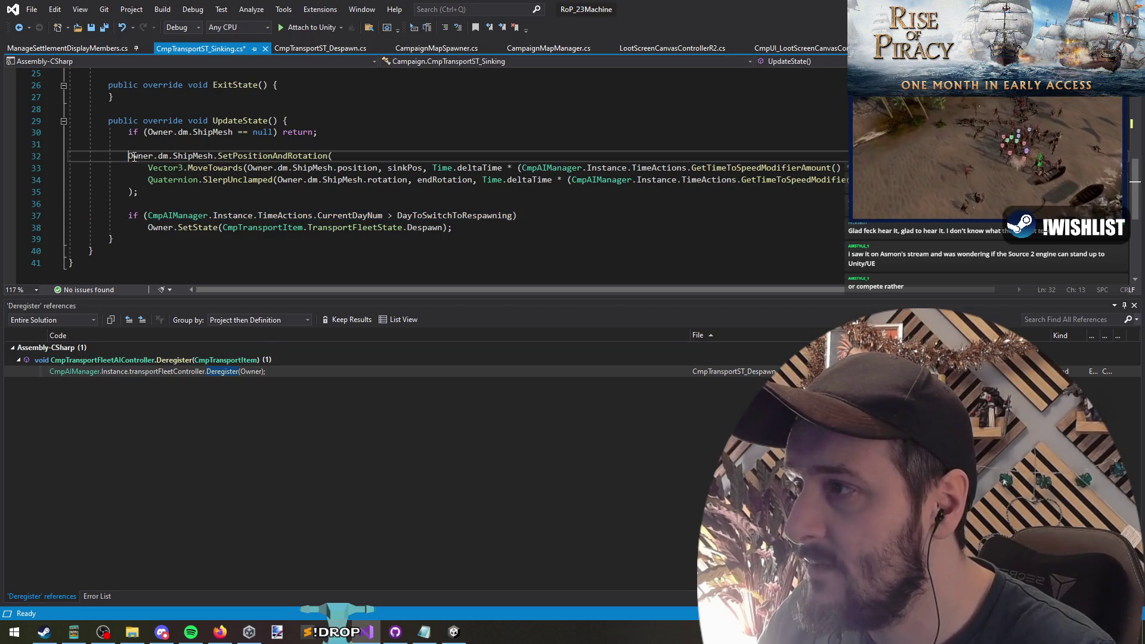
# Cut the DayToSwitchToRespawning field declaration and its assignment in EnterState
pyautogui.click(446, 215)
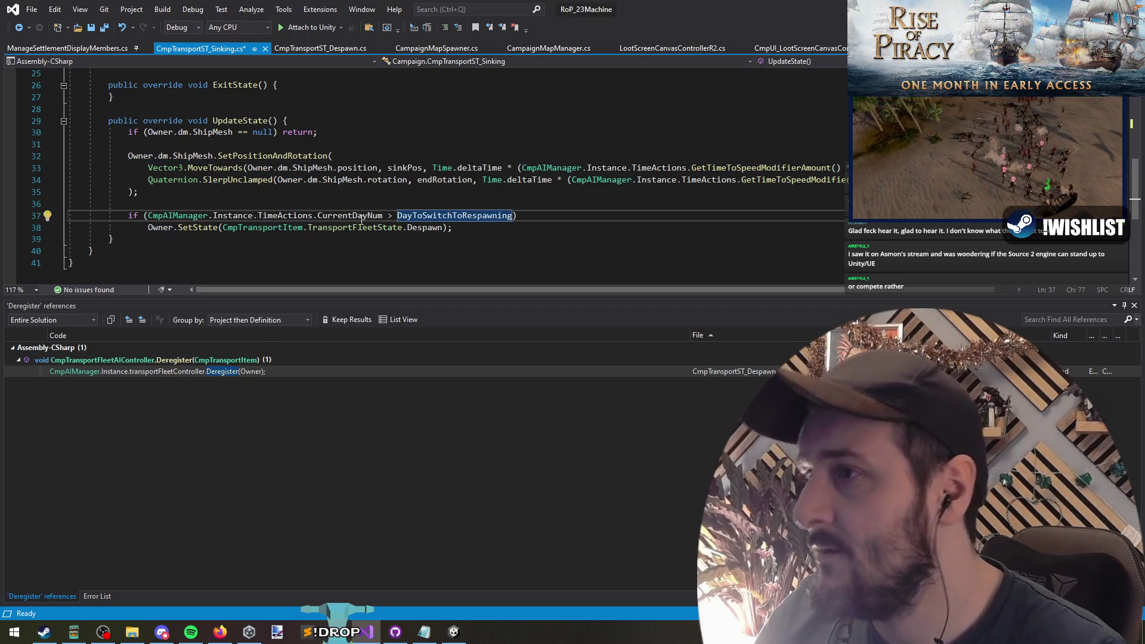
pyautogui.press('F12')
pyautogui.click(419, 213)
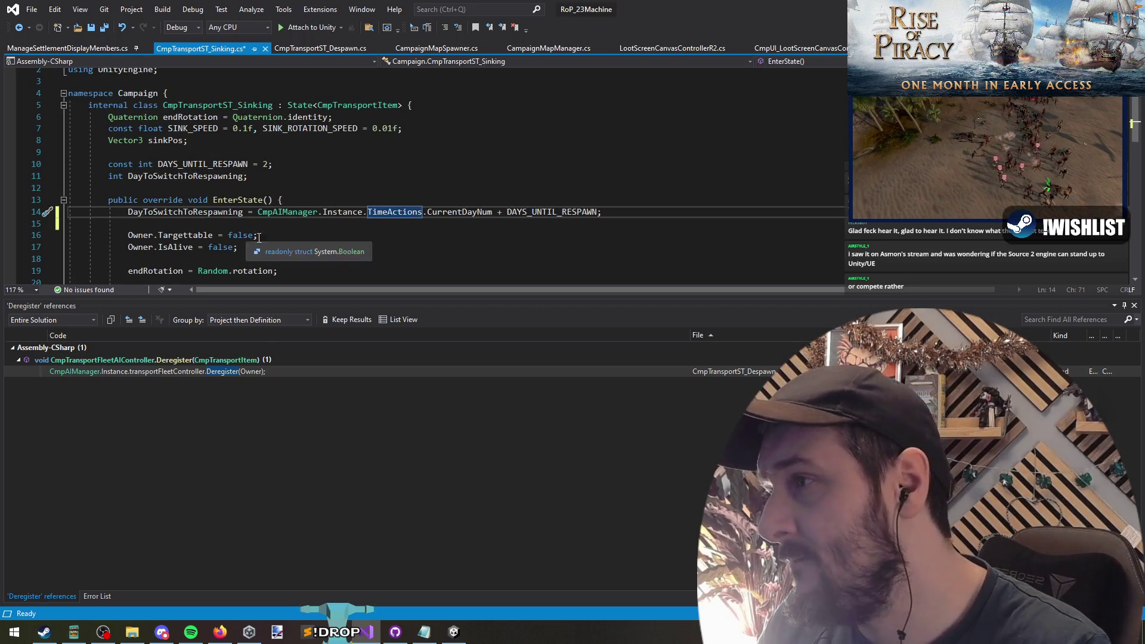
pyautogui.hotkey('ctrl', 'x')
pyautogui.press('Up')
pyautogui.press('Up')
pyautogui.press('Up')
pyautogui.hotkey('ctrl', 'x')
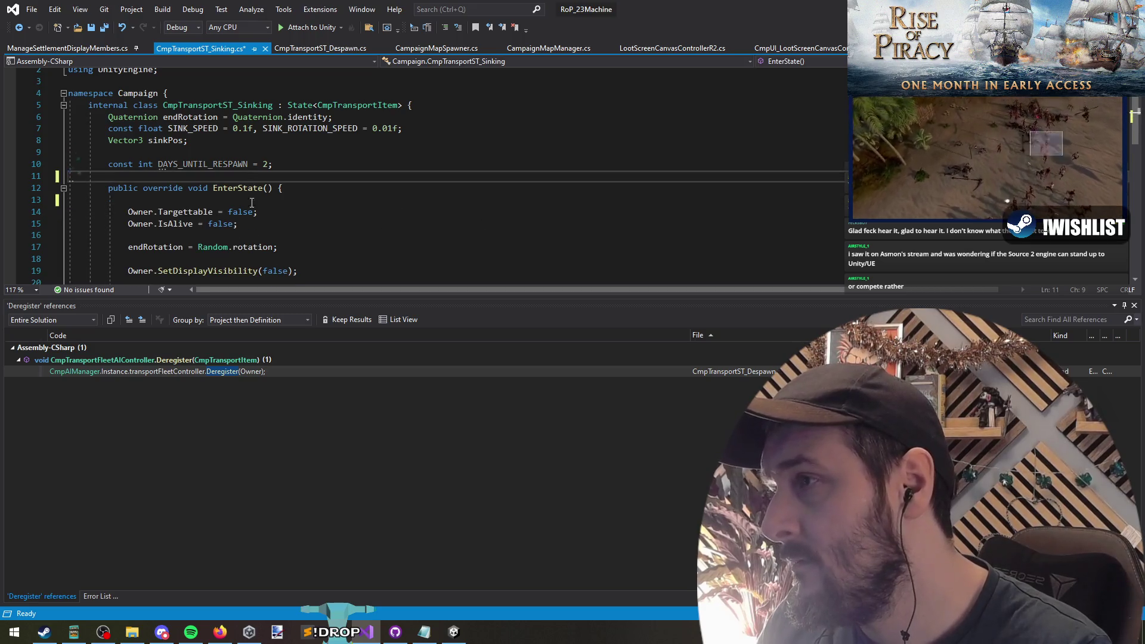
pyautogui.press('Down')
pyautogui.press('Down')
pyautogui.hotkey('ctrl', 'x')
pyautogui.press('Up')
pyautogui.press('Up')
pyautogui.press('Up')
pyautogui.press('Down')
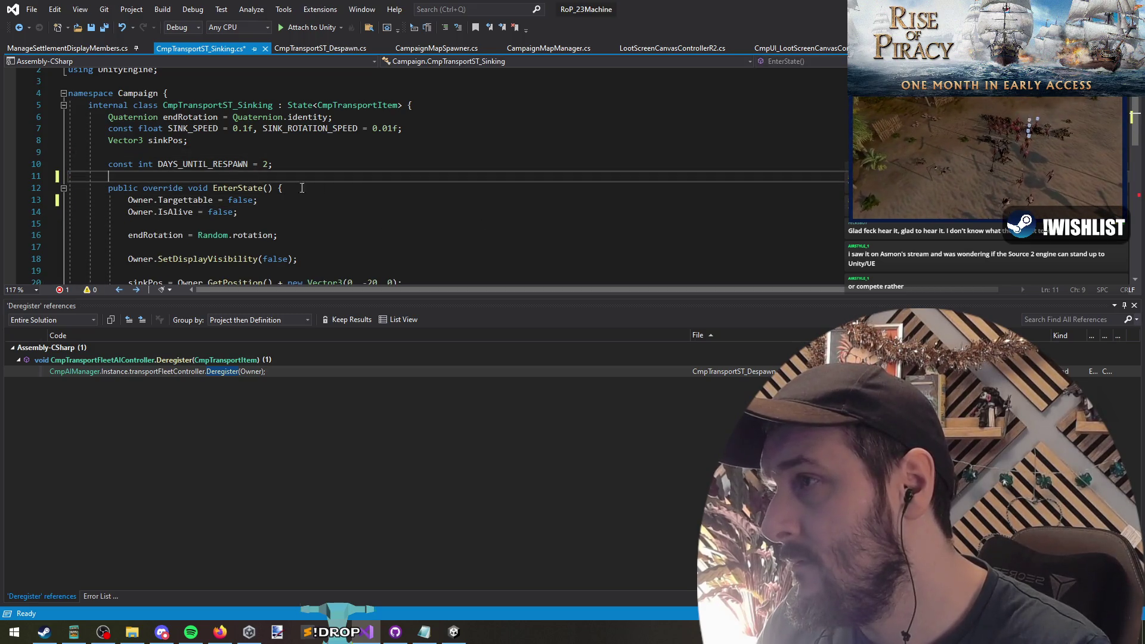
# Delete the day-number if condition in UpdateState so it switches straight to Despawn
pyautogui.scroll(-8, 279, 187)
pyautogui.click(508, 163)
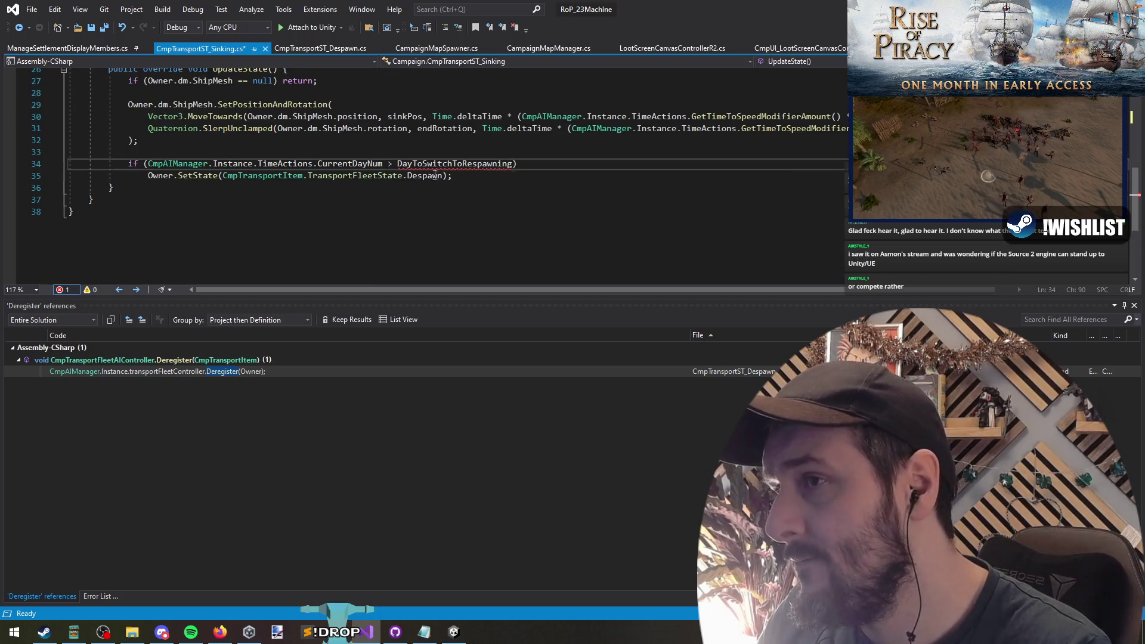
pyautogui.scroll(2, 475, 213)
pyautogui.moveTo(500, 250)
pyautogui.mouseDown()
pyautogui.moveTo(128, 235)
pyautogui.moveTo(148, 246)
pyautogui.mouseUp()
pyautogui.click(148, 246)
pyautogui.click(453, 235)
pyautogui.hotkey('ctrl', 'x')
pyautogui.click(176, 210)
pyautogui.moveTo(213, 176); pyautogui.dragTo(116, 177)
pyautogui.click(179, 216)
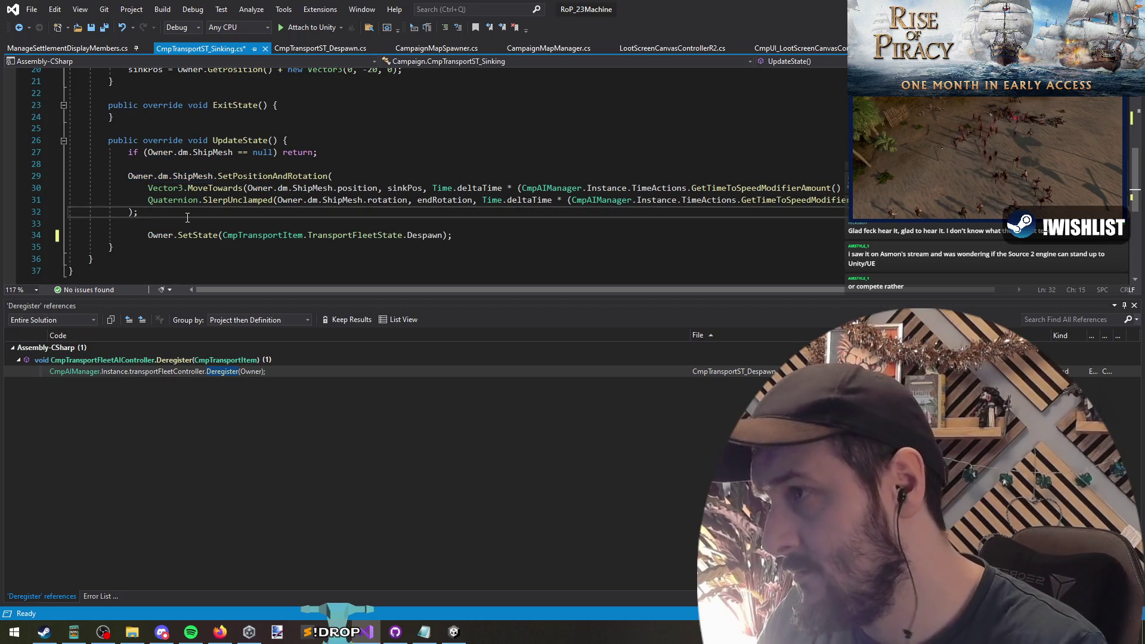
# Add if (Owner.dm.ShipMesh.position.y < -20) before Owner.SetState, save, and go back to Unity
pyautogui.press('Return')
pyautogui.press('Return')
pyautogui.write('if(Owner.dm.ShipMesh')
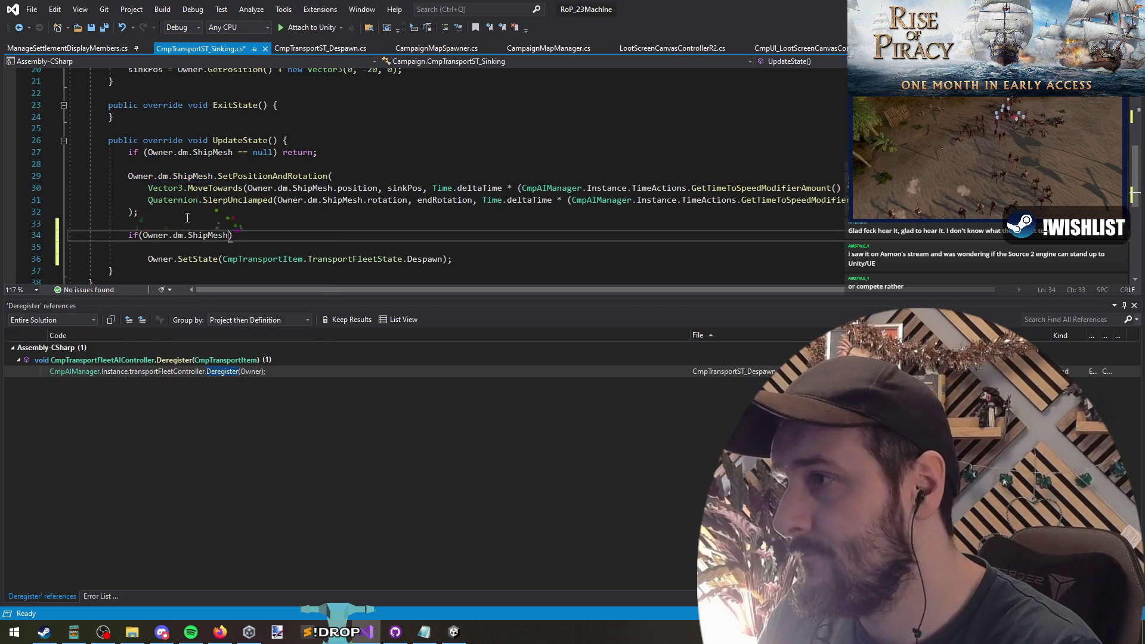
pyautogui.write('.trans')
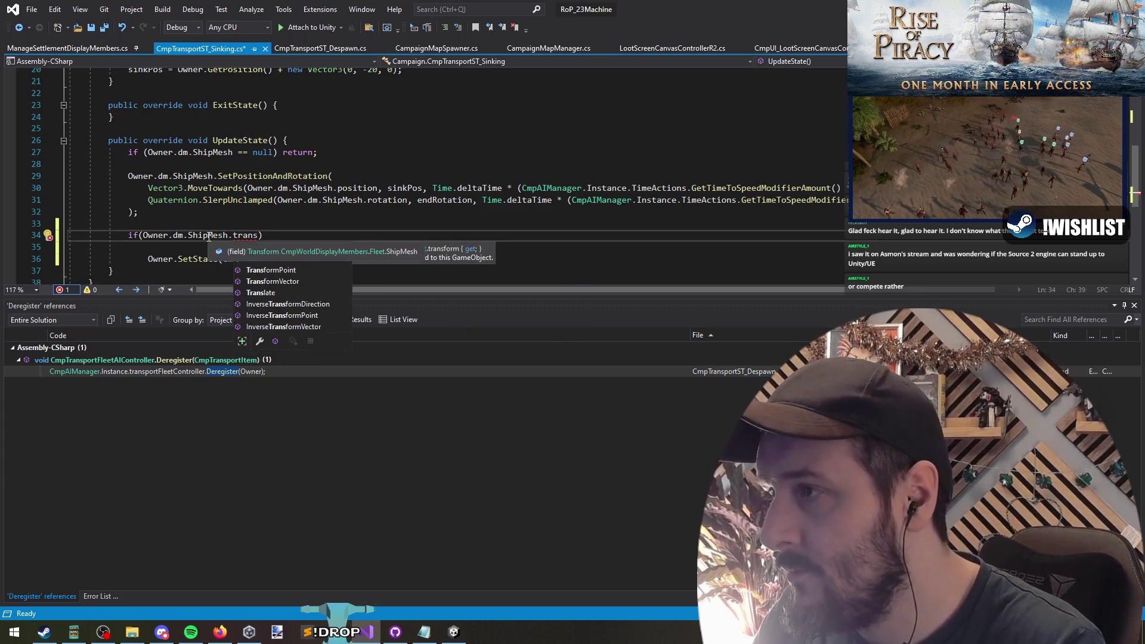
pyautogui.press('BackSpace')
pyautogui.press('BackSpace')
pyautogui.press('BackSpace')
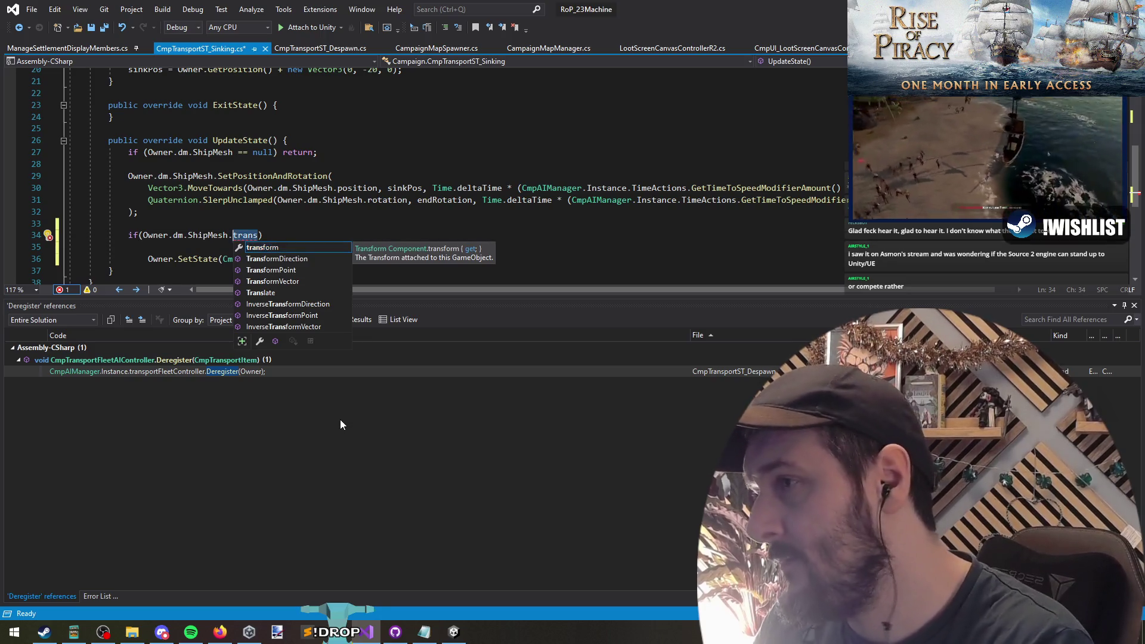
pyautogui.write('po.y')
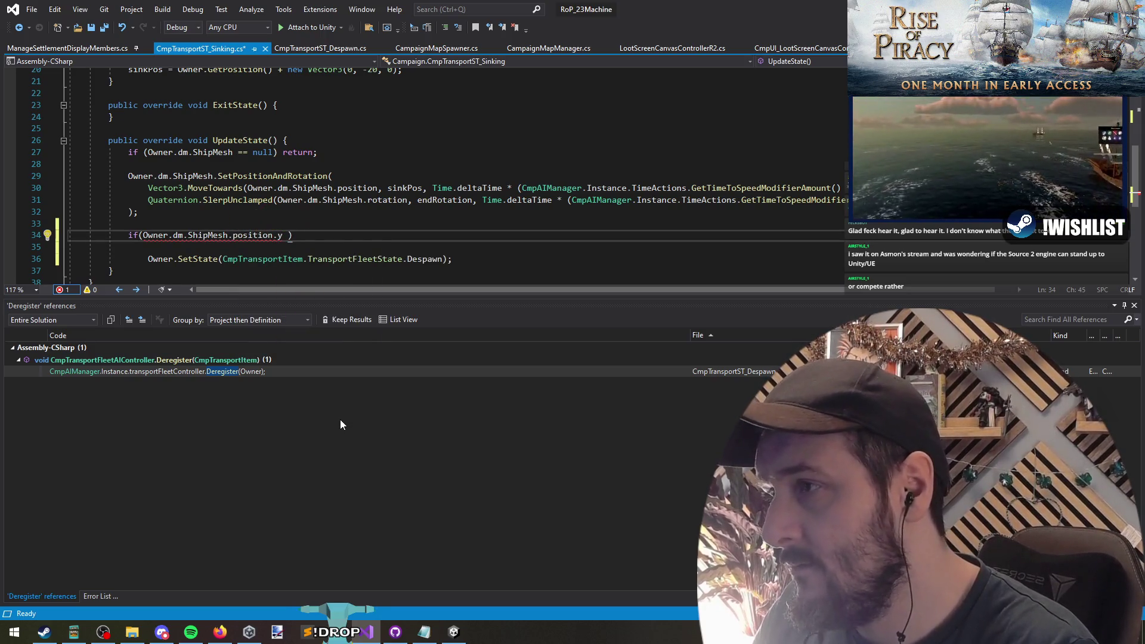
pyautogui.scroll(1, 467, 177)
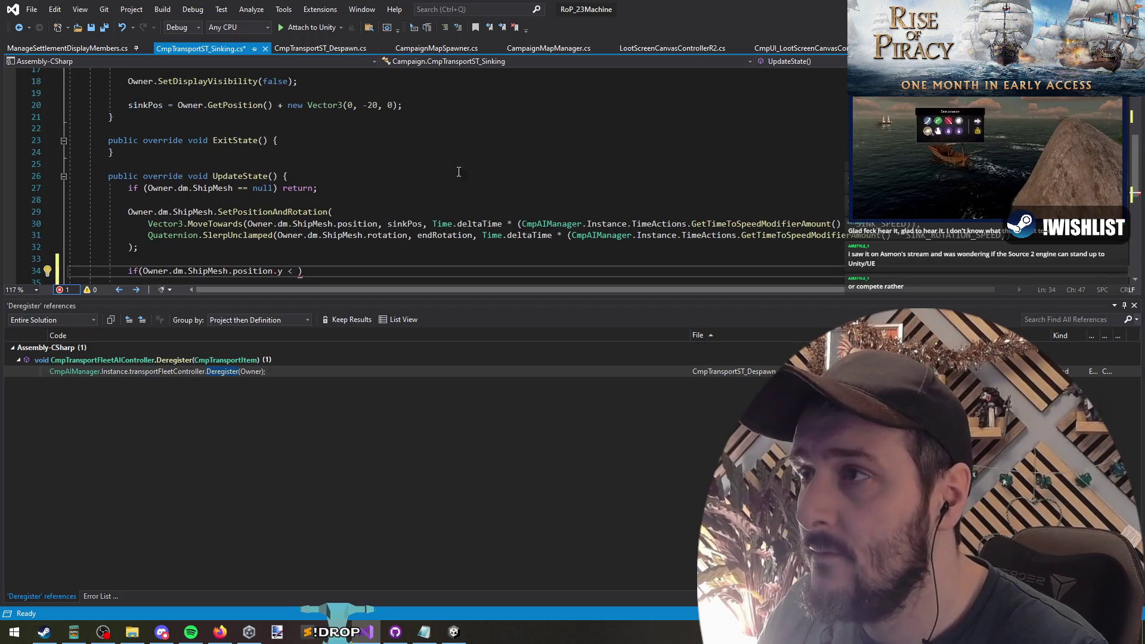
pyautogui.scroll(-1, 471, 198)
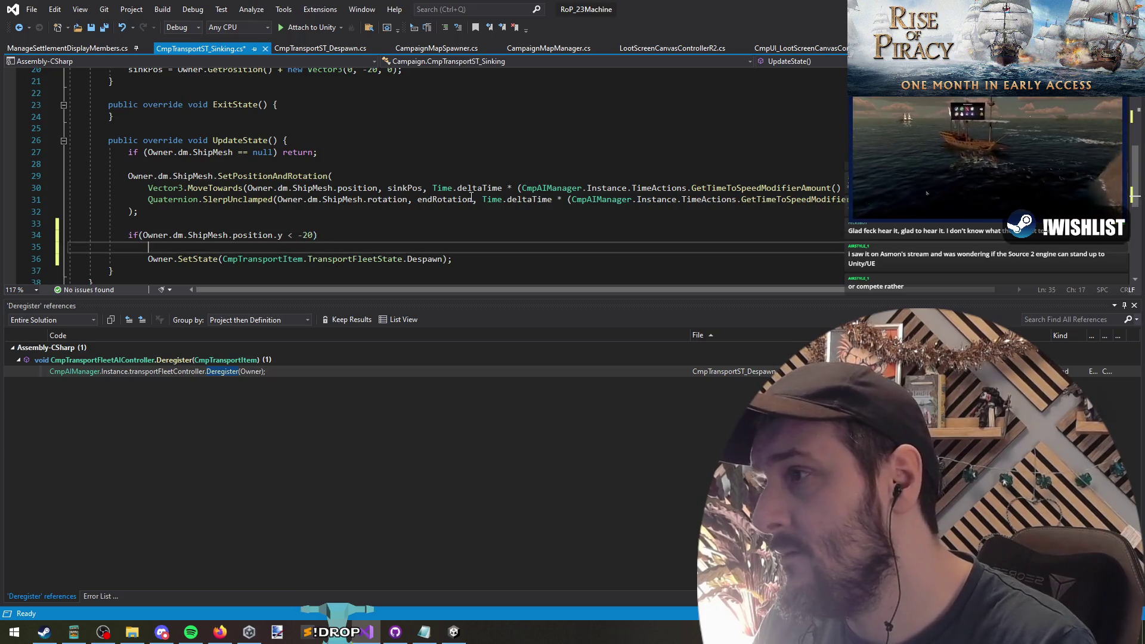
pyautogui.press('Delete')
pyautogui.press('Home')
pyautogui.press('Right')
pyautogui.press('Right')
pyautogui.press('Right')
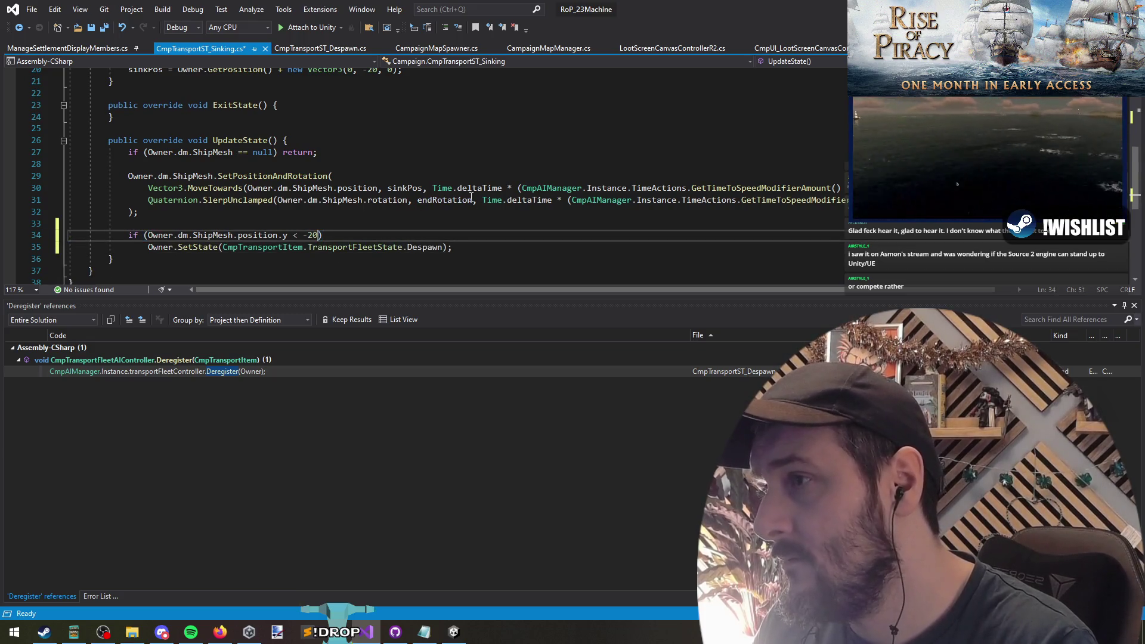
pyautogui.press('Down')
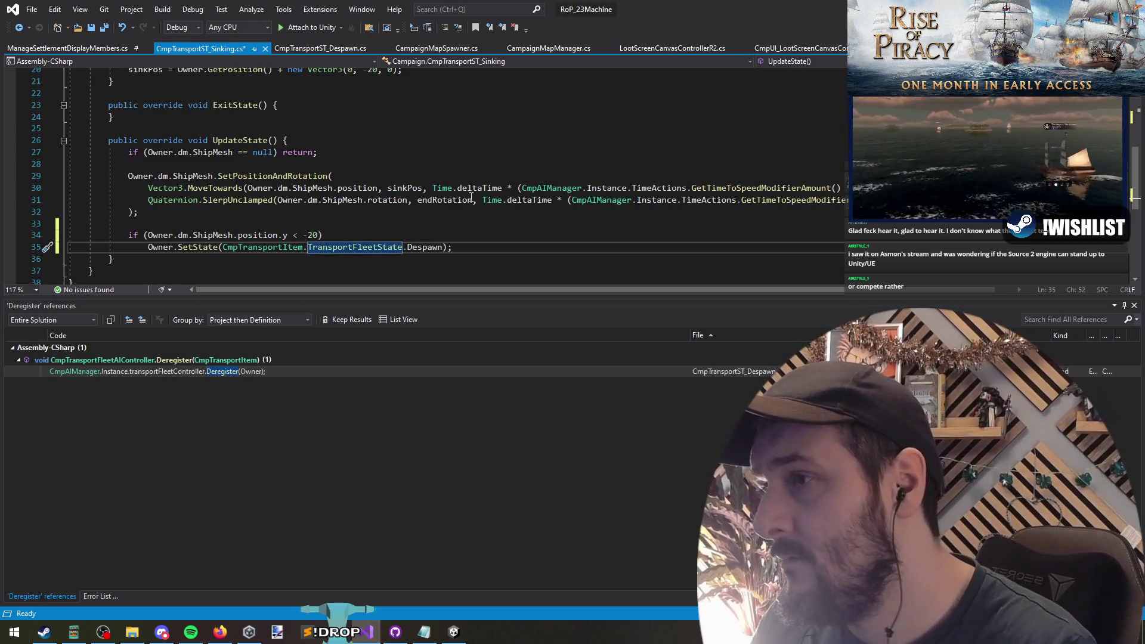
pyautogui.click(105, 30)
pyautogui.hotkey('alt', 'Tab')
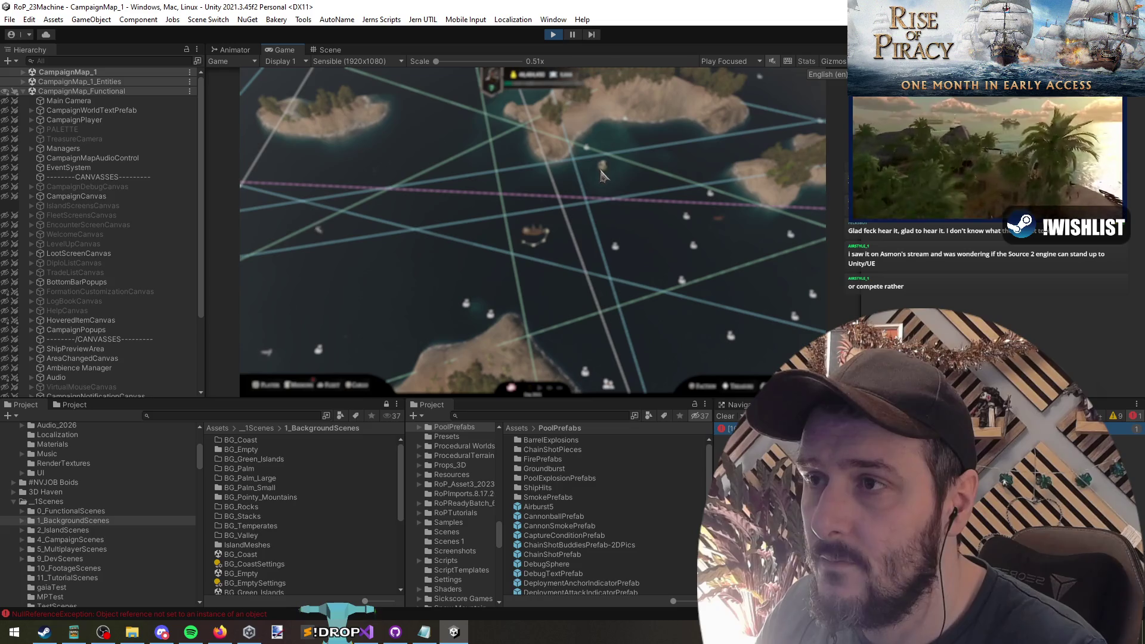
# Restart play mode and continue the saved campaign to load the recompiled campaign map
pyautogui.click(552, 36)
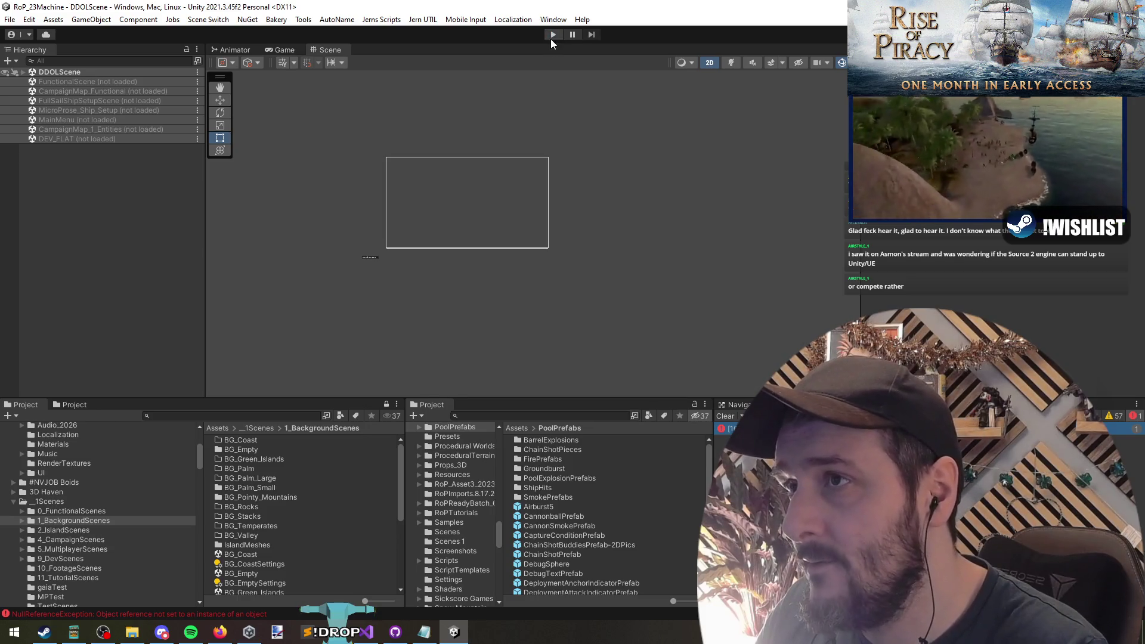
pyautogui.click(552, 35)
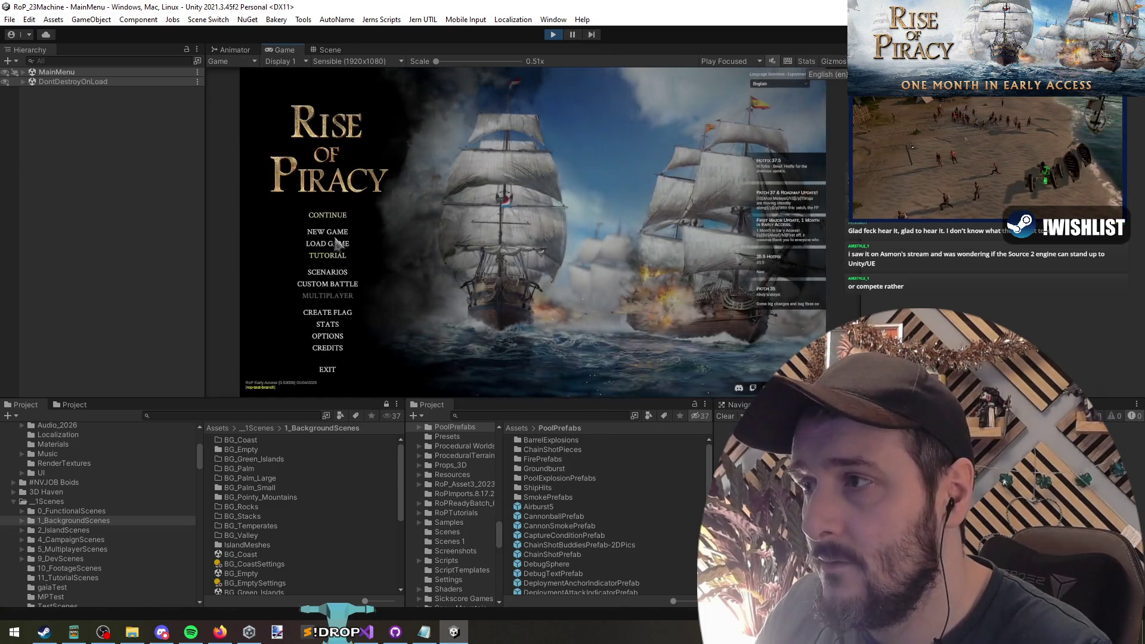
pyautogui.click(333, 219)
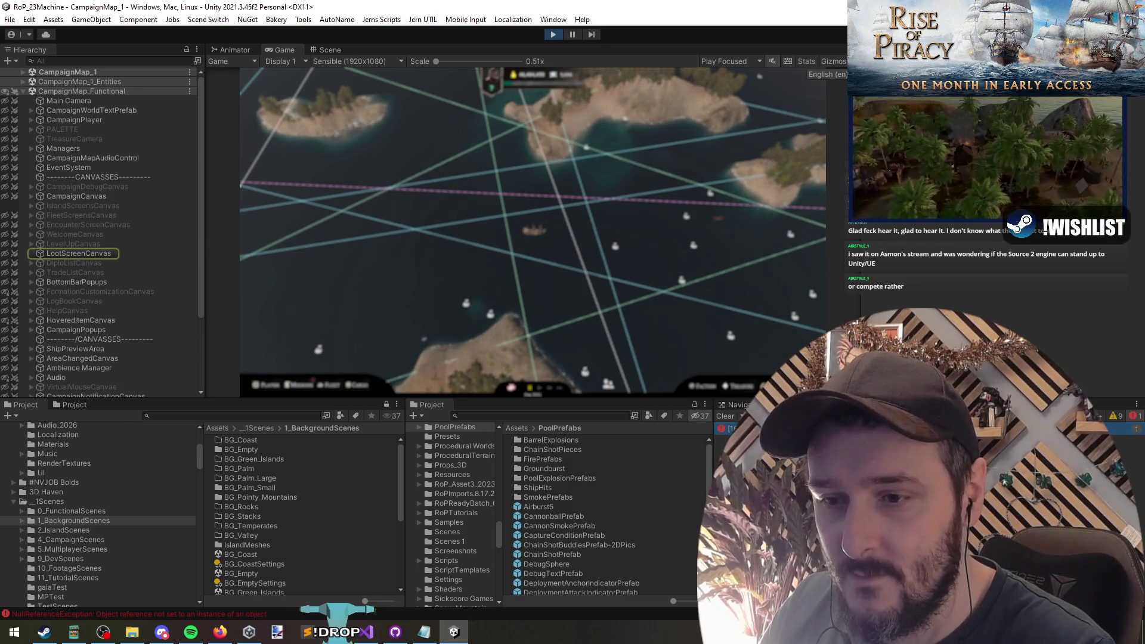
pyautogui.hotkey('alt', 'Tab')
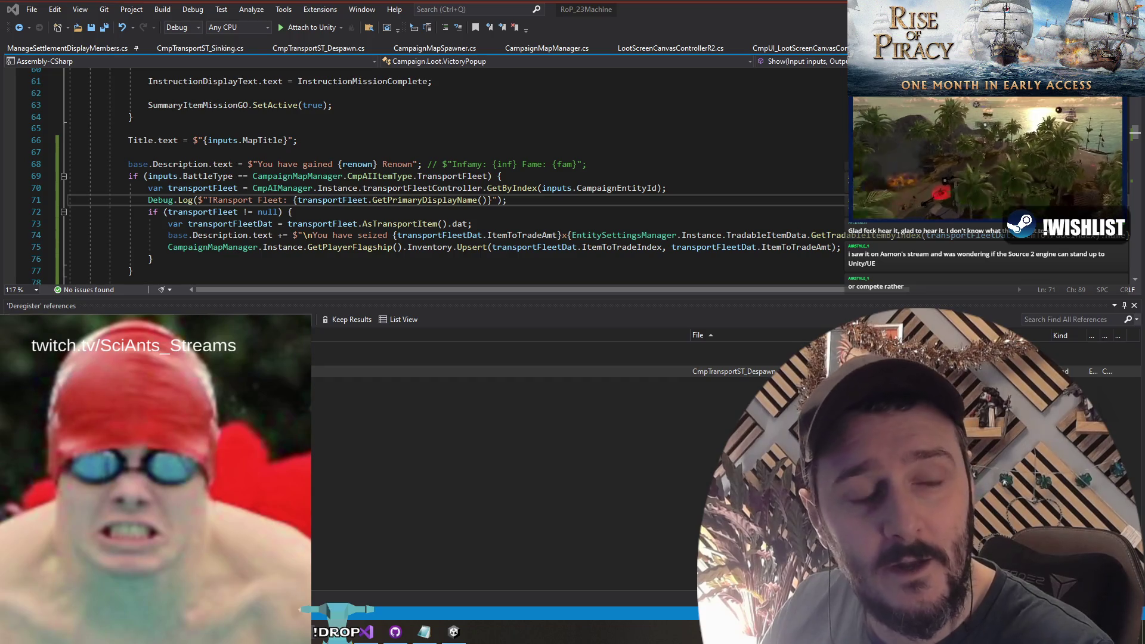
# Watch the Rogue Blight trailer full screen in the restored browser window, then exit full screen
pyautogui.hotkey('alt', 'Tab')
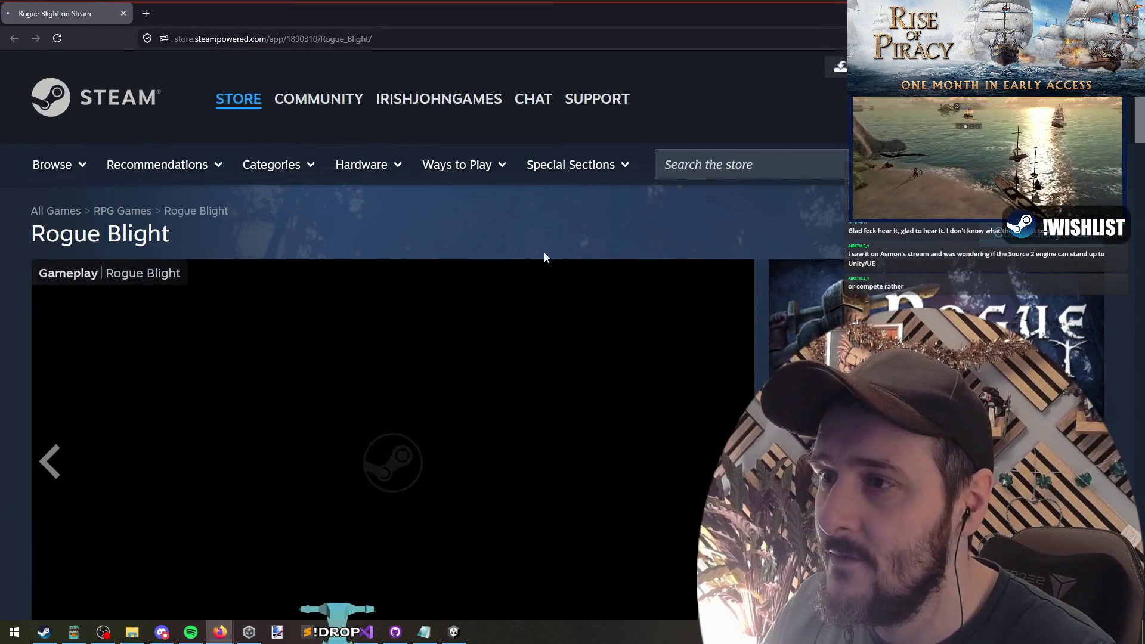
pyautogui.moveTo(574, 15)
pyautogui.mouseDown()
pyautogui.moveTo(486, 34)
pyautogui.moveTo(18, 41)
pyautogui.moveTo(317, 59)
pyautogui.moveTo(459, 40)
pyautogui.moveTo(423, 20)
pyautogui.mouseUp()
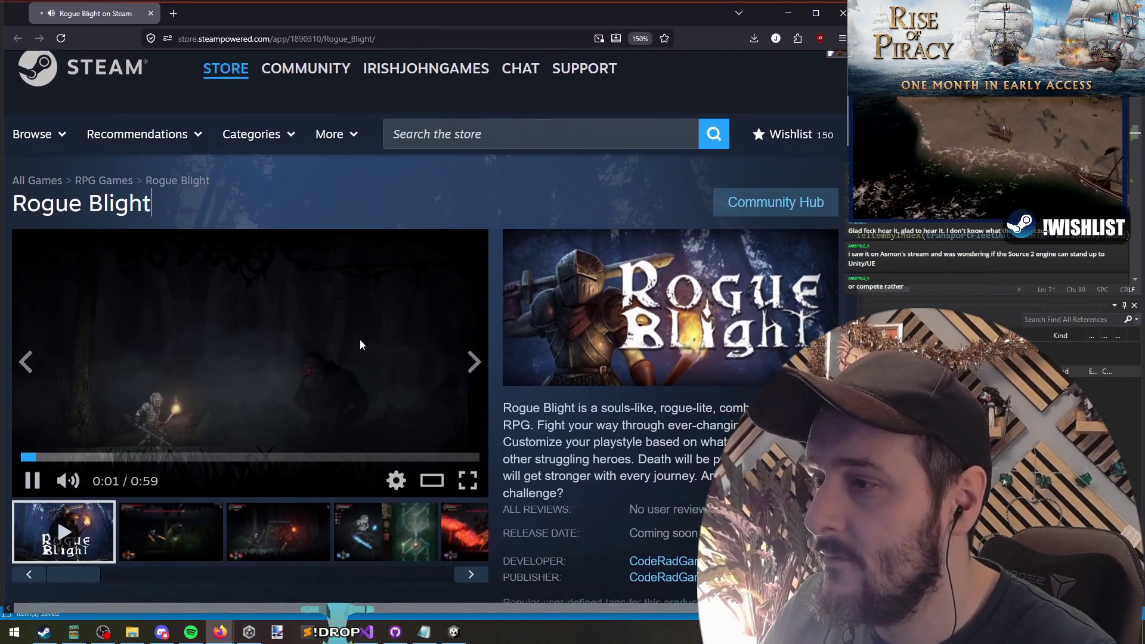
pyautogui.scroll(-2, 360, 338)
pyautogui.click(319, 304)
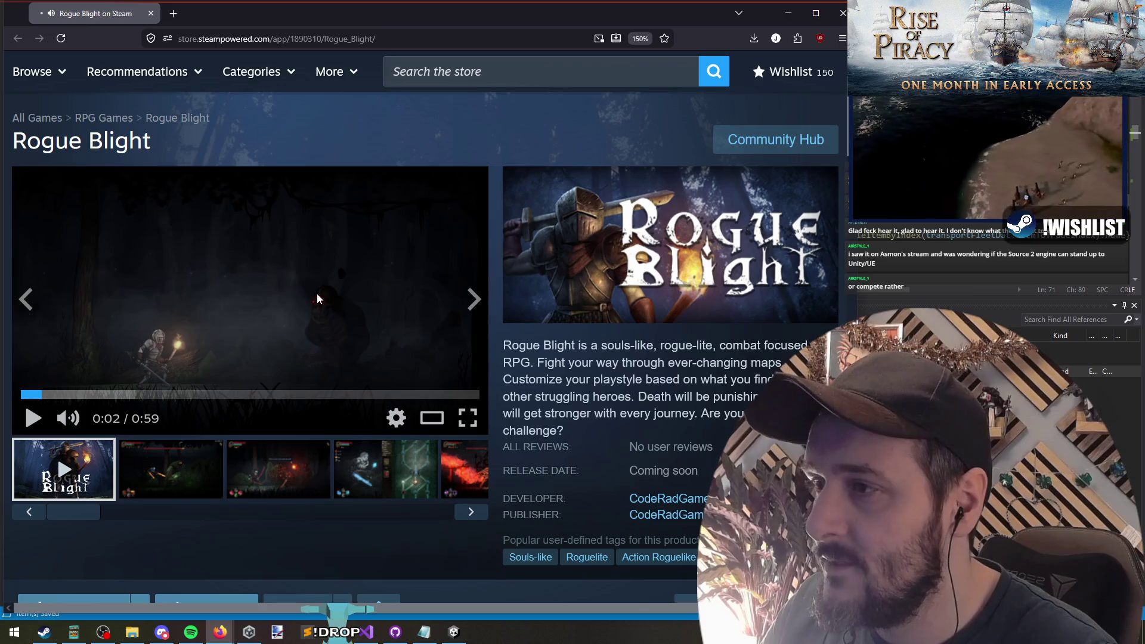
pyautogui.click(194, 289)
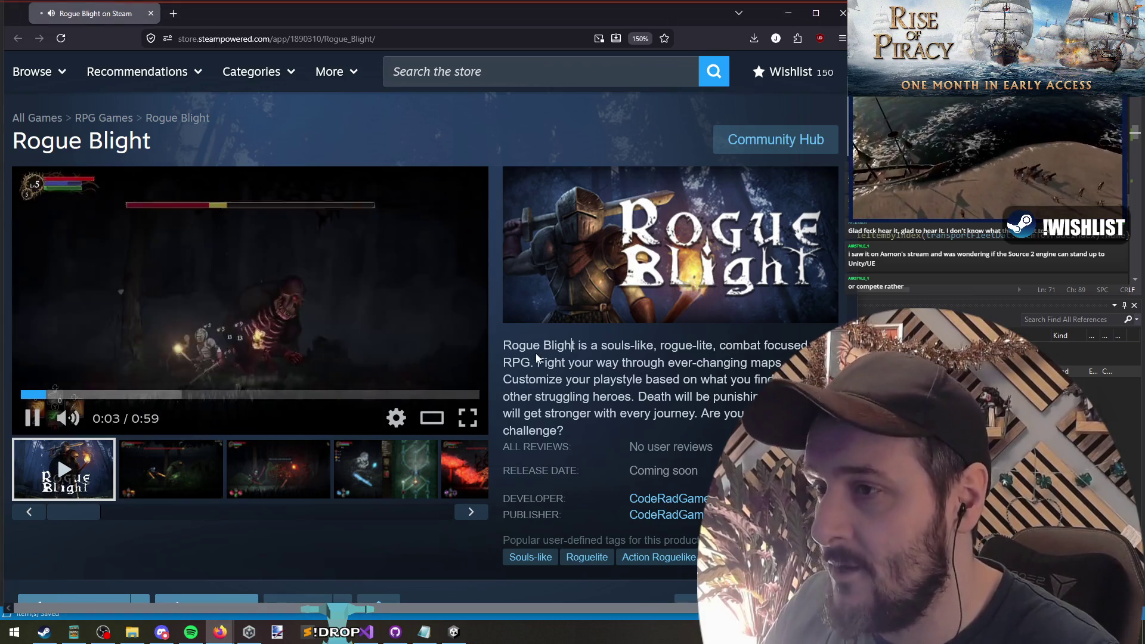
pyautogui.click(468, 417)
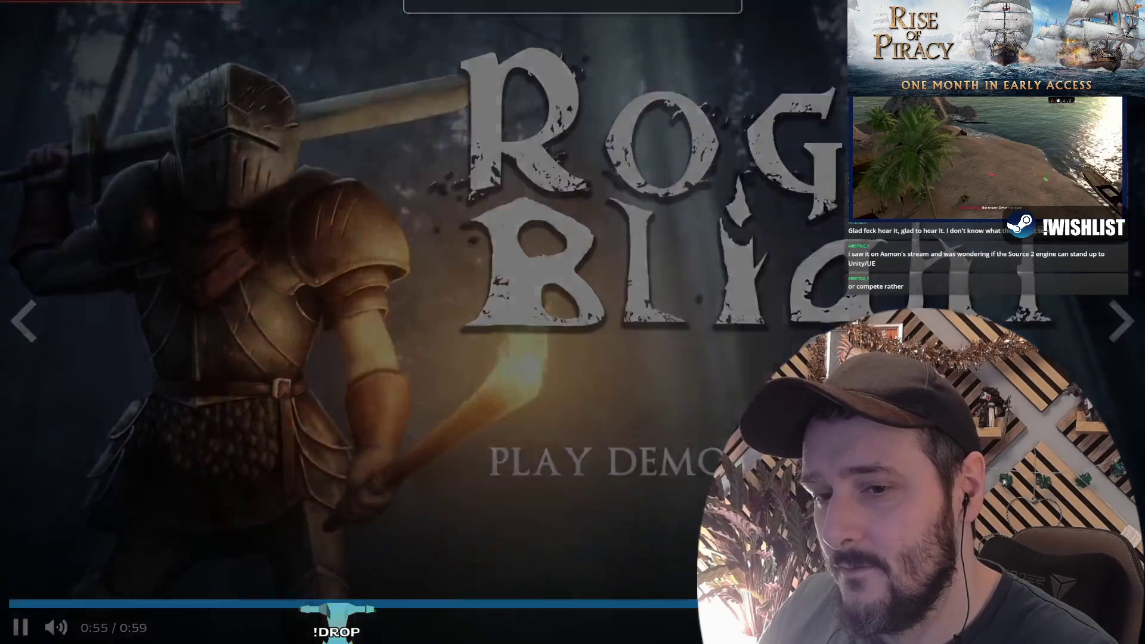
pyautogui.press('Escape')
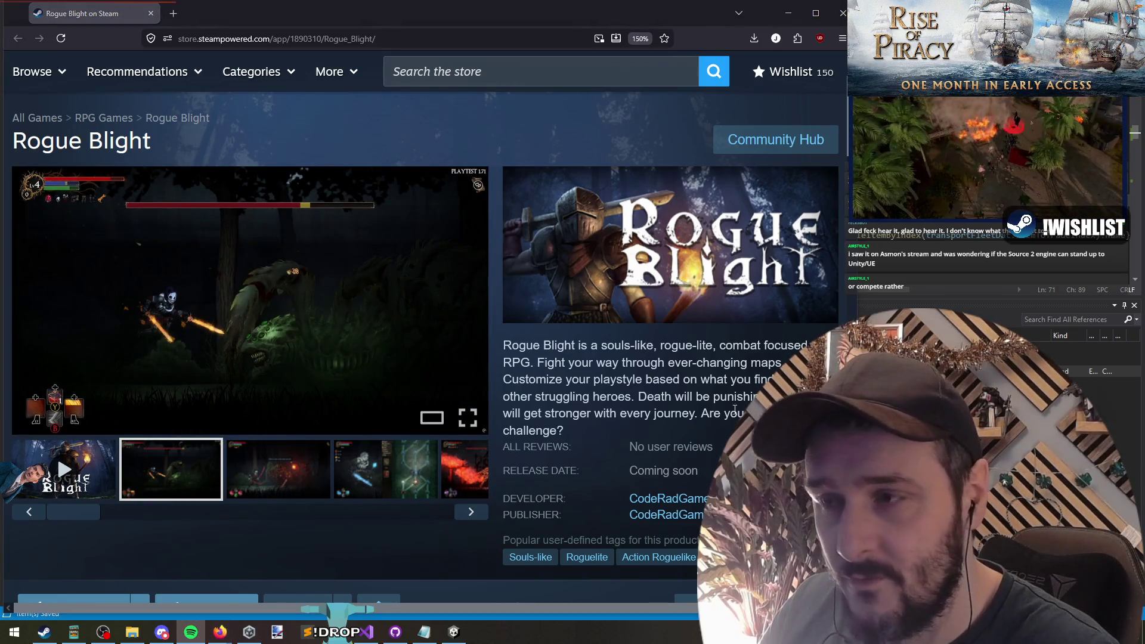
# Focus the browser and select part of Rogue Blight's game description
pyautogui.click(594, 346)
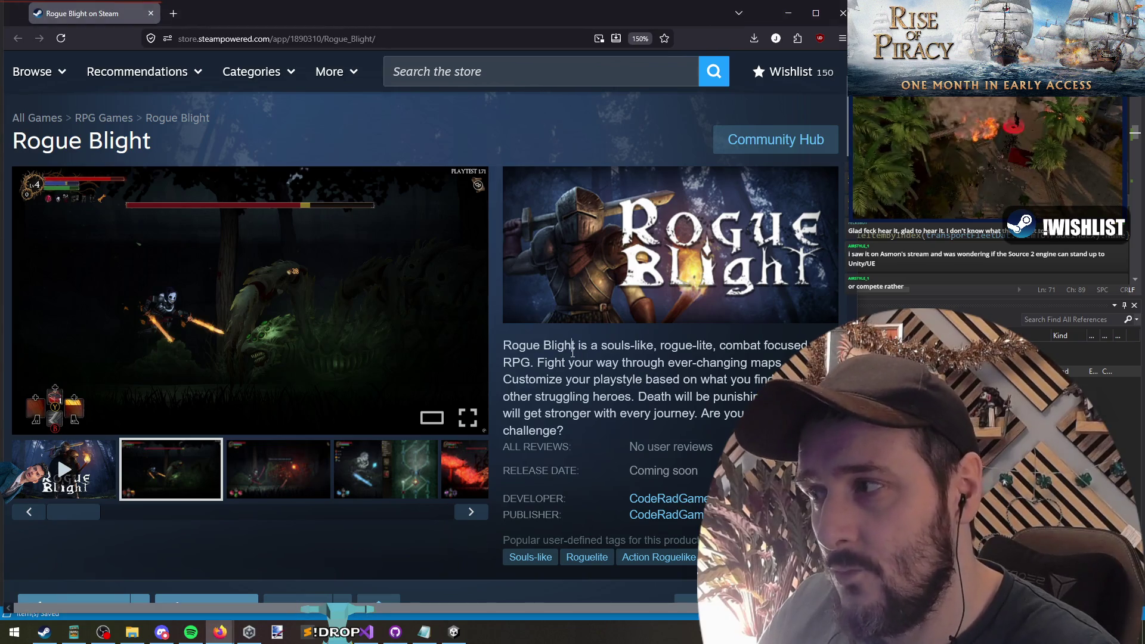
pyautogui.moveTo(539, 361)
pyautogui.mouseDown()
pyautogui.moveTo(613, 392)
pyautogui.moveTo(561, 362)
pyautogui.mouseUp()
pyautogui.click(635, 395)
pyautogui.click(538, 362)
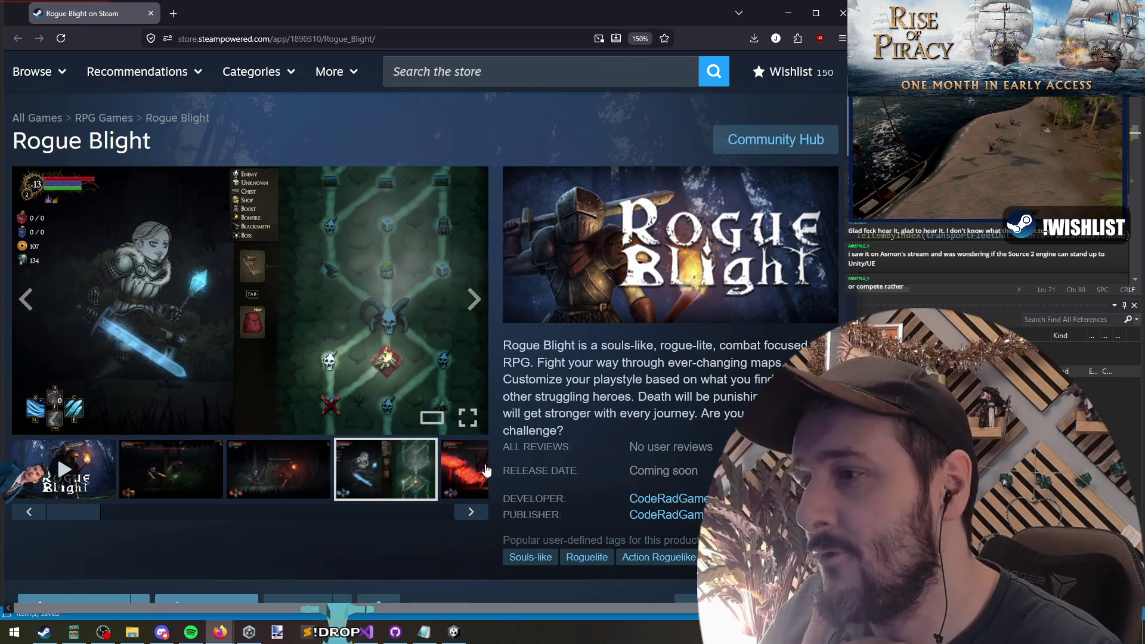
# Browse the screenshot gallery: equipment, campfire, boss fire, map and red-lit forest shots
pyautogui.click(473, 513)
pyautogui.click(161, 457)
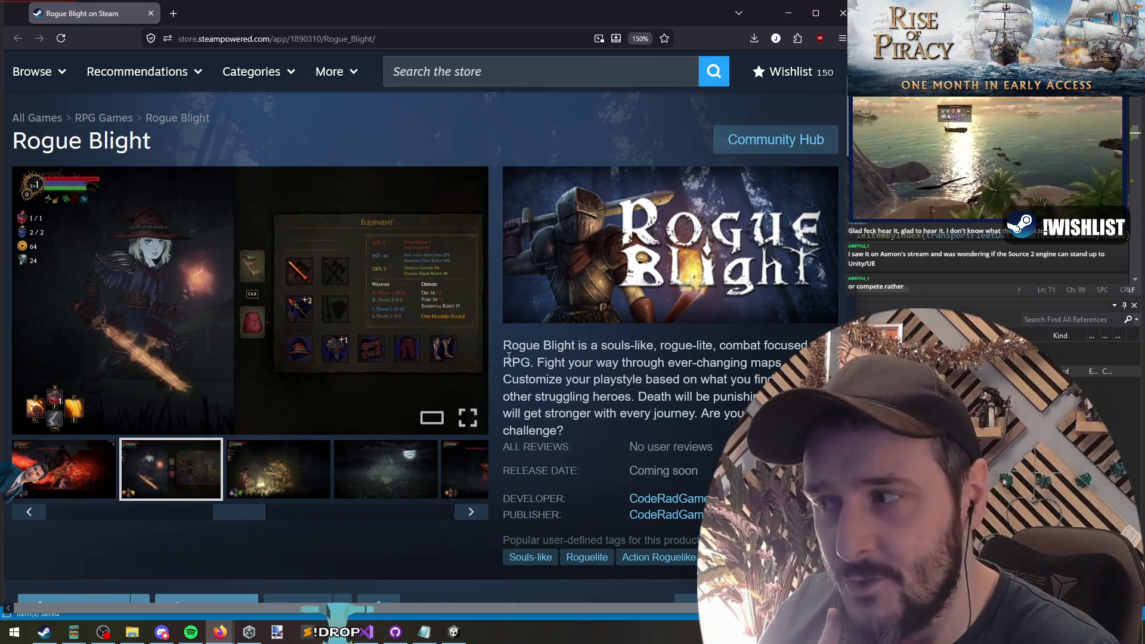
pyautogui.click(285, 461)
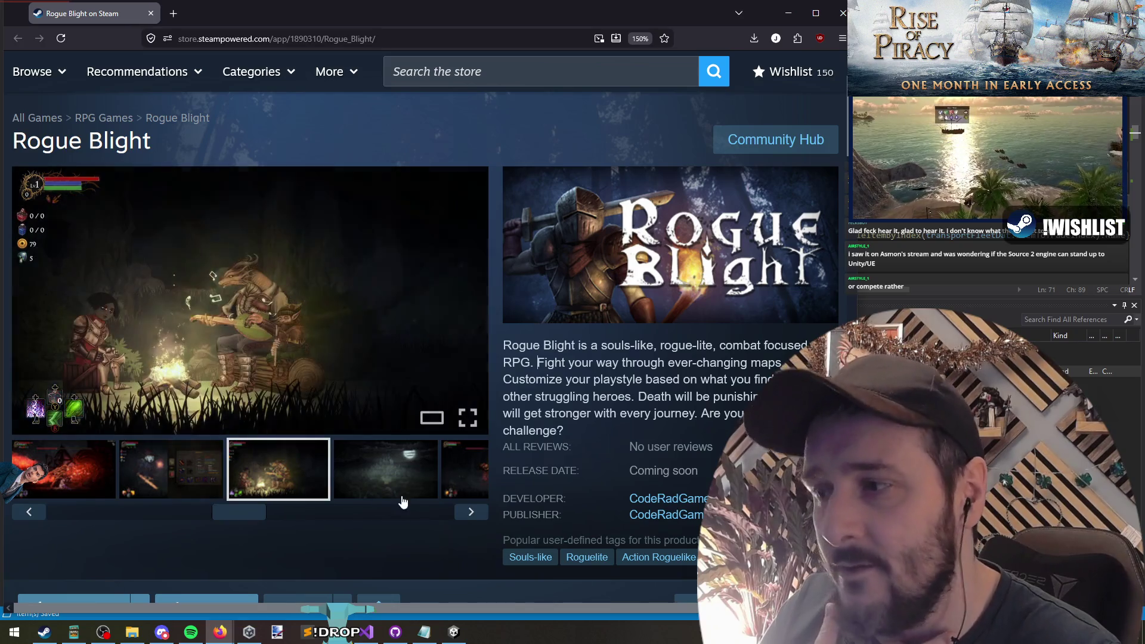
pyautogui.click(387, 465)
pyautogui.click(471, 512)
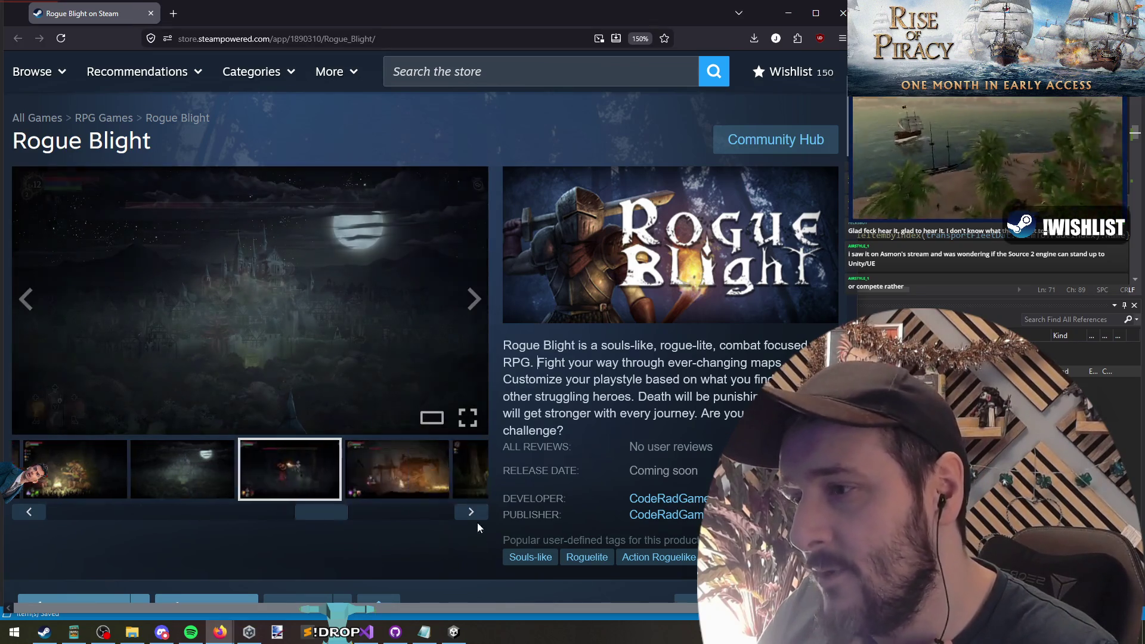
pyautogui.click(472, 514)
pyautogui.click(471, 514)
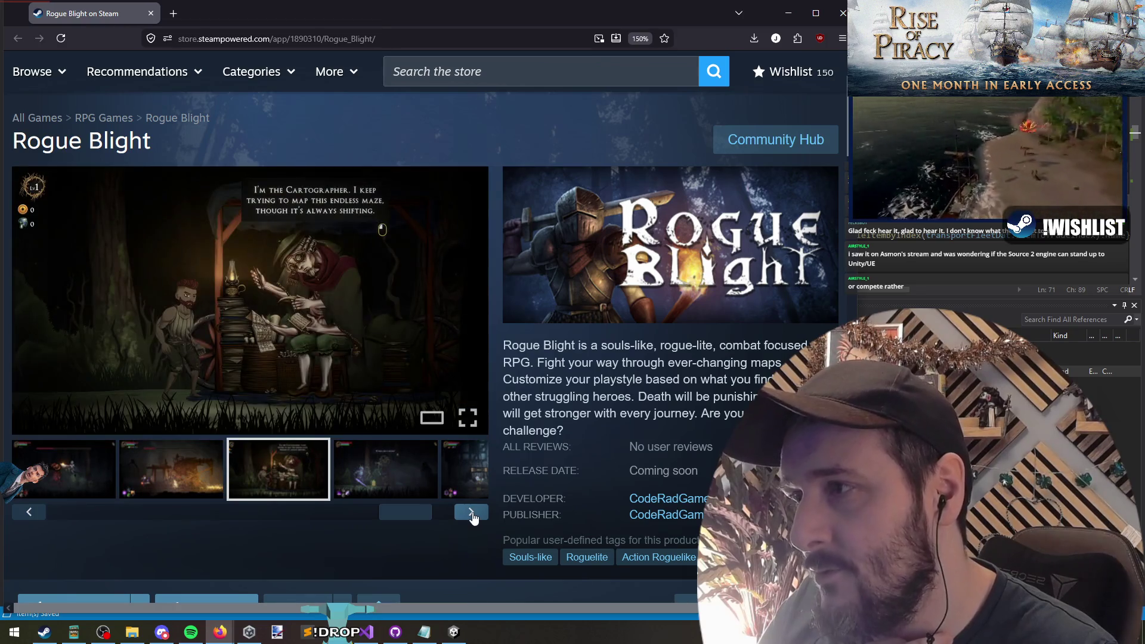
pyautogui.click(471, 513)
pyautogui.click(472, 514)
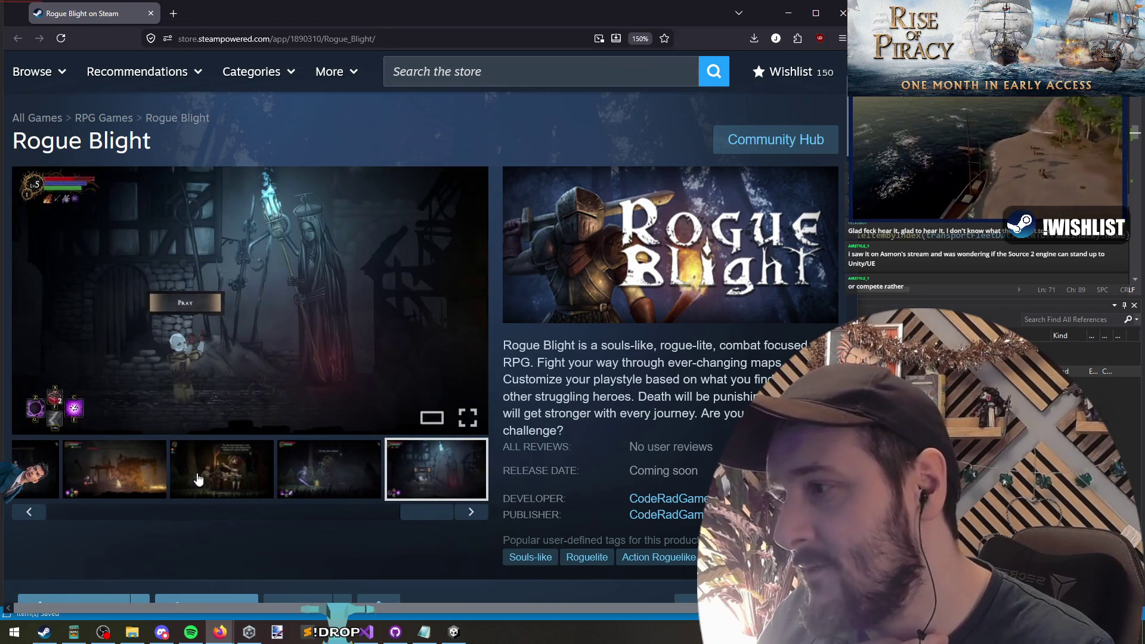
pyautogui.click(84, 465)
pyautogui.click(363, 512)
pyautogui.click(250, 513)
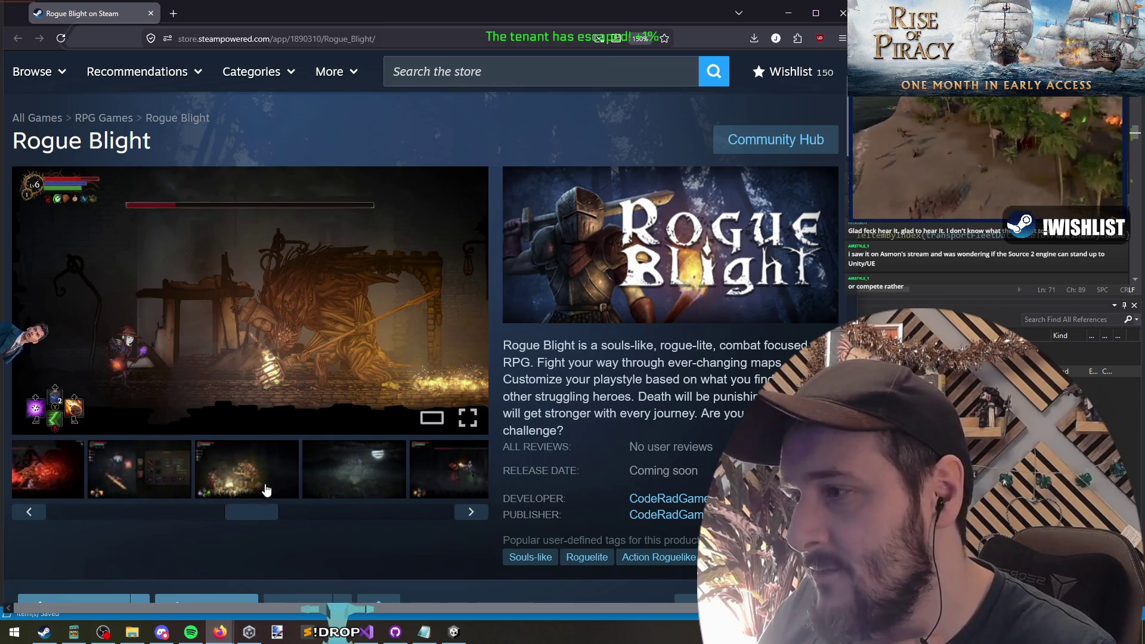
pyautogui.moveTo(251, 518); pyautogui.dragTo(153, 516)
pyautogui.click(190, 501)
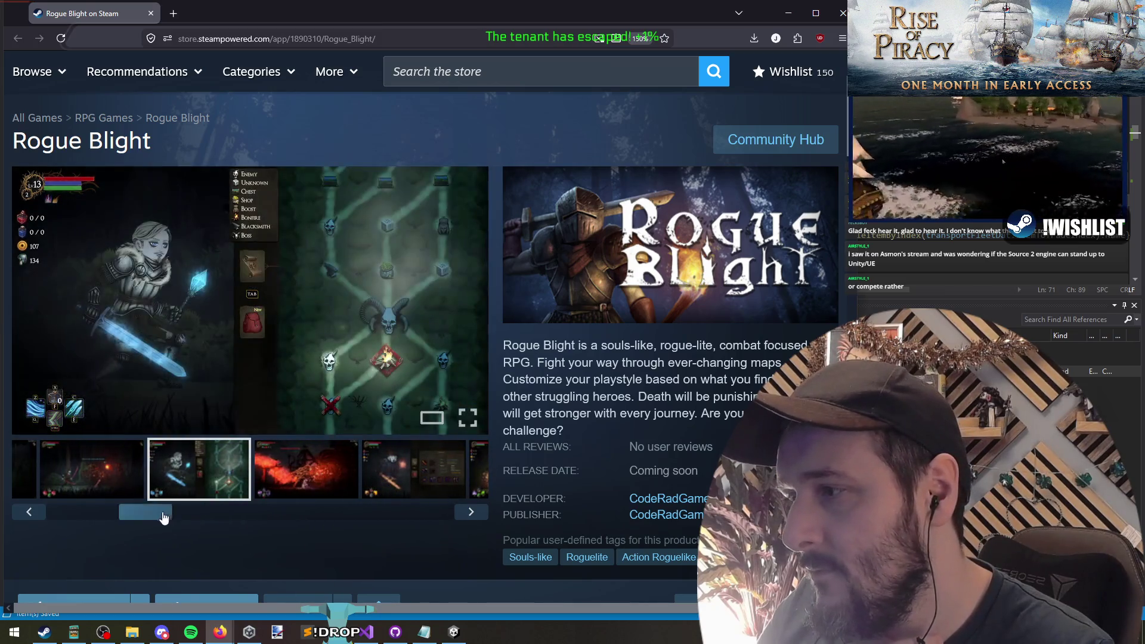
pyautogui.click(262, 484)
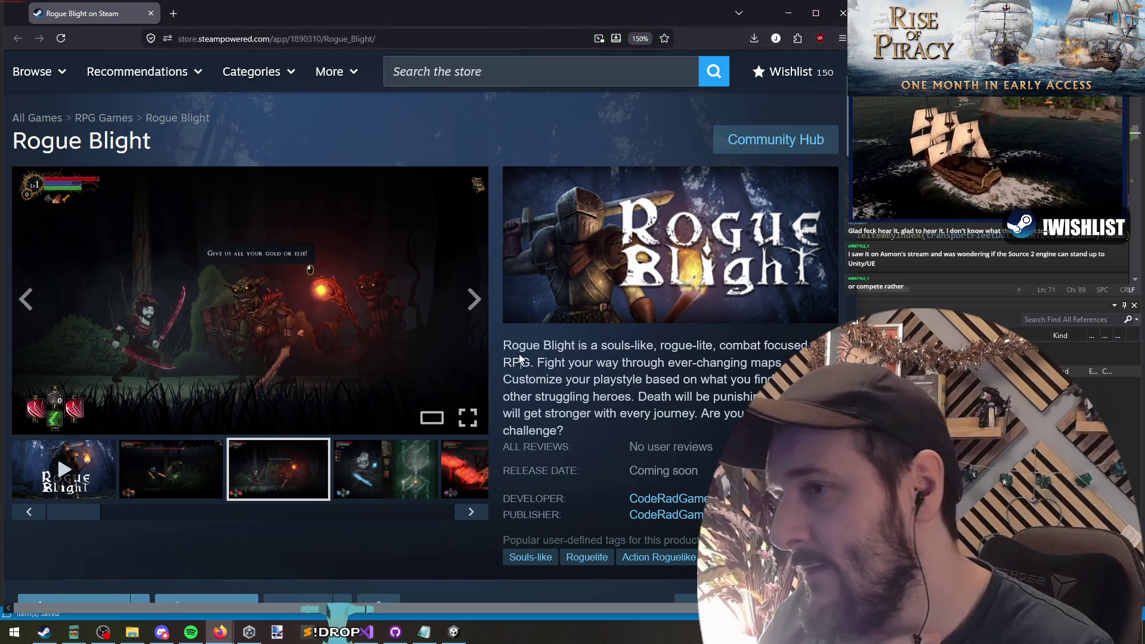
# Read the description's opening and Customize lines, then scroll down to Recent Events & Announcements
pyautogui.moveTo(542, 346); pyautogui.dragTo(535, 386)
pyautogui.click(536, 364)
pyautogui.click(535, 393)
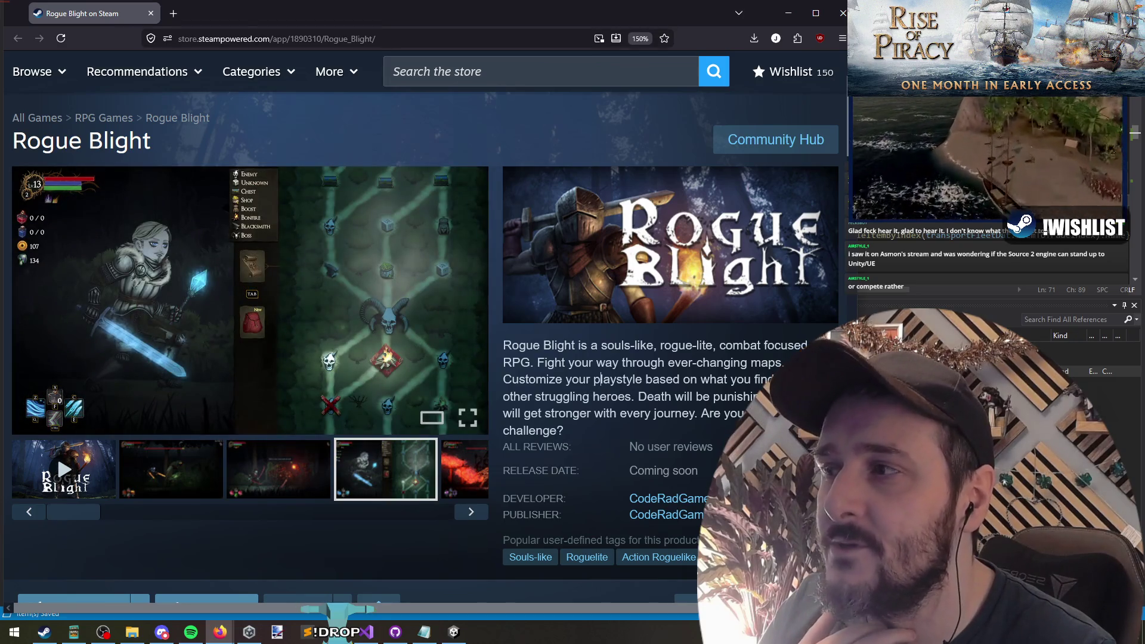
pyautogui.tripleClick(600, 379)
pyautogui.click(784, 362)
pyautogui.scroll(-8, 332, 363)
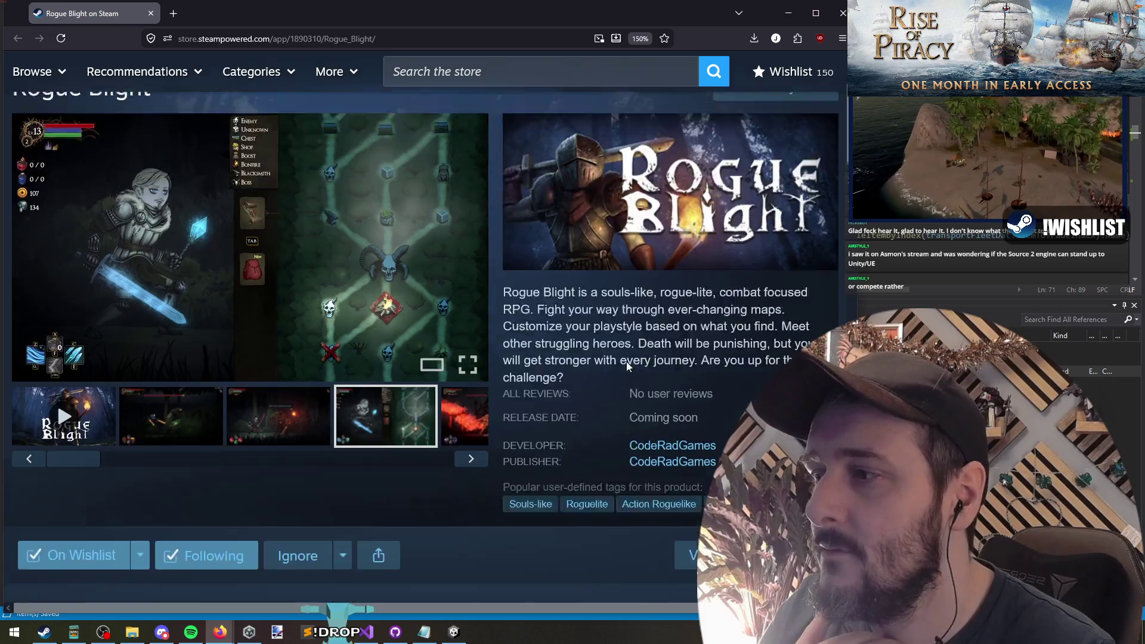
pyautogui.scroll(-6, 352, 374)
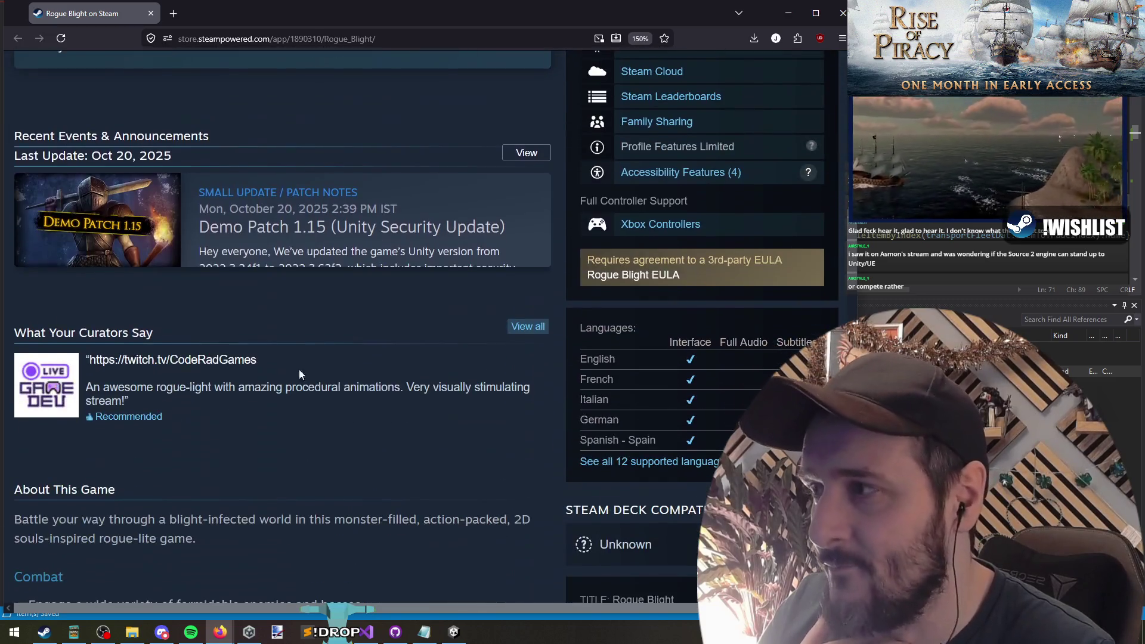
# Open and read through the Demo Patch 1.15 announcement
pyautogui.click(526, 153)
pyautogui.scroll(-2, 338, 289)
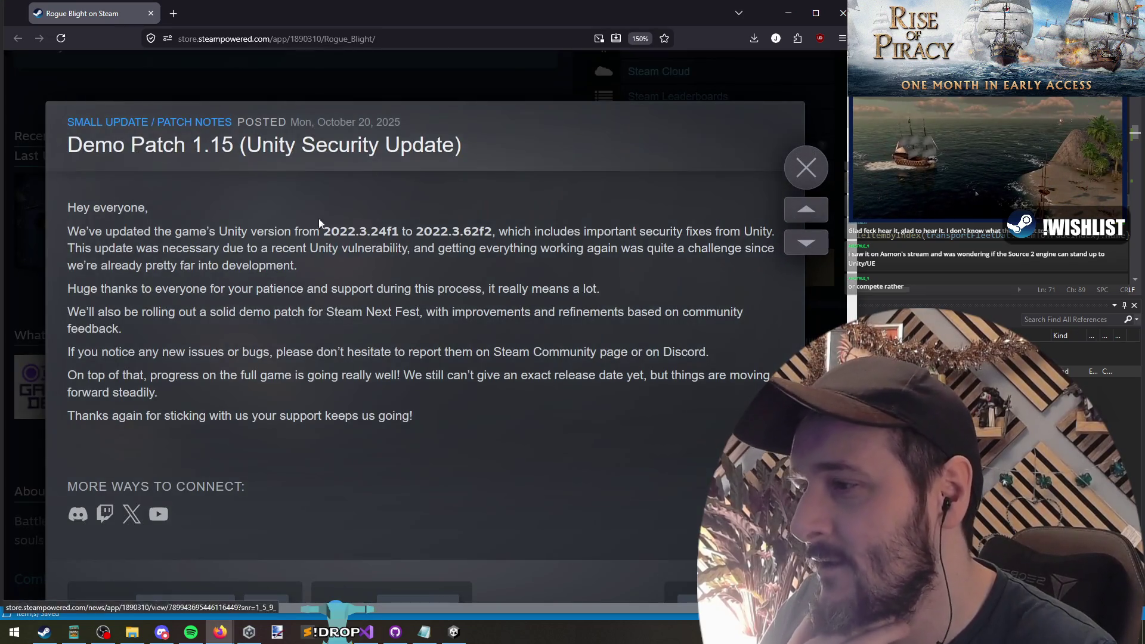
pyautogui.scroll(-5, 352, 264)
pyautogui.scroll(-15, 356, 277)
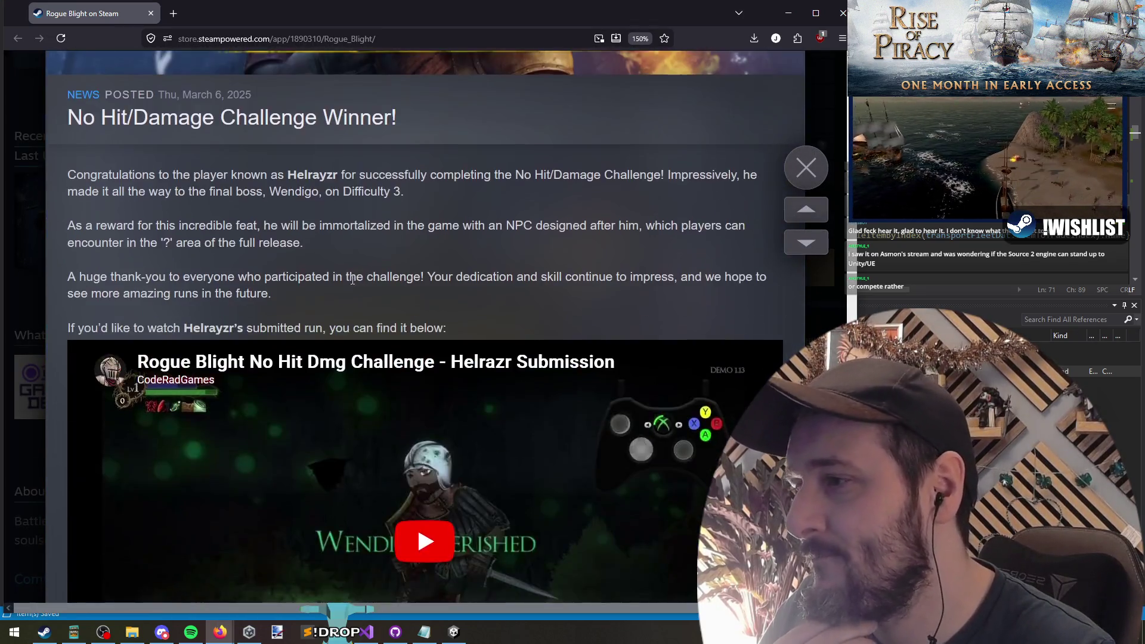
pyautogui.scroll(-15, 260, 303)
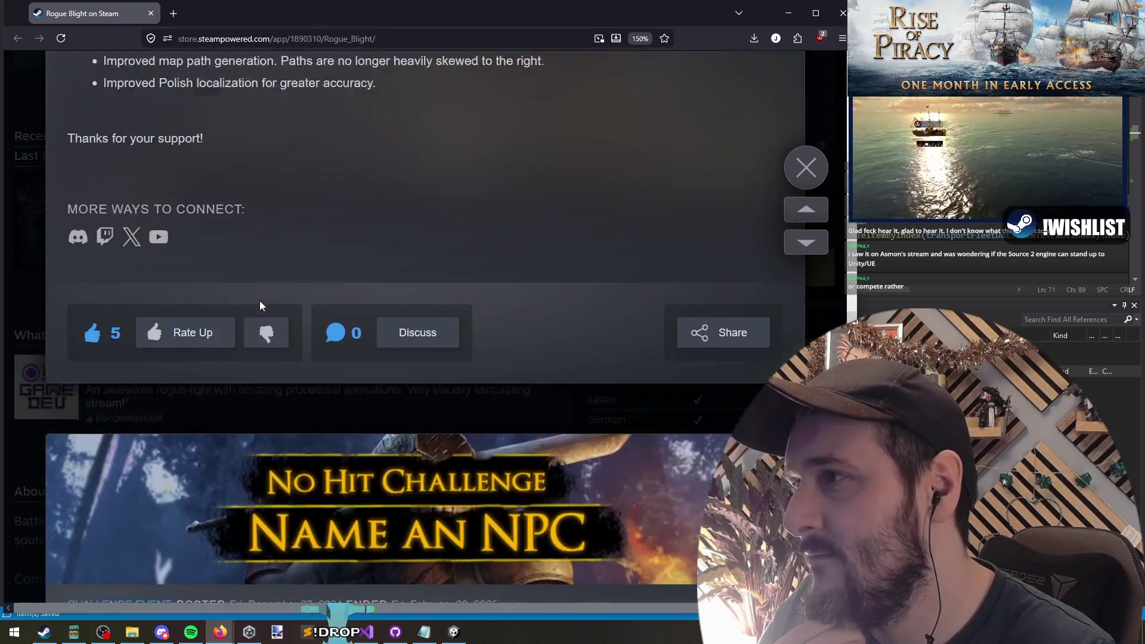
pyautogui.scroll(-15, 261, 311)
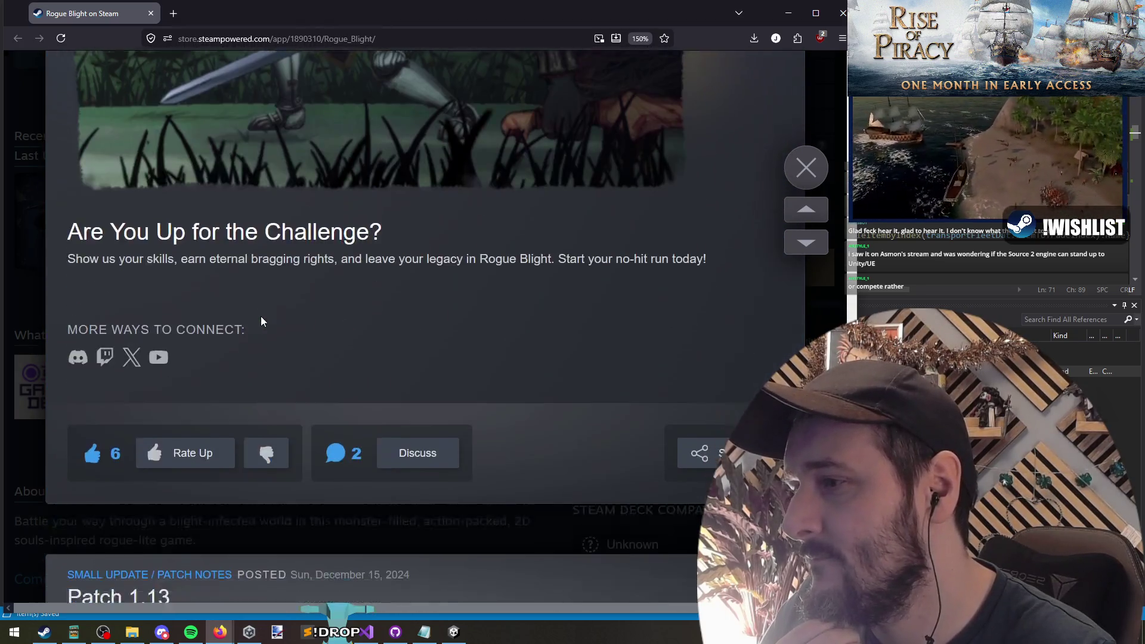
pyautogui.scroll(-15, 261, 327)
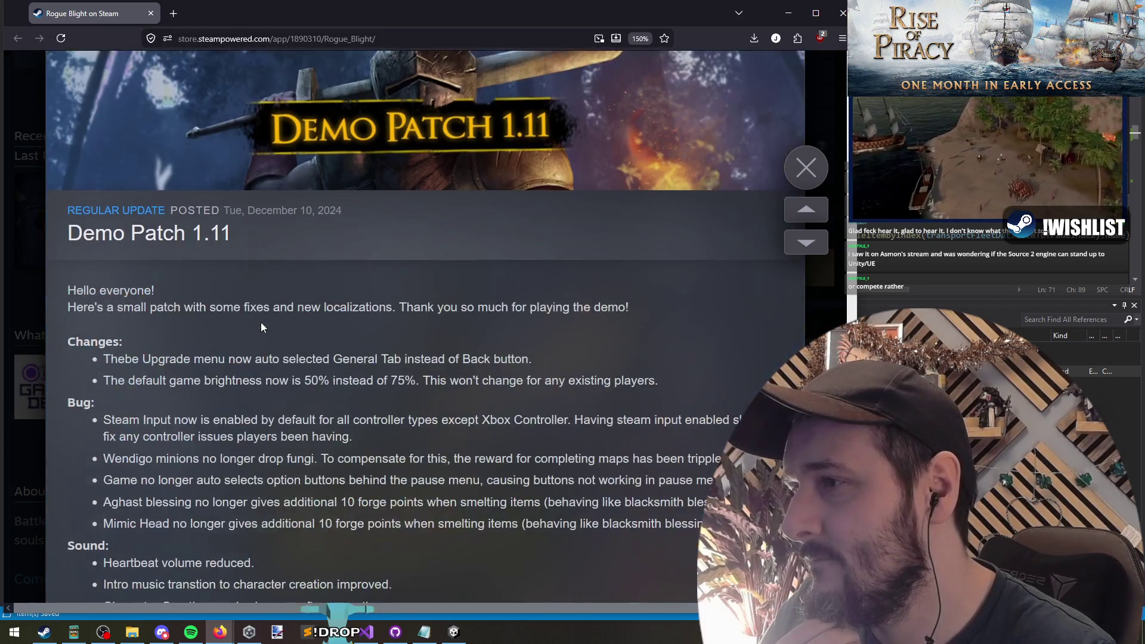
pyautogui.scroll(-15, 261, 327)
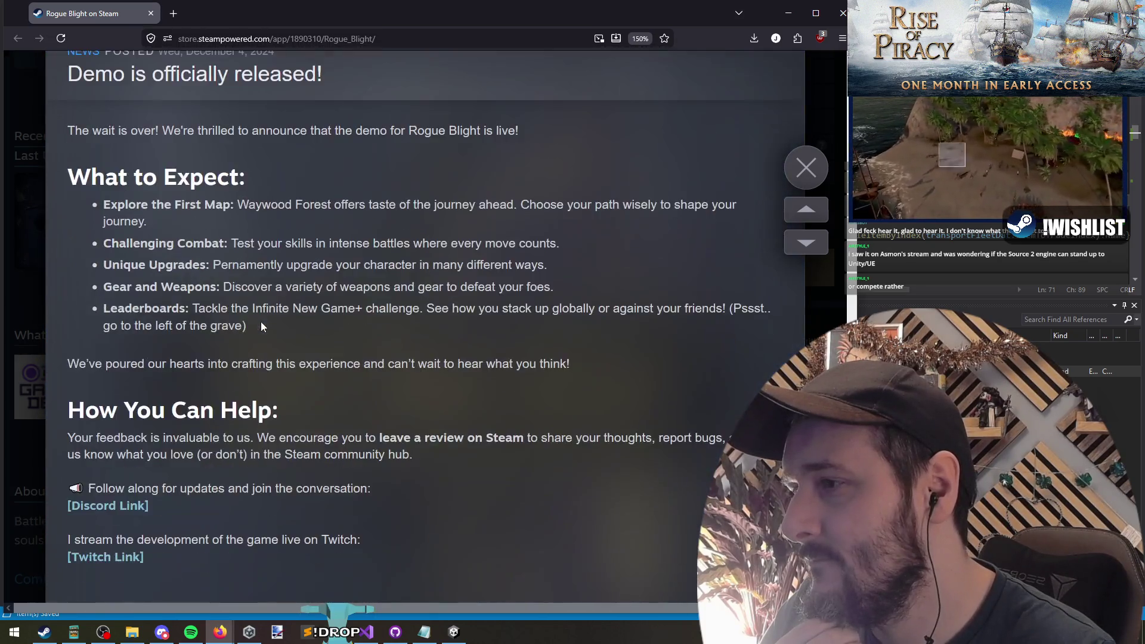
pyautogui.scroll(-15, 261, 334)
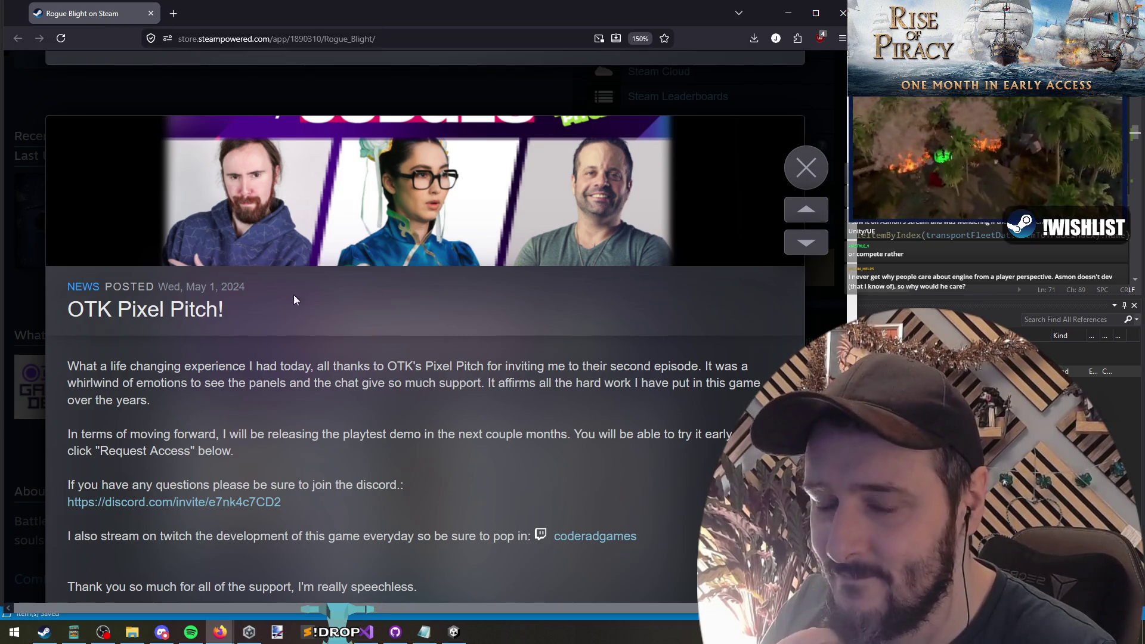
pyautogui.scroll(-5, 319, 287)
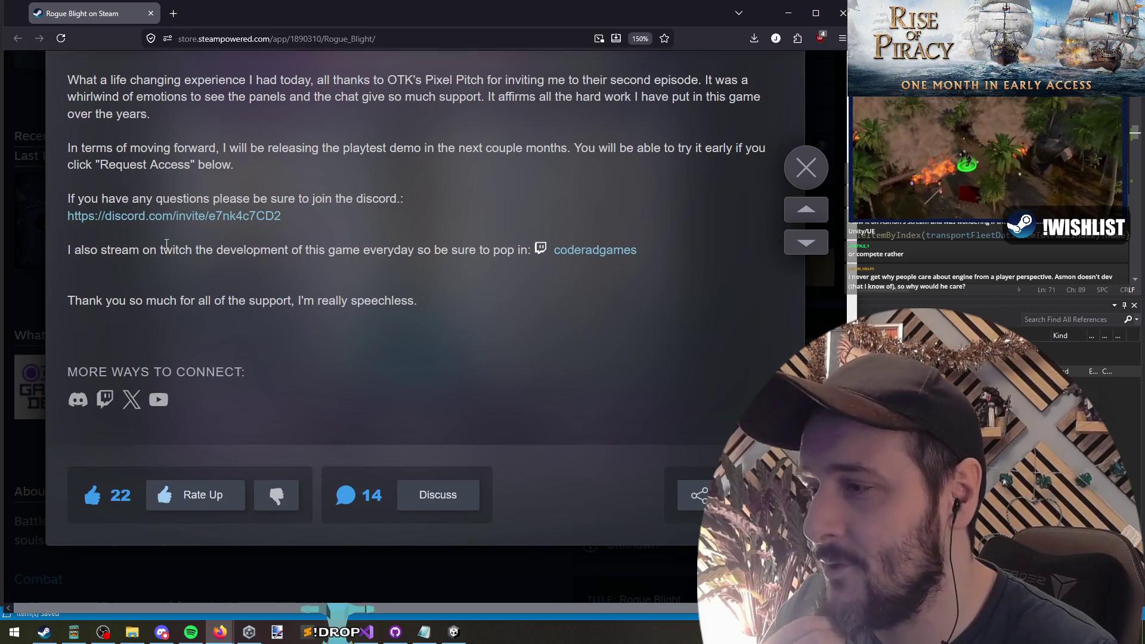
pyautogui.scroll(6, 177, 239)
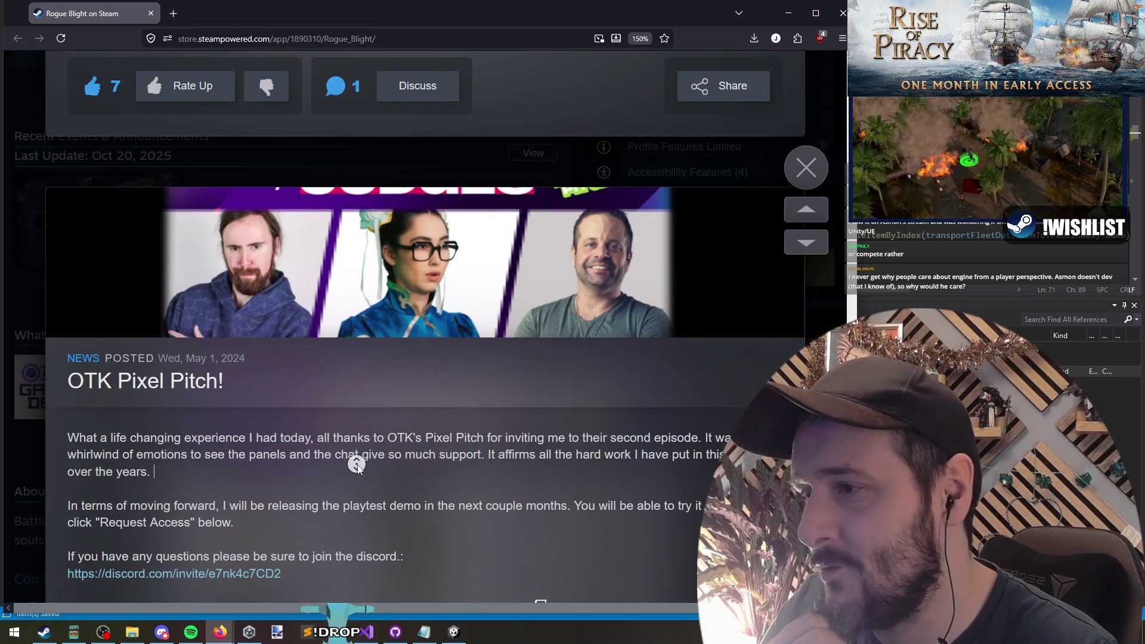
# Close the announcement, return to the top of the store page, and switch back to VictoryPopup code
pyautogui.press('Escape')
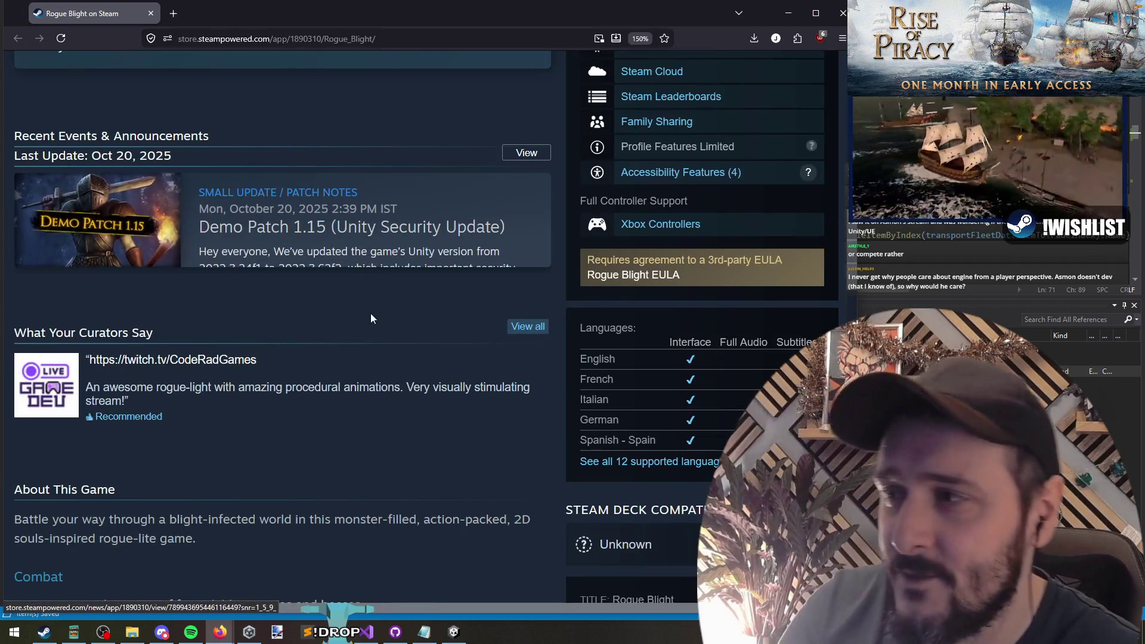
pyautogui.press('Home')
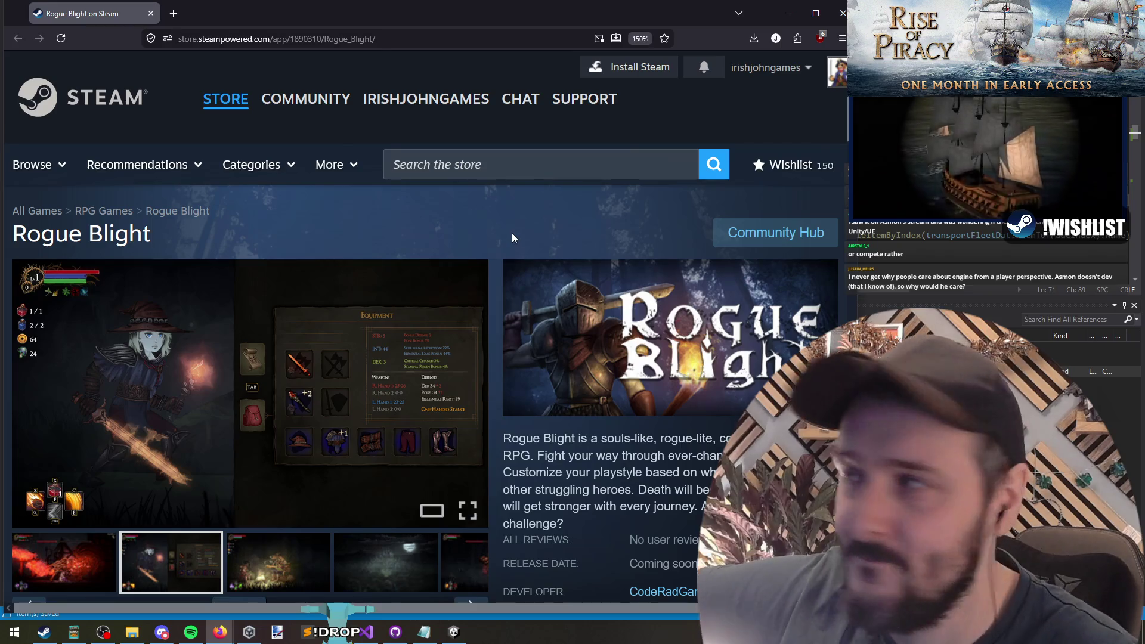
pyautogui.hotkey('alt', 'Tab')
# Insert a space after the // marker before line 68's commented-out Infamy/Fame string
pyautogui.click(617, 165)
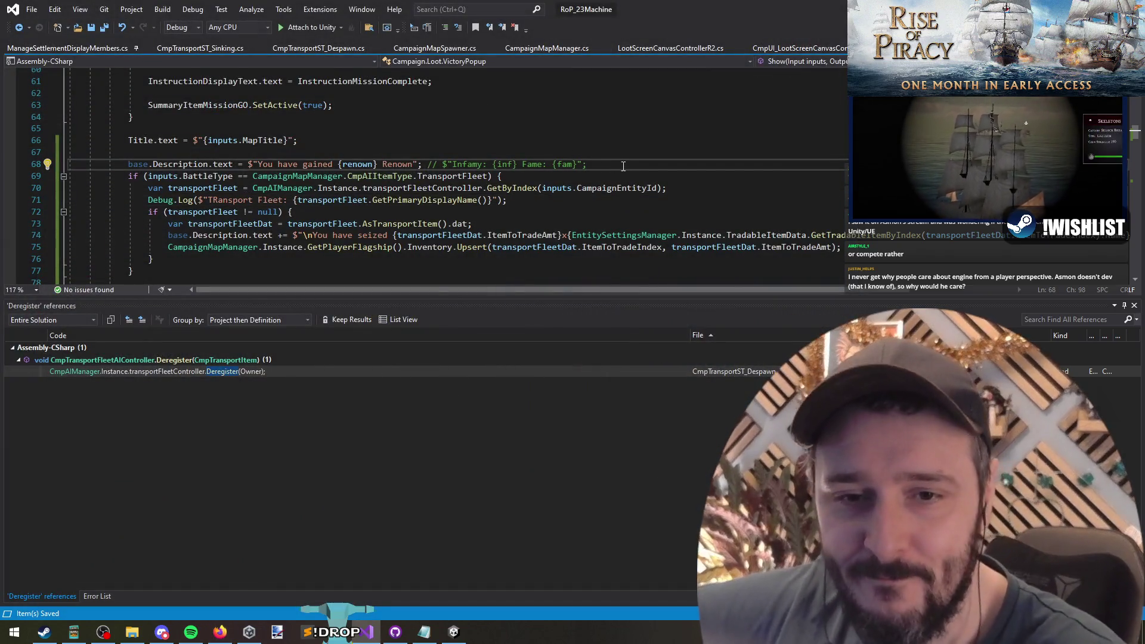
pyautogui.hotkey('ctrl', 'Left')
pyautogui.hotkey('ctrl', 'Left')
pyautogui.hotkey('ctrl', 'Left')
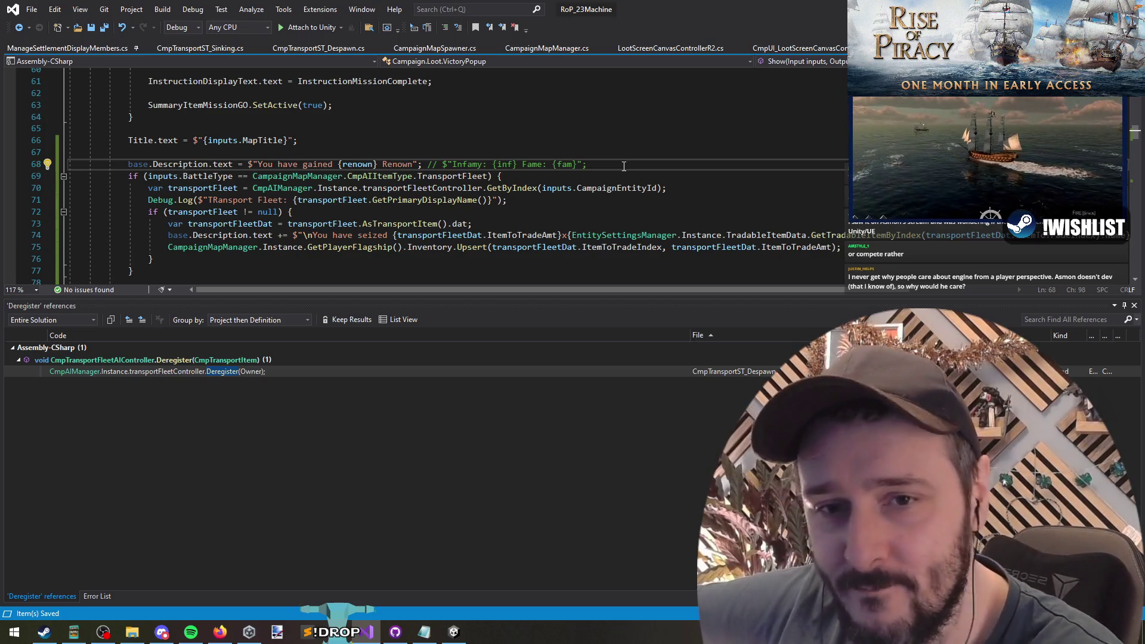
pyautogui.press('End')
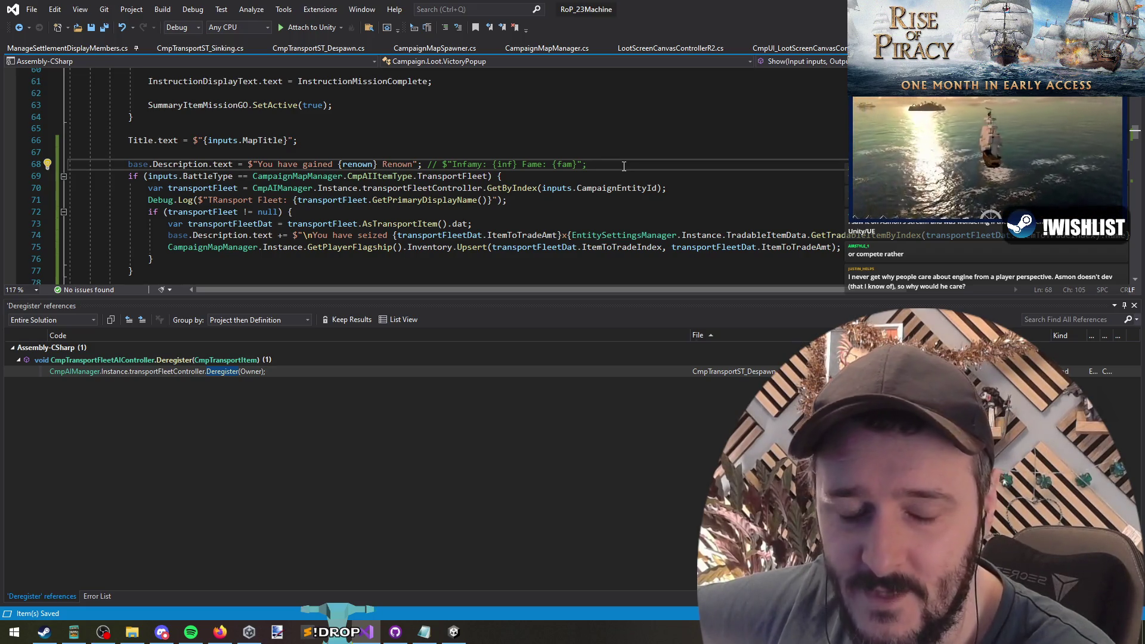
pyautogui.moveTo(588, 164); pyautogui.dragTo(439, 163)
pyautogui.click(443, 164)
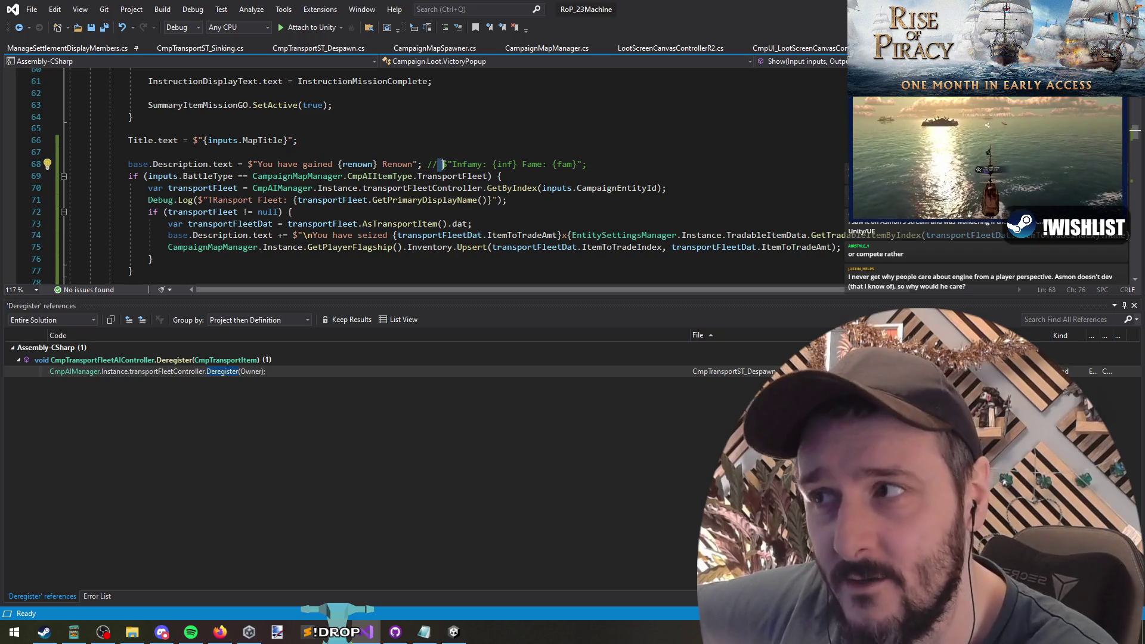
pyautogui.moveTo(587, 164)
pyautogui.mouseDown()
pyautogui.moveTo(447, 164)
pyautogui.moveTo(554, 176)
pyautogui.moveTo(441, 164)
pyautogui.mouseUp()
pyautogui.click(444, 164)
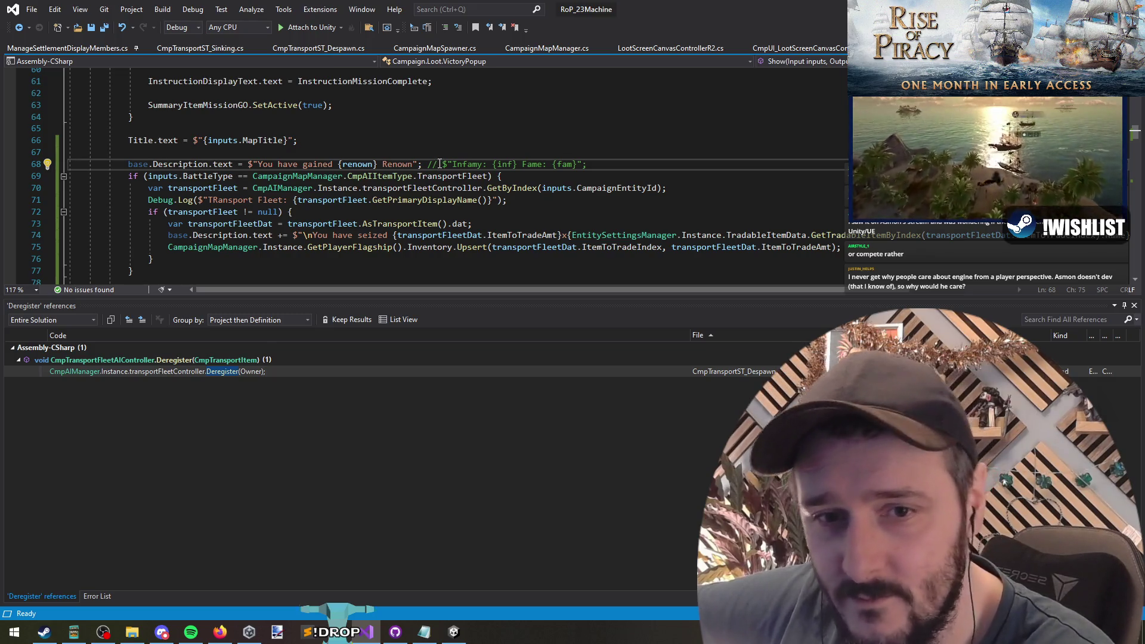
pyautogui.moveTo(441, 164); pyautogui.dragTo(724, 160)
pyautogui.click(725, 160)
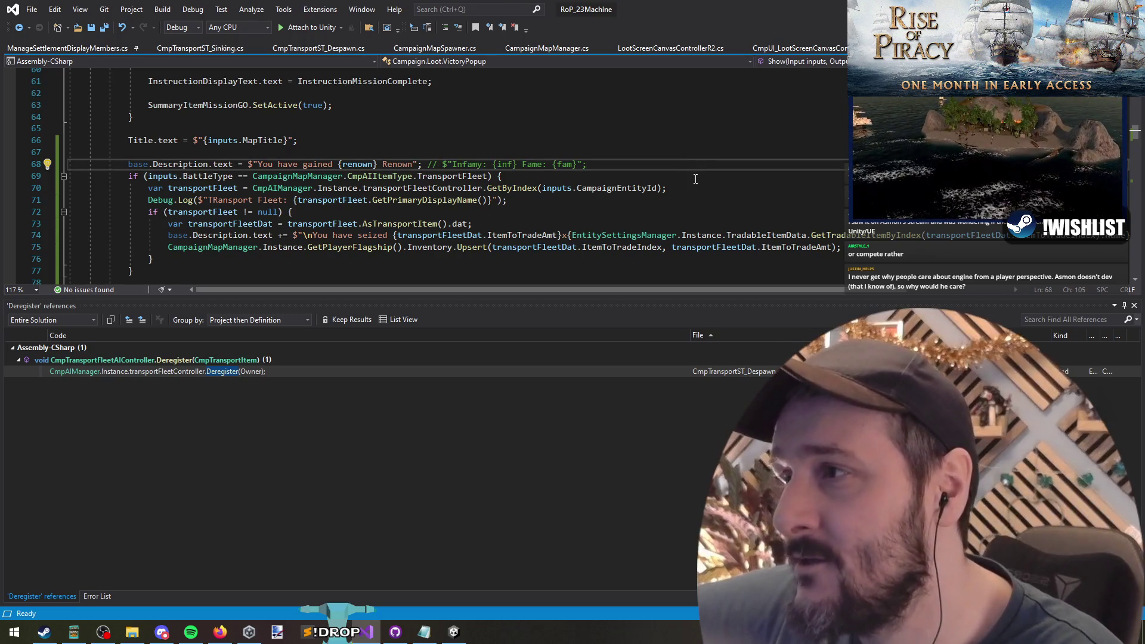
pyautogui.click(322, 200)
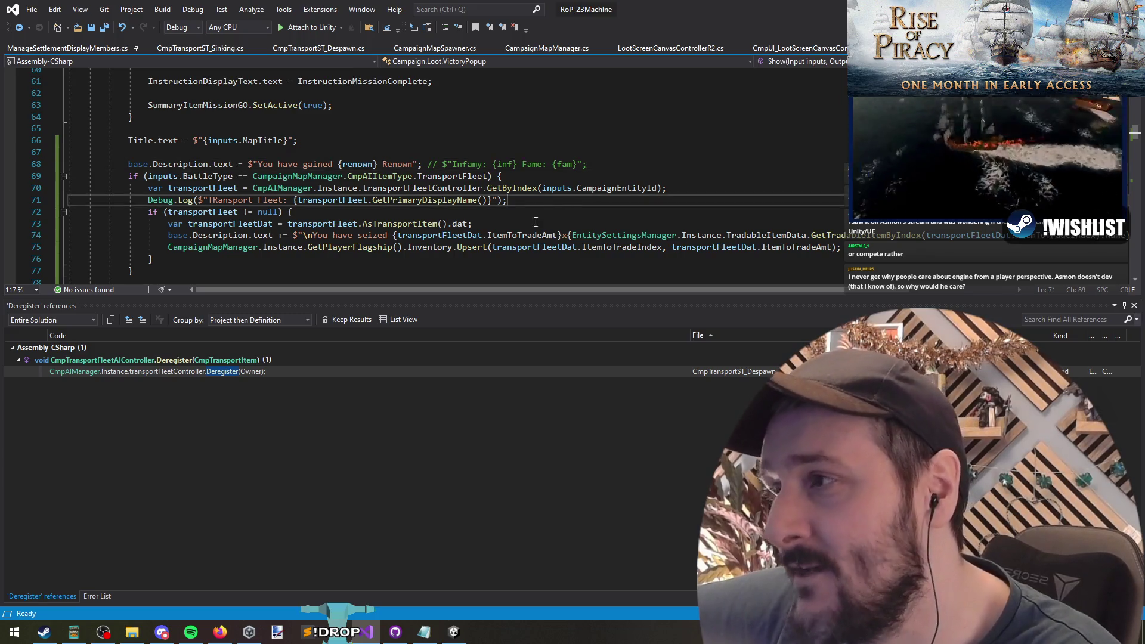
# Save the VictoryPopup script and glance at Unity before returning to the code
pyautogui.click(319, 212)
pyautogui.hotkey('ctrl', 's')
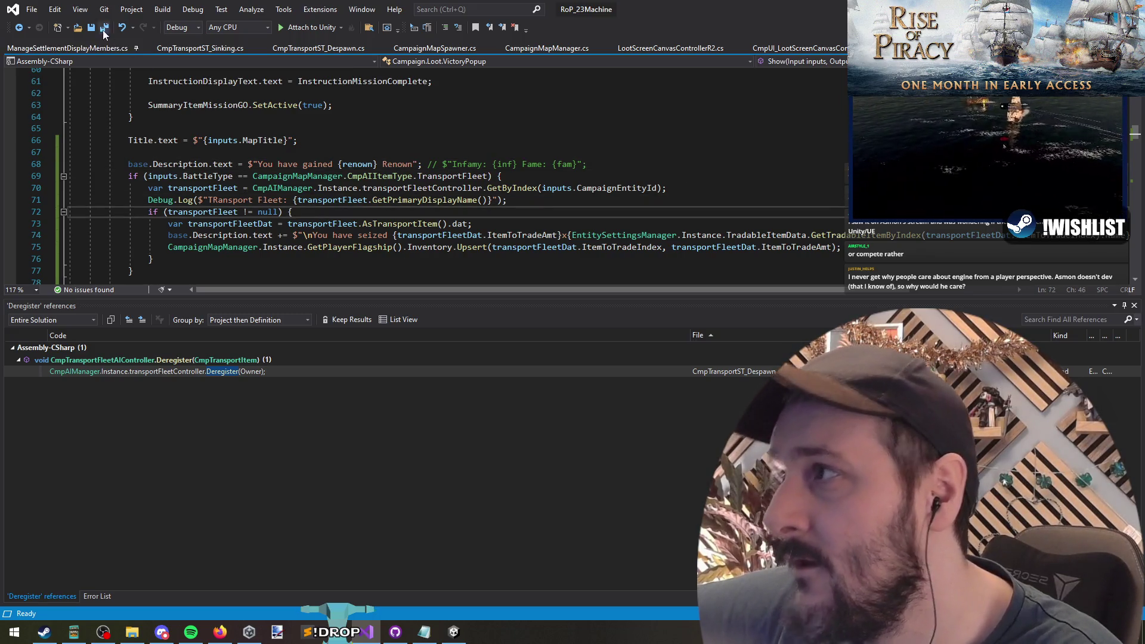
pyautogui.click(509, 203)
pyautogui.click(484, 216)
pyautogui.hotkey('alt', 'Tab')
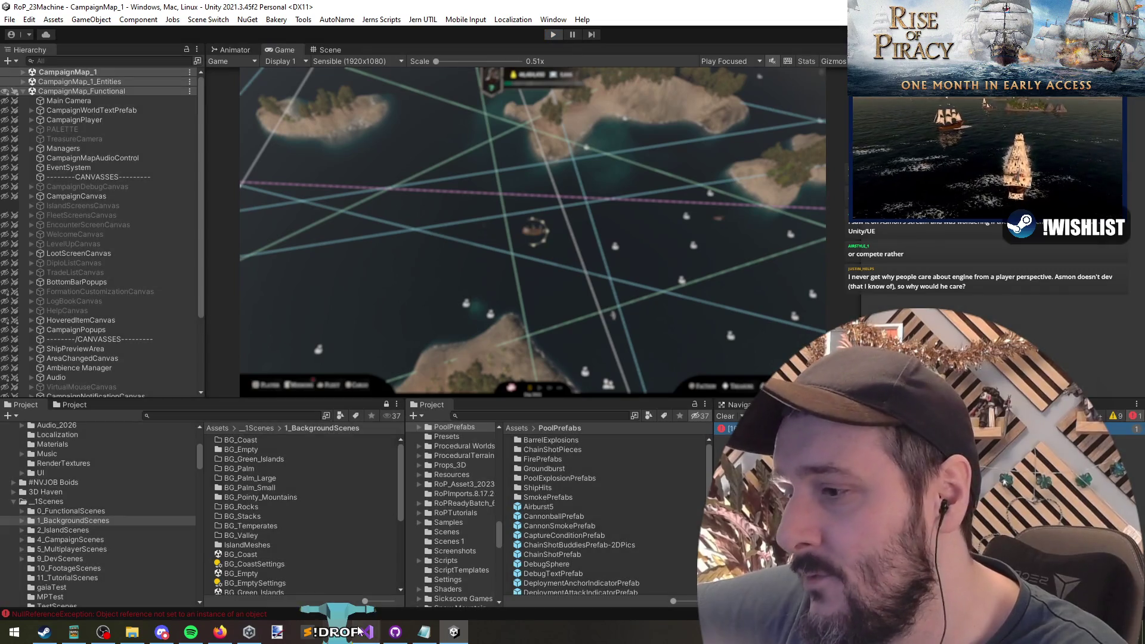
pyautogui.click(366, 632)
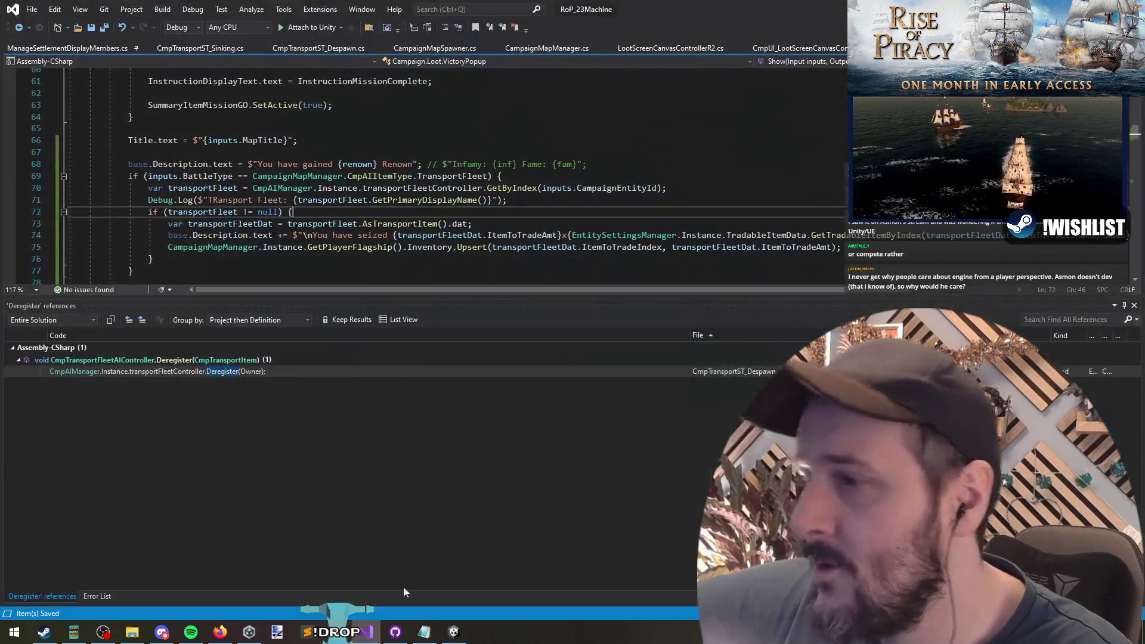
pyautogui.click(309, 224)
pyautogui.click(314, 210)
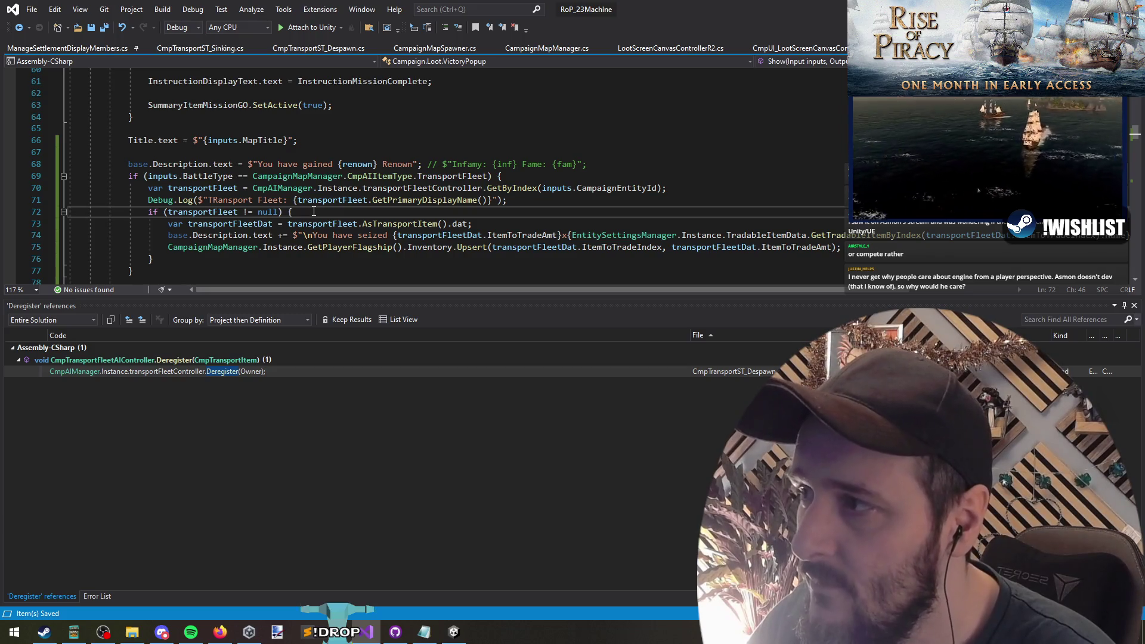
# Review the transportFleet null check on line 72 and the try opening line
pyautogui.doubleClick(211, 213)
pyautogui.tripleClick(197, 211)
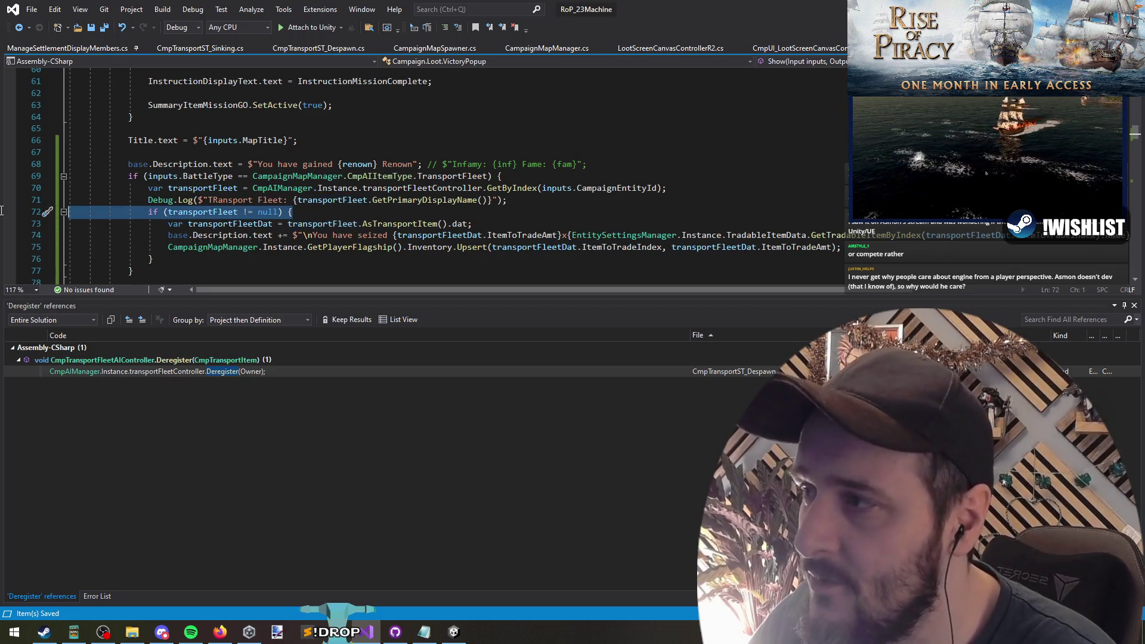
pyautogui.click(194, 161)
pyautogui.scroll(-3, 194, 173)
pyautogui.moveTo(195, 176); pyautogui.dragTo(194, 201)
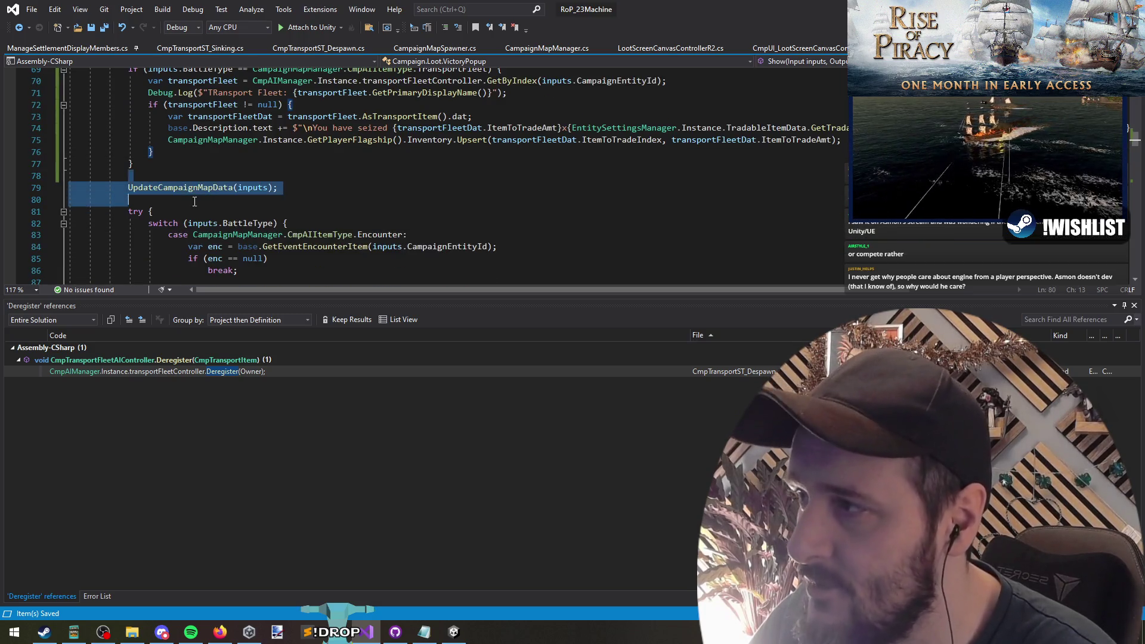
pyautogui.click(179, 187)
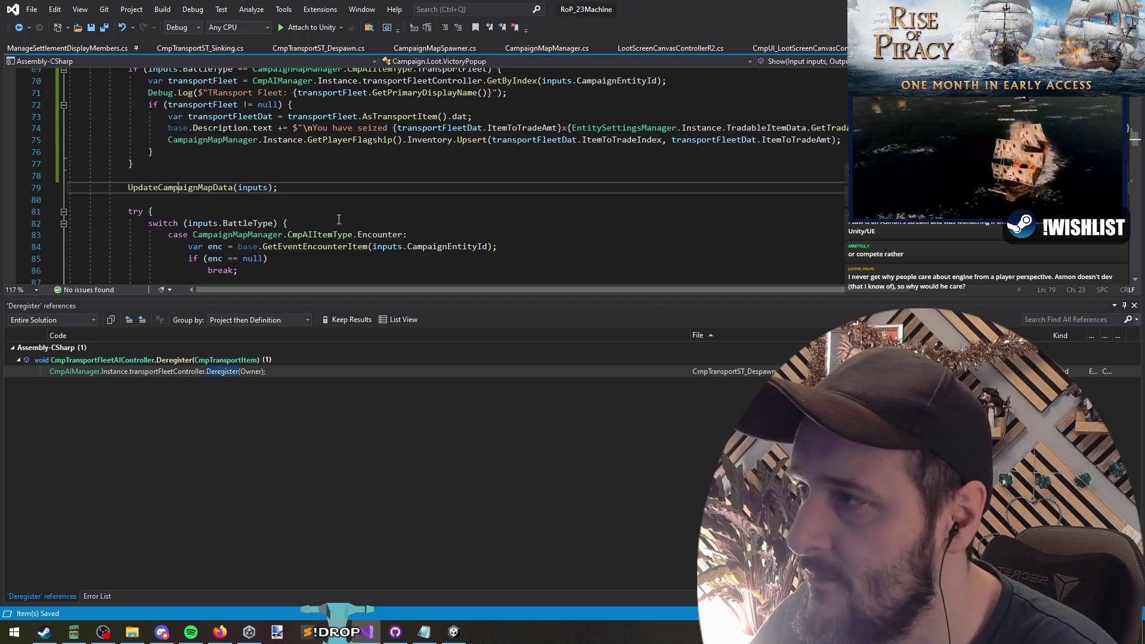
pyautogui.moveTo(153, 212)
pyautogui.mouseDown()
pyautogui.moveTo(89, 213)
pyautogui.moveTo(118, 211)
pyautogui.mouseUp()
pyautogui.click(151, 211)
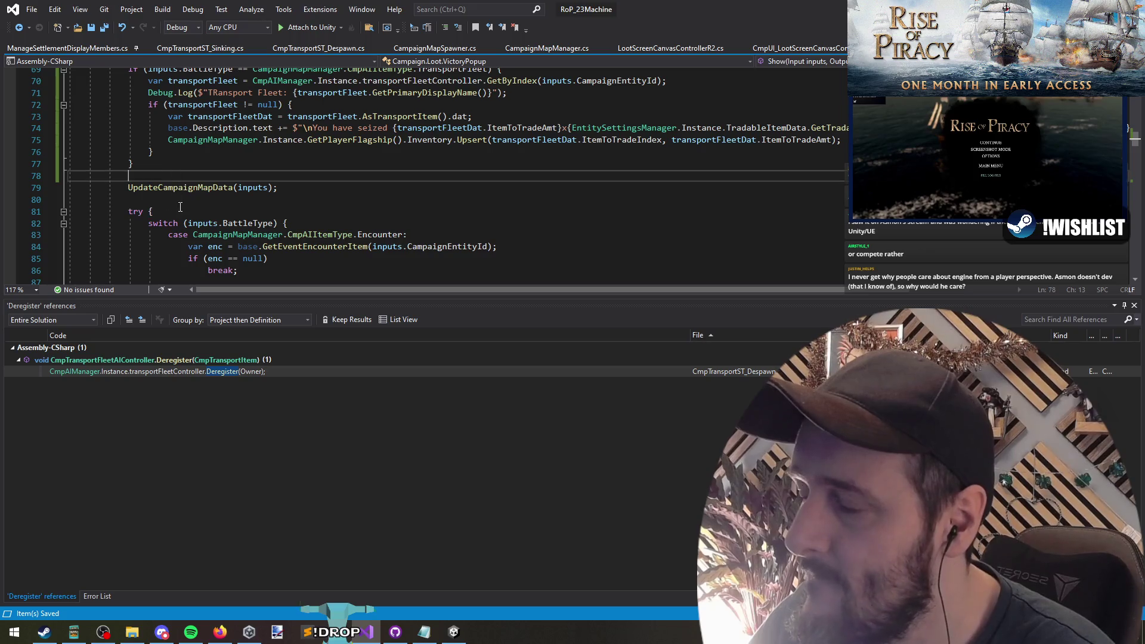
# Move the 'try {' line above UpdateCampaignMapData(inputs); and indent the call into the block
pyautogui.scroll(2, 233, 120)
pyautogui.moveTo(233, 120)
pyautogui.mouseDown()
pyautogui.moveTo(149, 236)
pyautogui.moveTo(175, 119)
pyautogui.moveTo(149, 236)
pyautogui.moveTo(175, 119)
pyautogui.moveTo(189, 242)
pyautogui.mouseUp()
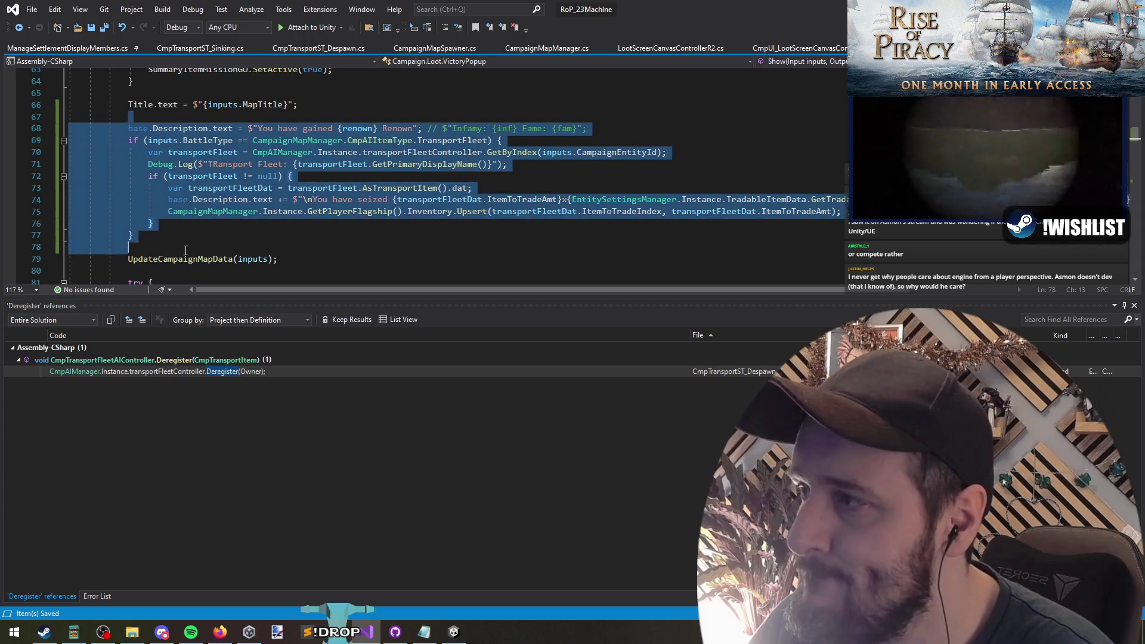
pyautogui.click(192, 244)
pyautogui.moveTo(174, 124); pyautogui.dragTo(156, 235)
pyautogui.click(156, 235)
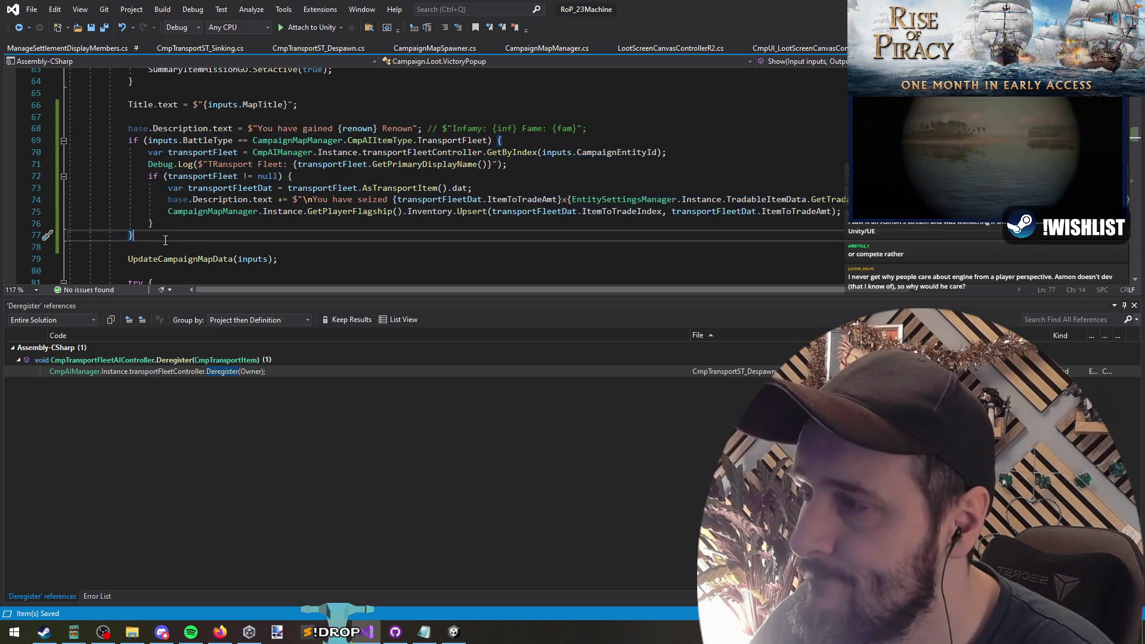
pyautogui.scroll(-1, 156, 221)
pyautogui.click(195, 250)
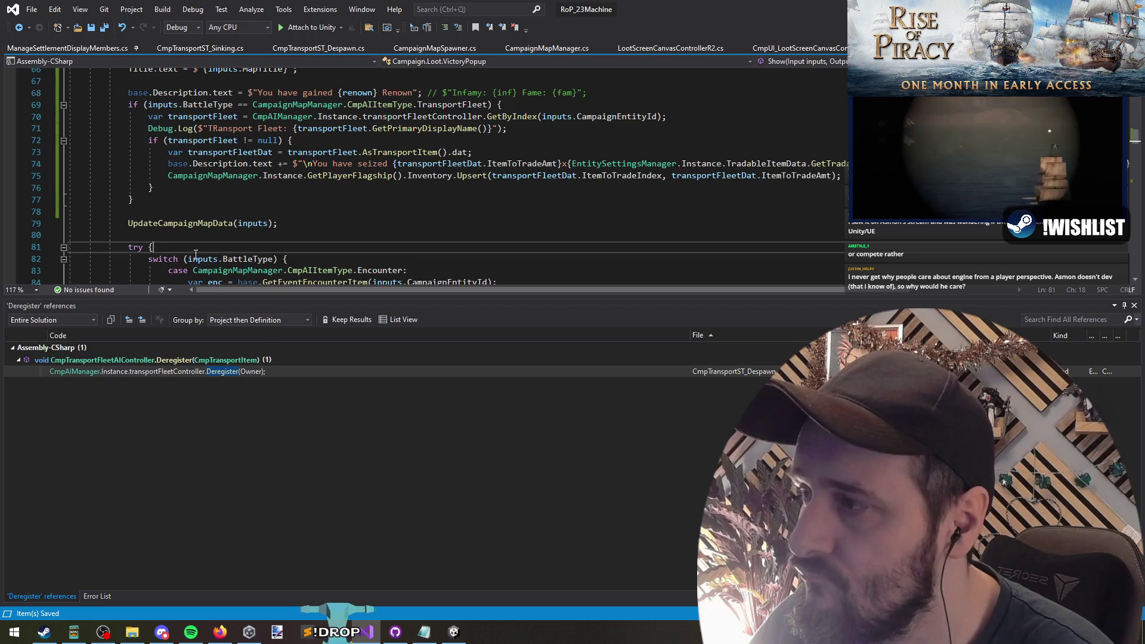
pyautogui.hotkey('alt', 'Up')
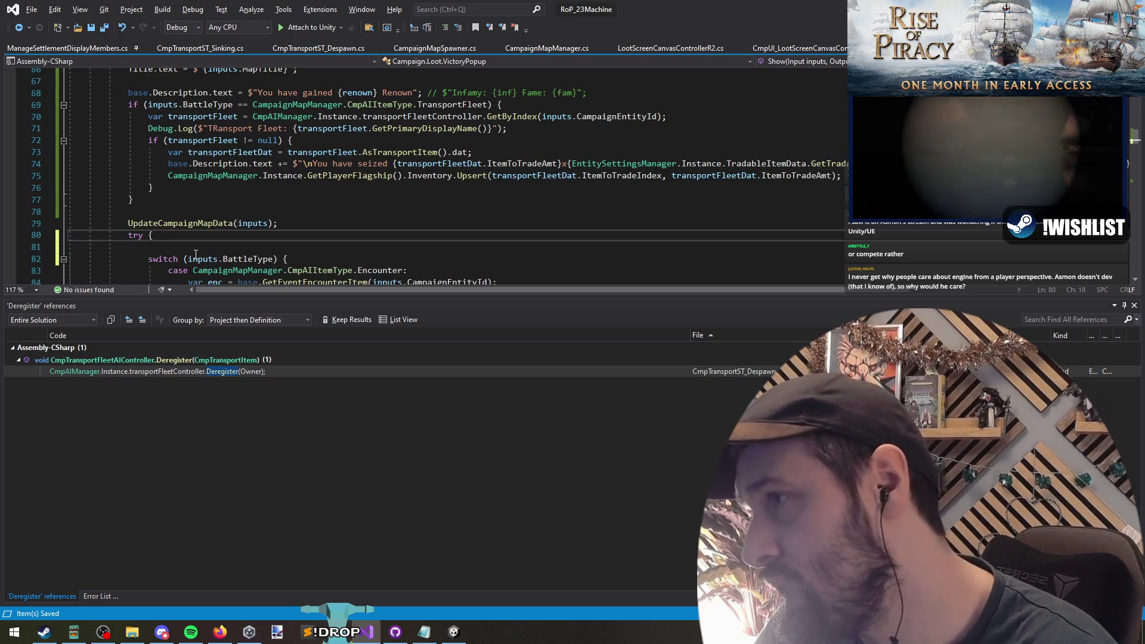
pyautogui.hotkey('alt', 'Up')
pyautogui.press('Down')
pyautogui.press('Home')
pyautogui.press('Tab')
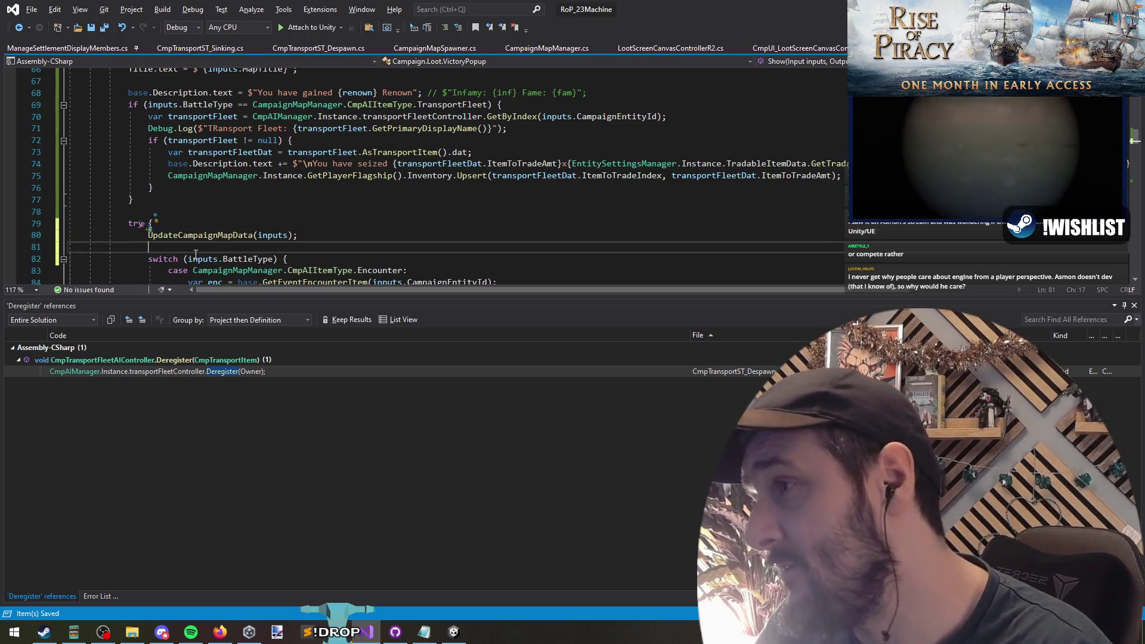
# Go to the UpdateCampaignMapData method definition with F12
pyautogui.press('Right')
pyautogui.press('Right')
pyautogui.press('Right')
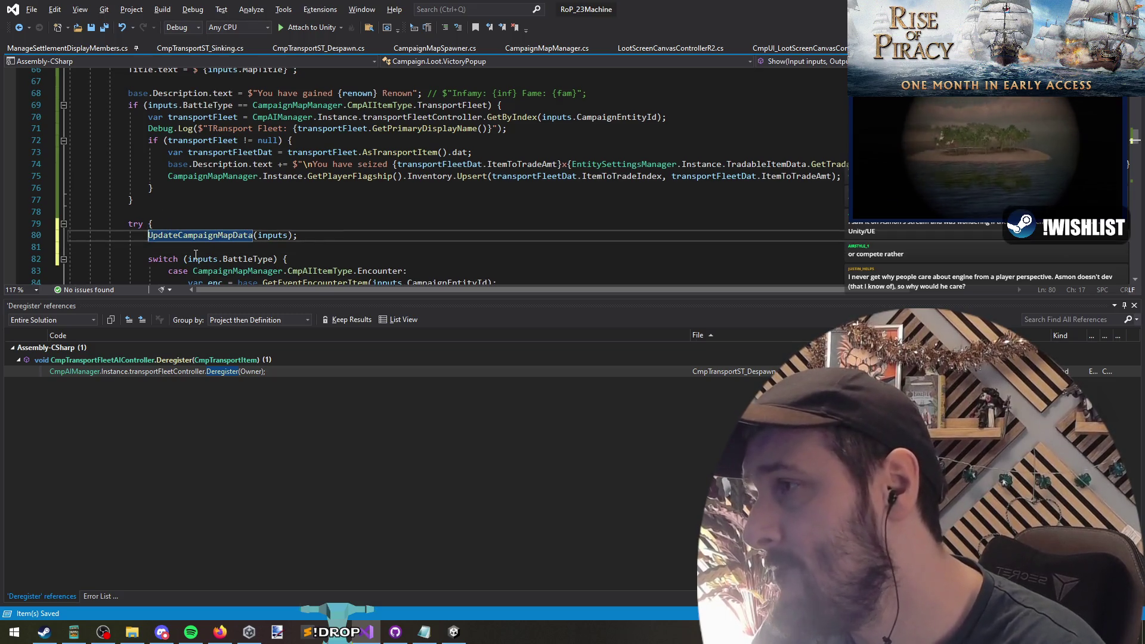
pyautogui.press('Right')
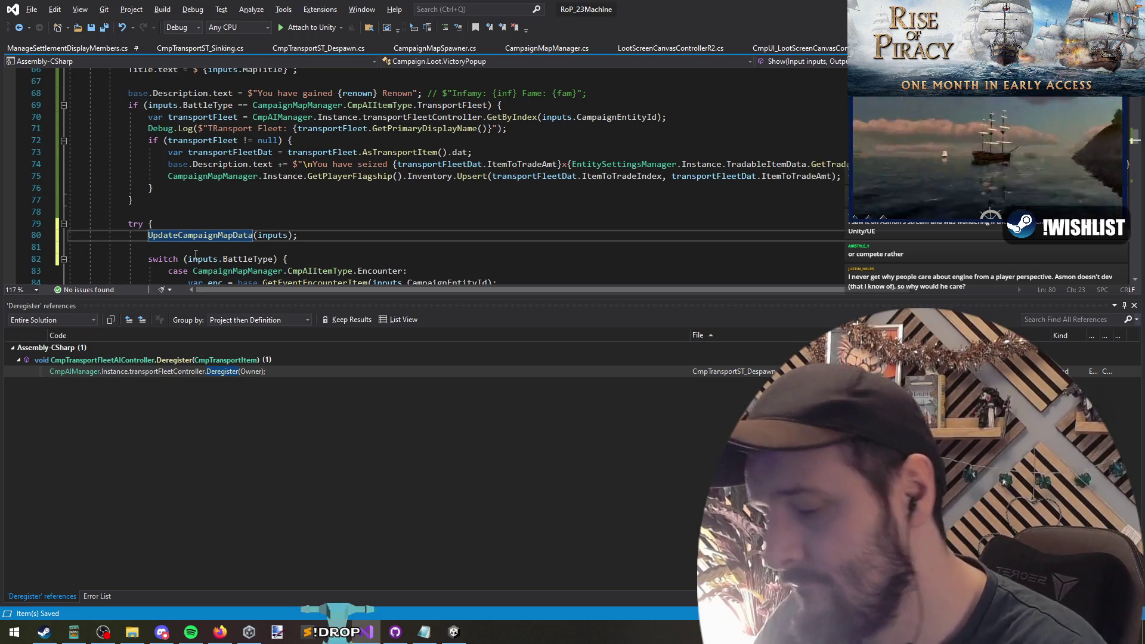
pyautogui.press('F12')
# Add a 'fleet != null' check with braces around the XP award and sinking lines
pyautogui.scroll(-11, 354, 210)
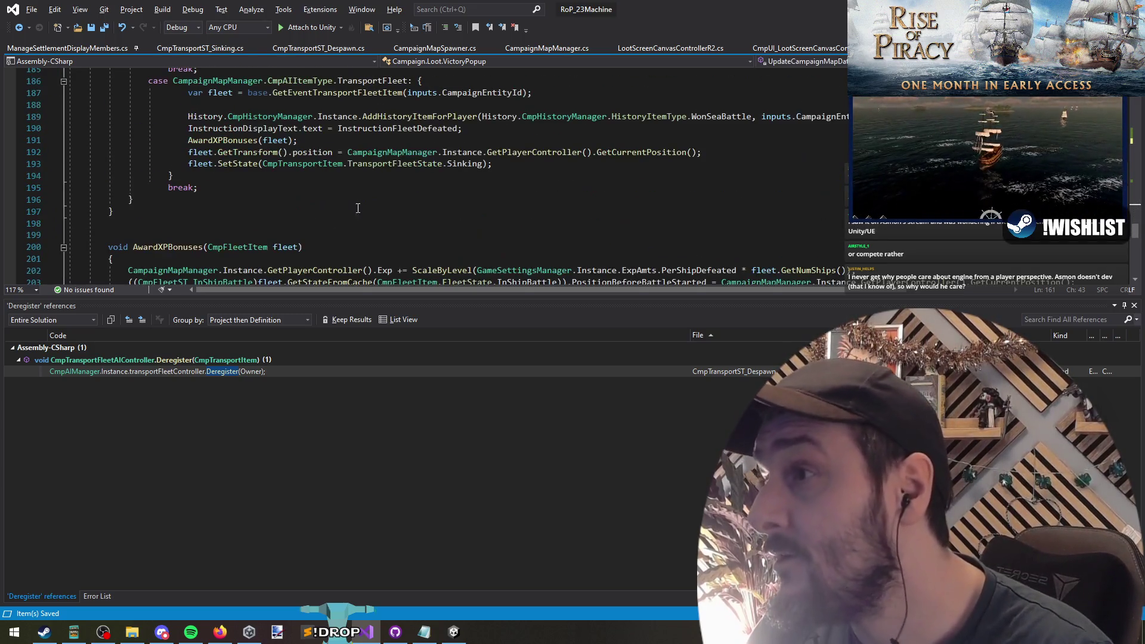
pyautogui.click(515, 141)
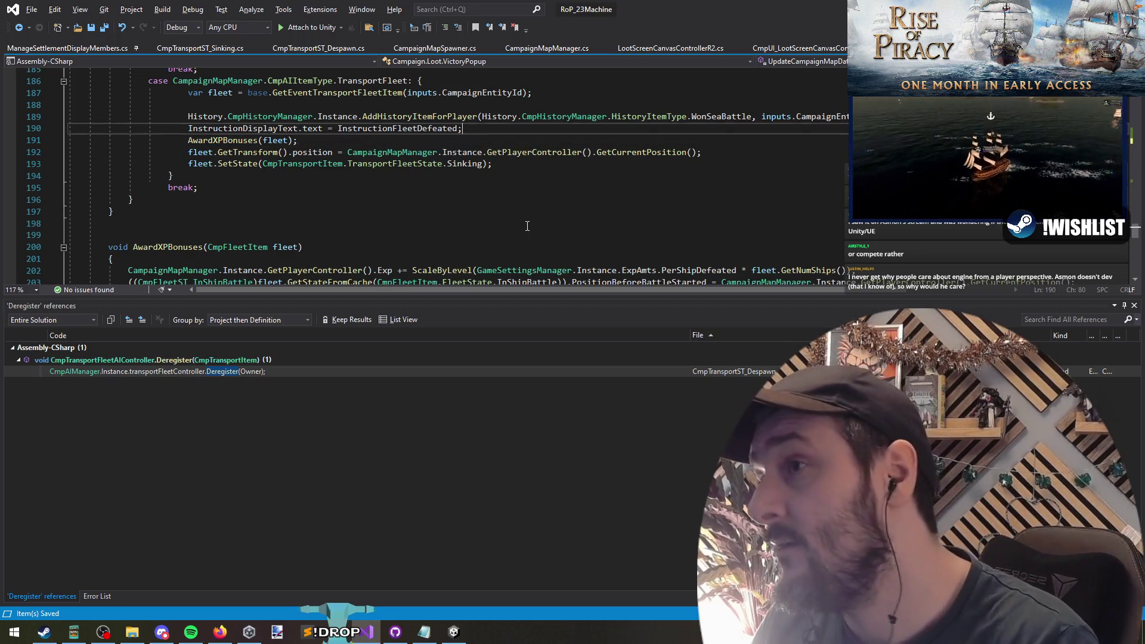
pyautogui.hotkey('ctrl', 'Return')
pyautogui.write('fleet != ')
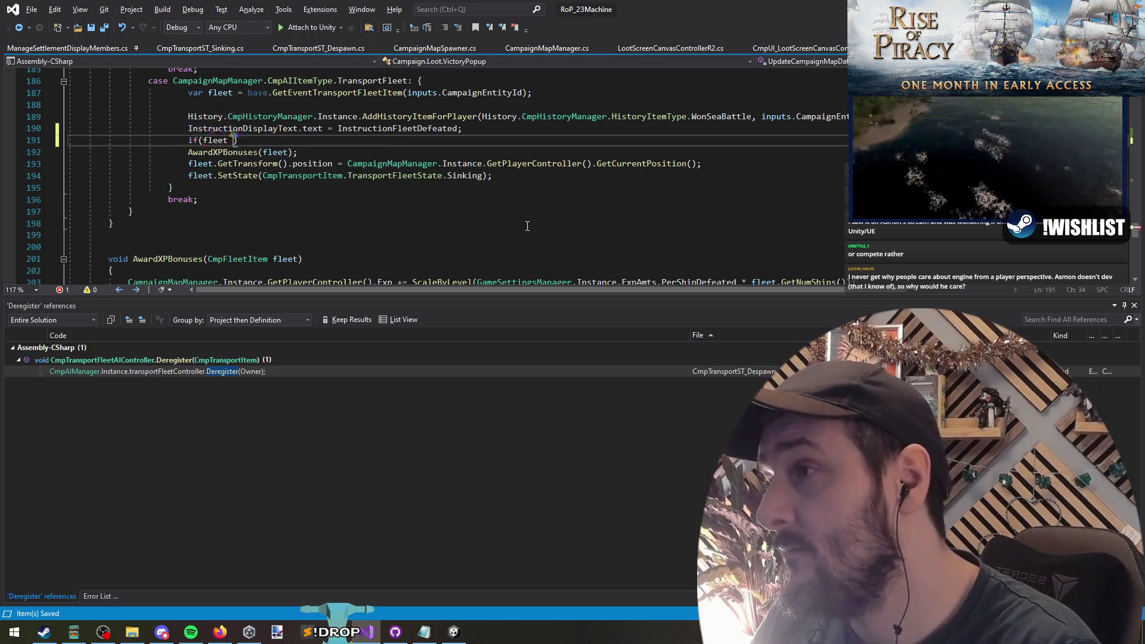
pyautogui.write('null)')
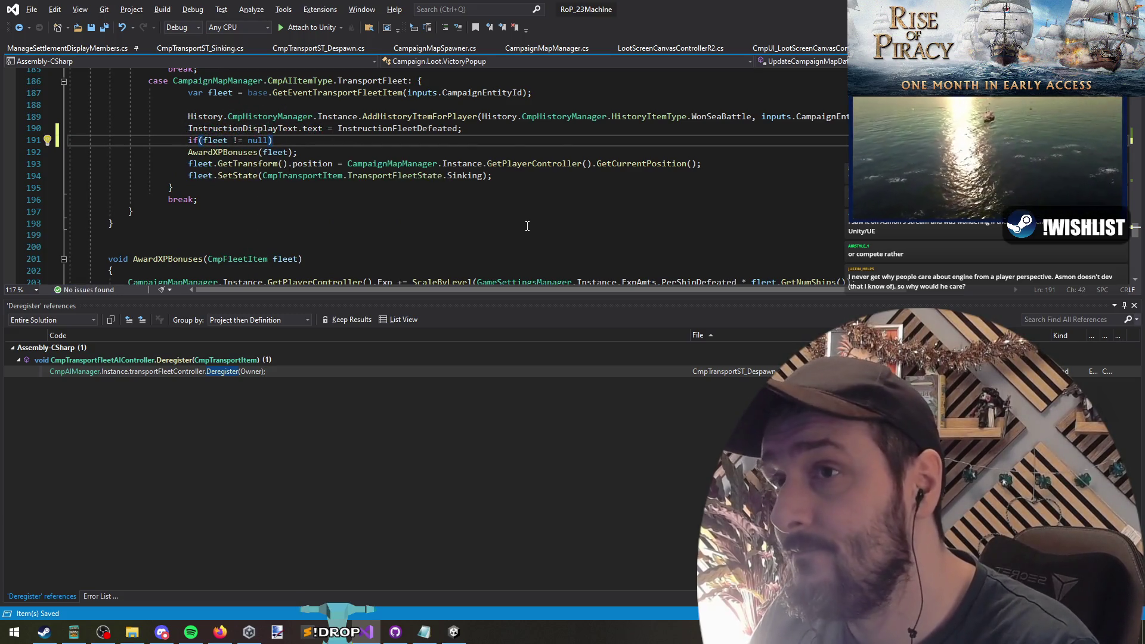
pyautogui.press('Down')
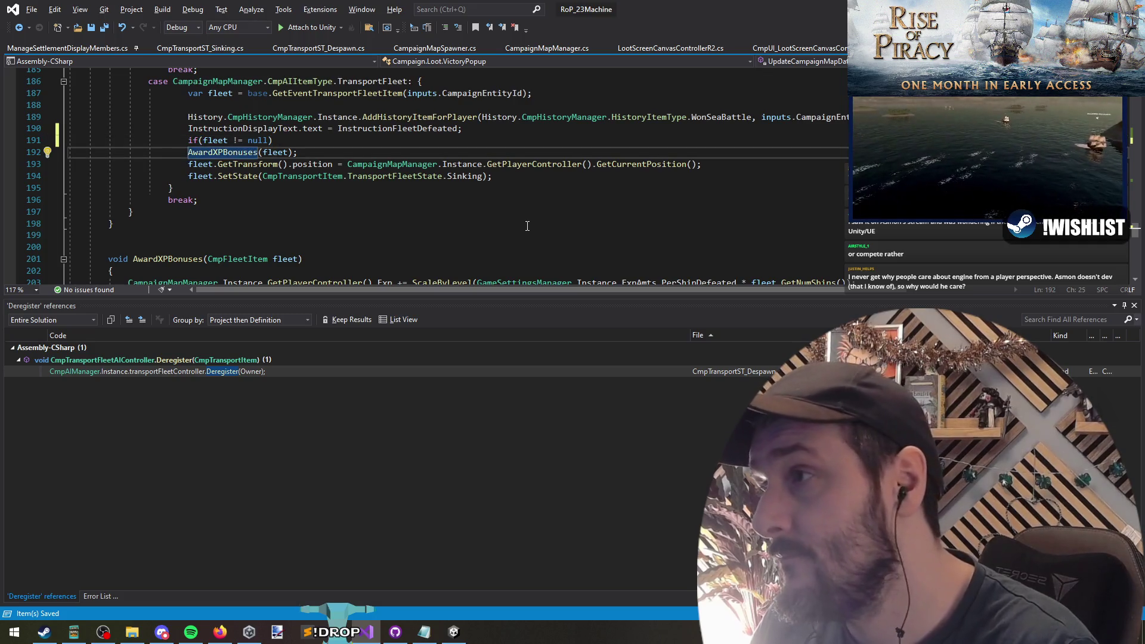
pyautogui.write('{')
pyautogui.press('Down')
pyautogui.press('Down')
pyautogui.press('End')
pyautogui.press('Return')
pyautogui.write('}')
pyautogui.press('Up')
pyautogui.press('Up')
pyautogui.press('Up')
pyautogui.press('Up')
pyautogui.press('End')
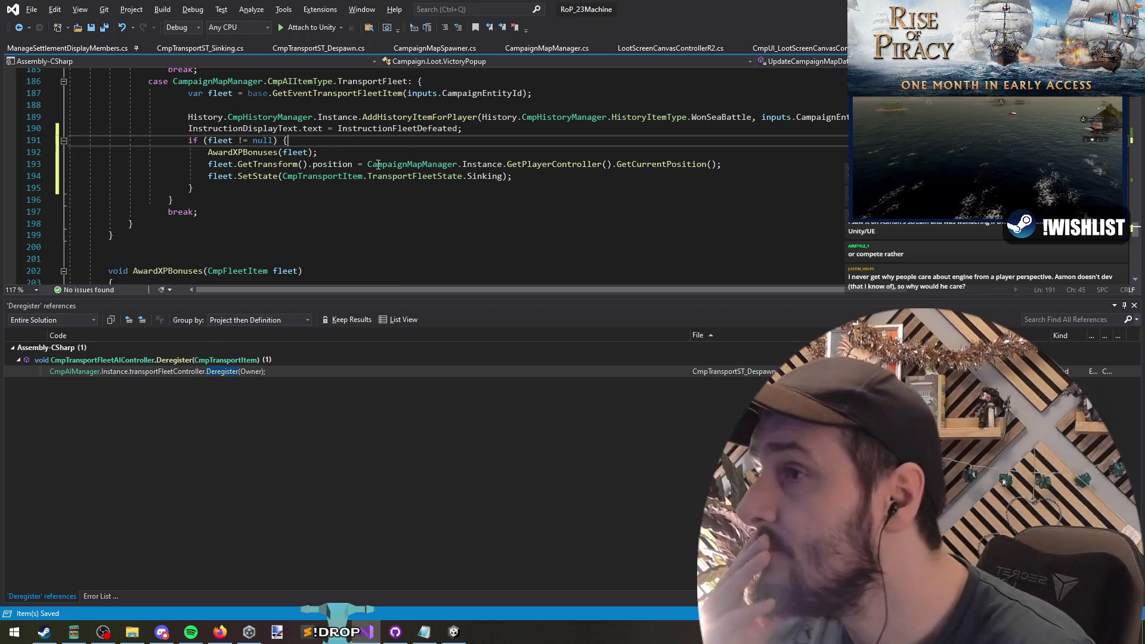
# Insert a blank line after the defeat message line, before the null check
pyautogui.scroll(1, 363, 216)
pyautogui.click(524, 165)
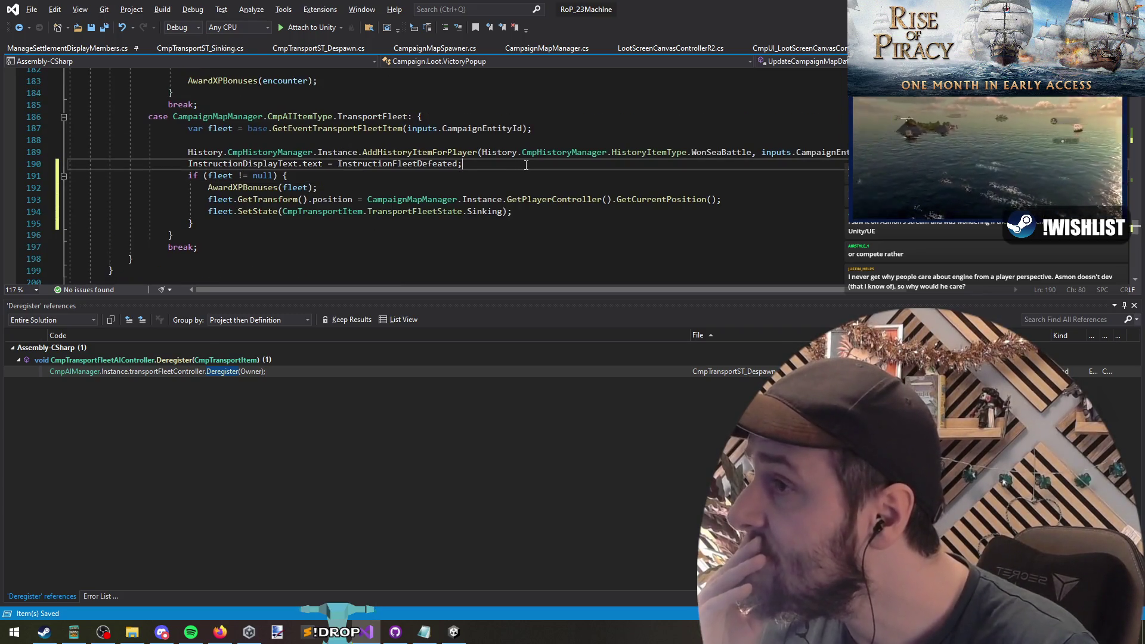
pyautogui.press('Return')
pyautogui.press('Down')
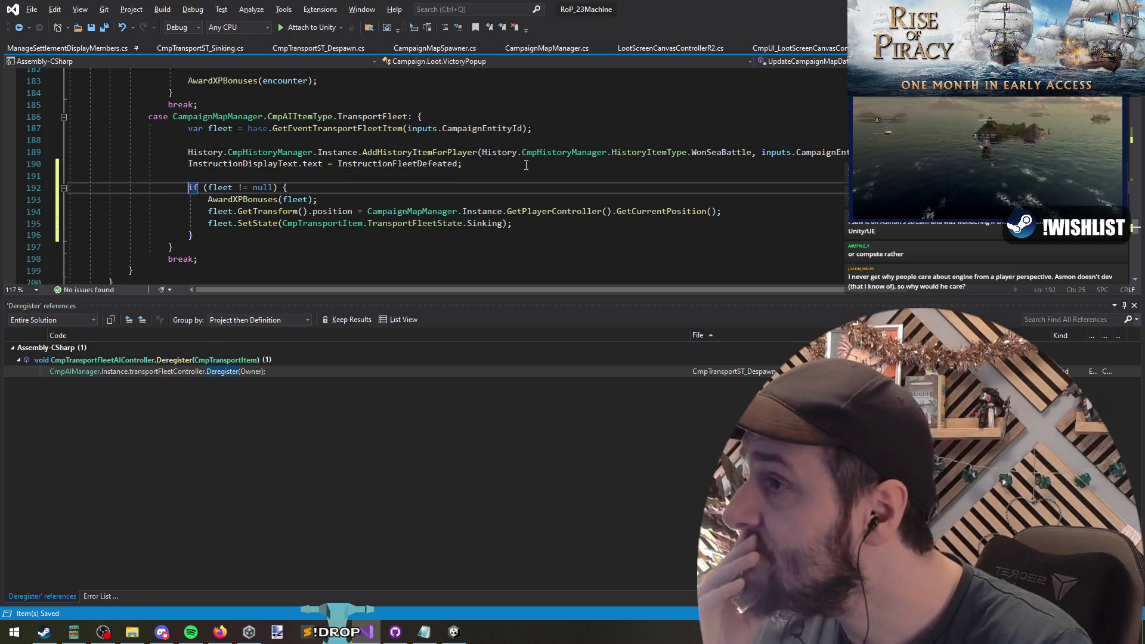
# Turn the check into 'if (fleet == null) break;', drop the closing brace and unindent the following lines
pyautogui.scroll(-3, 514, 166)
pyautogui.scroll(4, 351, 194)
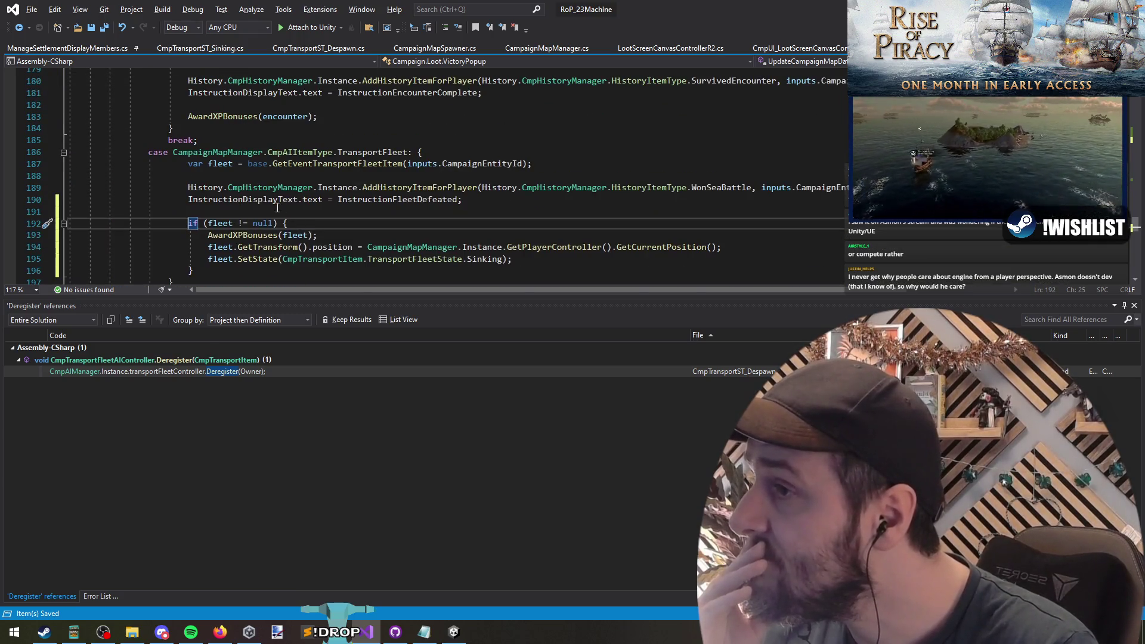
pyautogui.click(241, 223)
pyautogui.write('=')
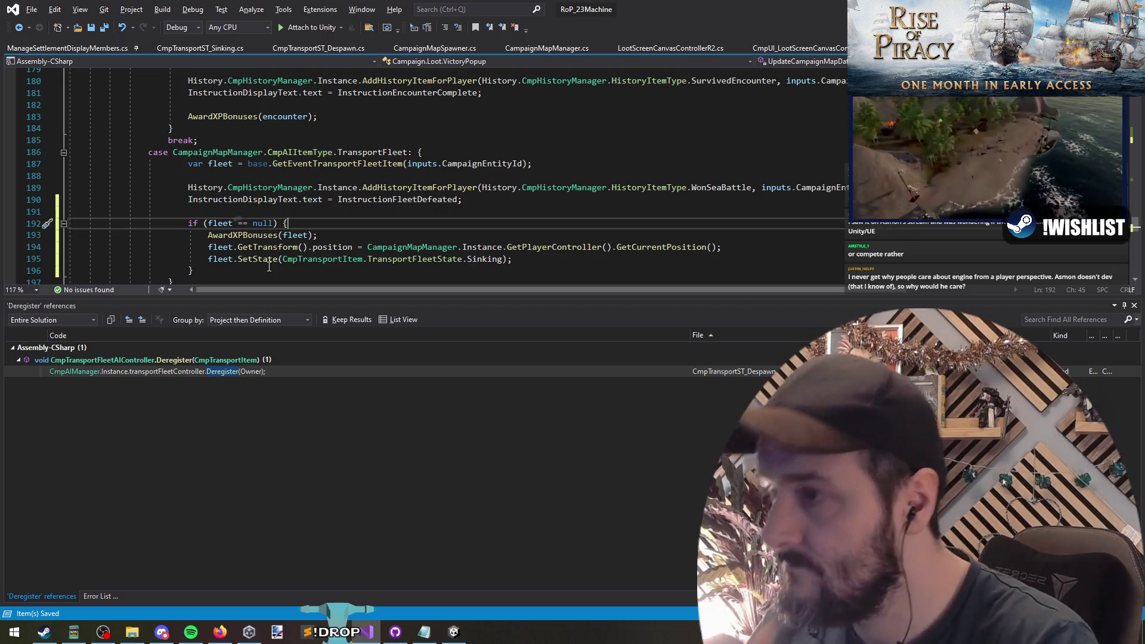
pyautogui.write('break;')
pyautogui.press('Down')
pyautogui.press('Down')
pyautogui.press('Down')
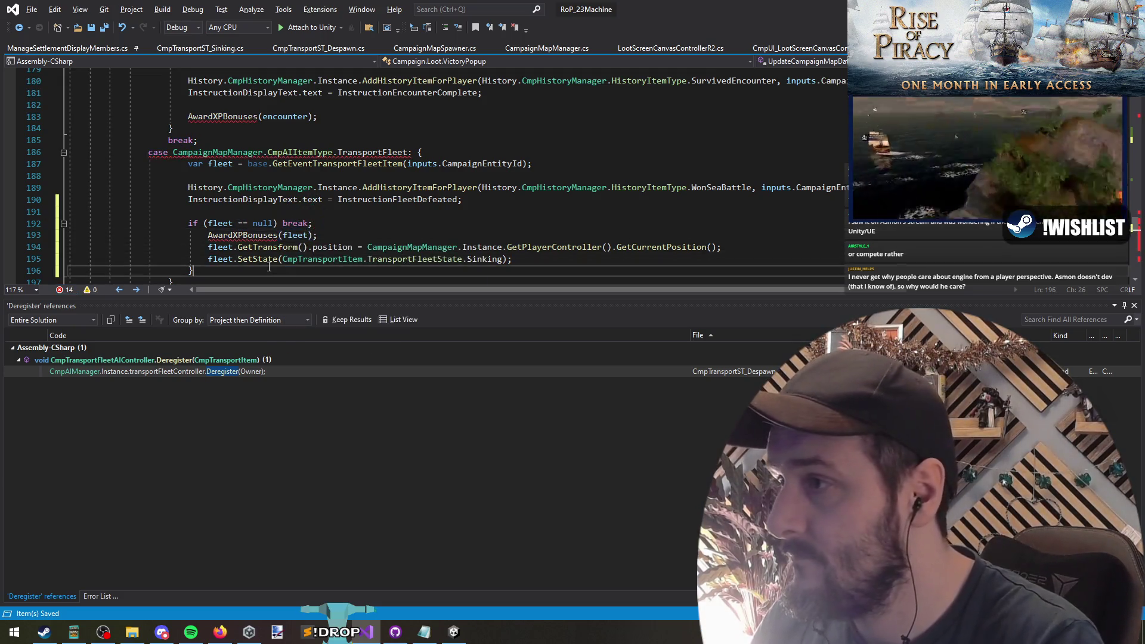
pyautogui.hotkey('ctrl', 'shift', 'l')
pyautogui.press('Up')
pyautogui.press('Up')
pyautogui.press('Home')
pyautogui.hotkey('shift', 'Down')
pyautogui.hotkey('shift', 'Down')
pyautogui.hotkey('shift', 'End')
pyautogui.hotkey('shift', 'Tab')
# Add a blank line after the null guard
pyautogui.press('Up')
pyautogui.press('Up')
pyautogui.press('Up')
pyautogui.press('End')
pyautogui.press('Return')
pyautogui.press('Up')
pyautogui.press('Up')
pyautogui.press('Up')
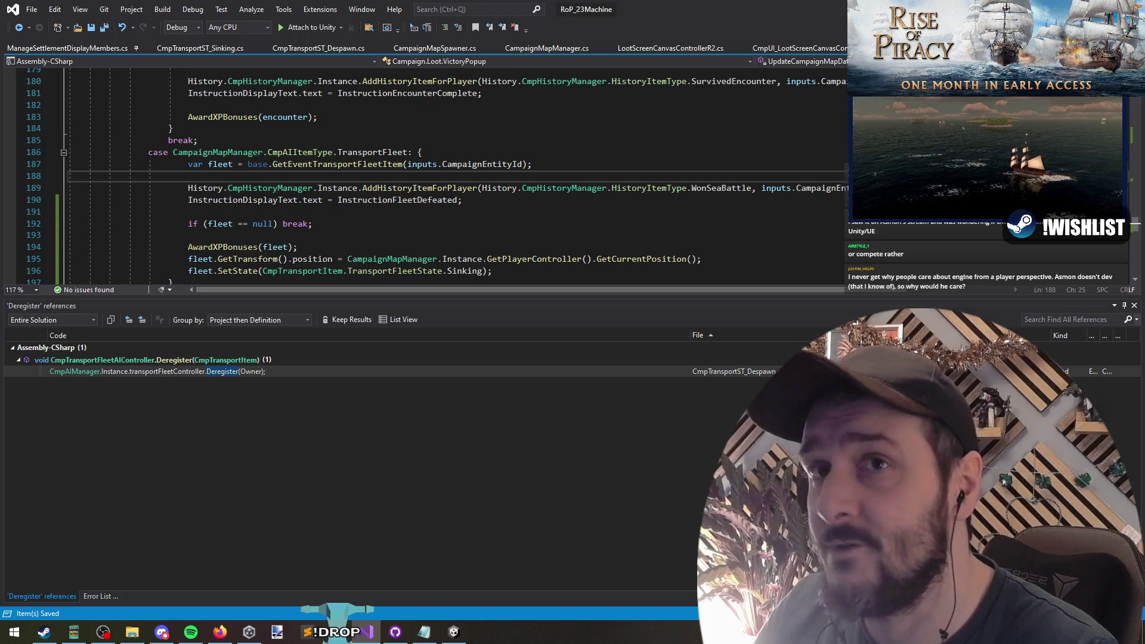
pyautogui.hotkey('alt', 'Tab')
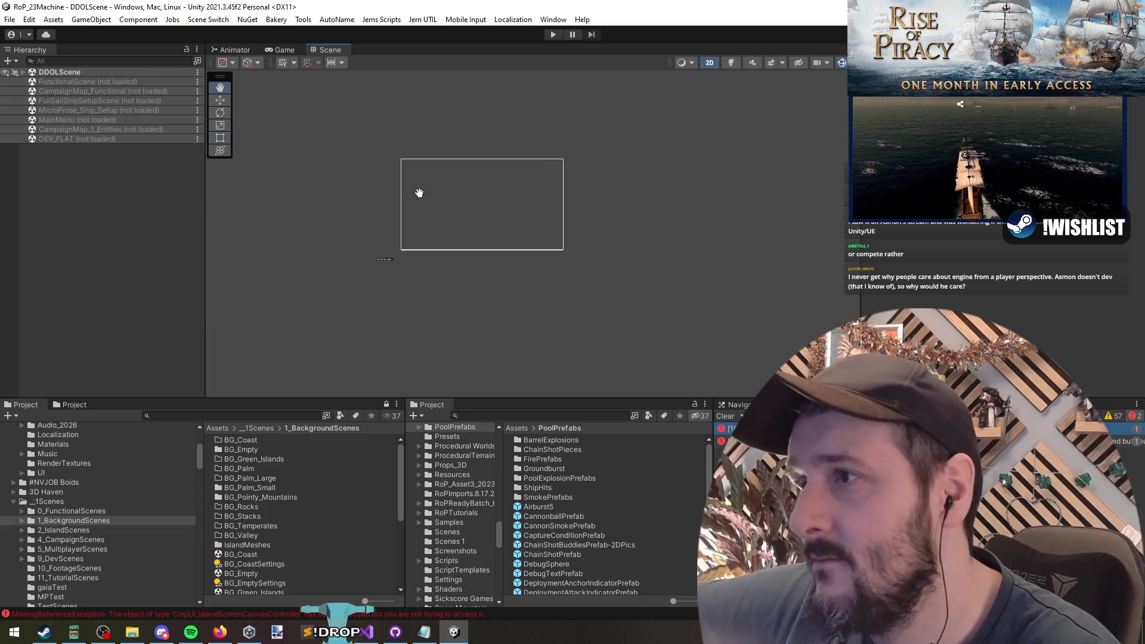
# Run the game and continue the saved campaign, then cut the transport fleet Debug.Log line 71
pyautogui.moveTo(409, 190); pyautogui.dragTo(476, 206)
pyautogui.scroll(2, 475, 206)
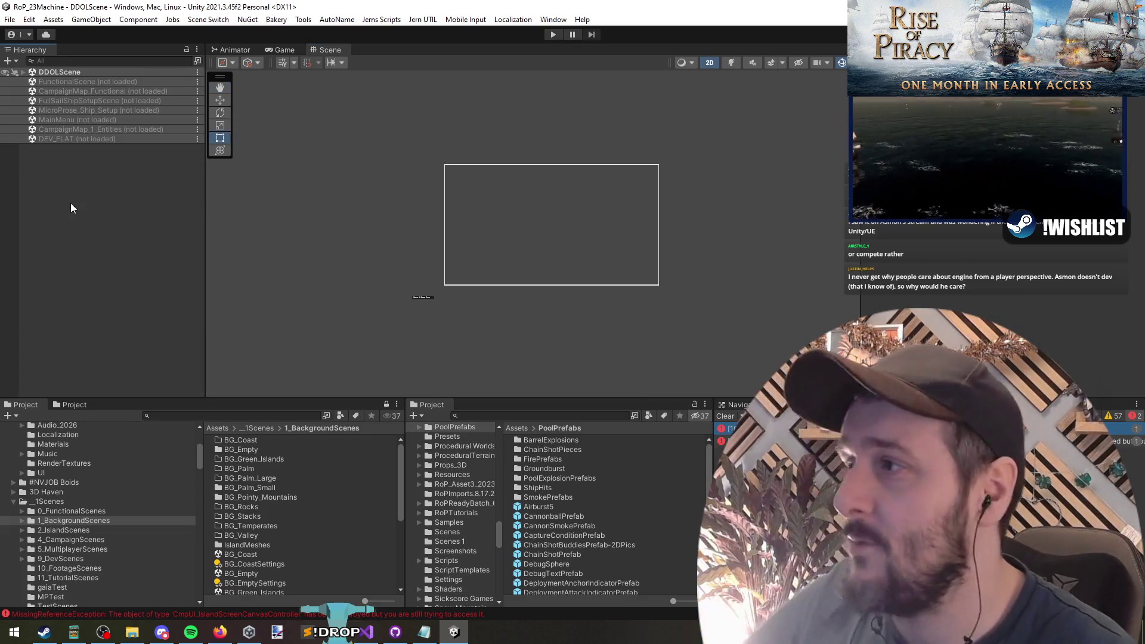
pyautogui.click(553, 34)
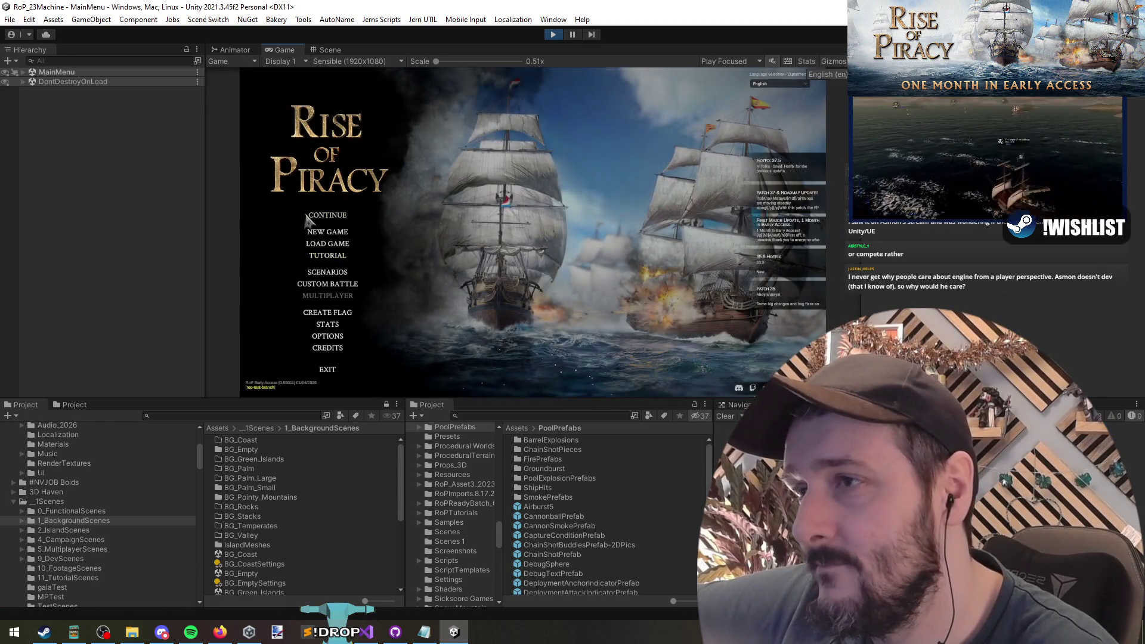
pyautogui.click(327, 212)
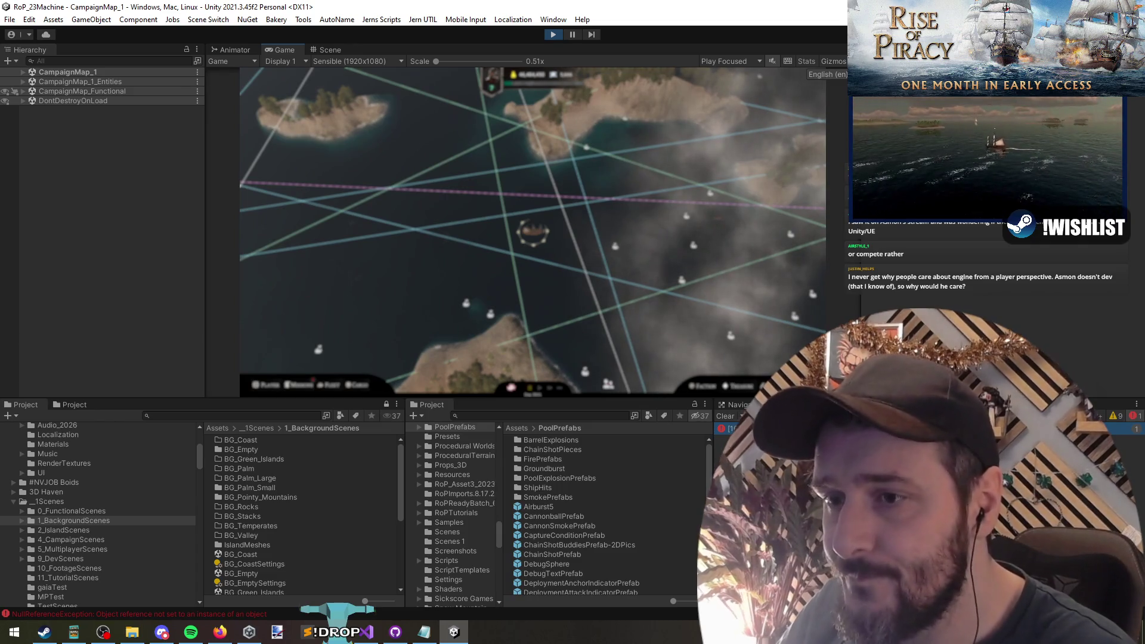
pyautogui.hotkey('alt', 'Tab')
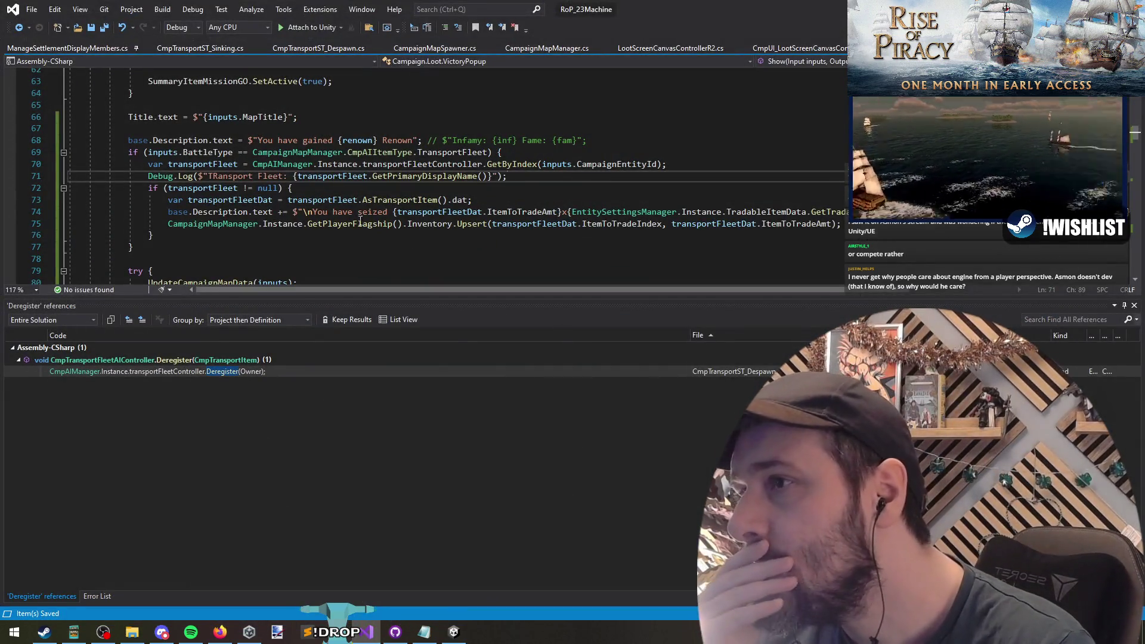
pyautogui.hotkey('ctrl', 'x')
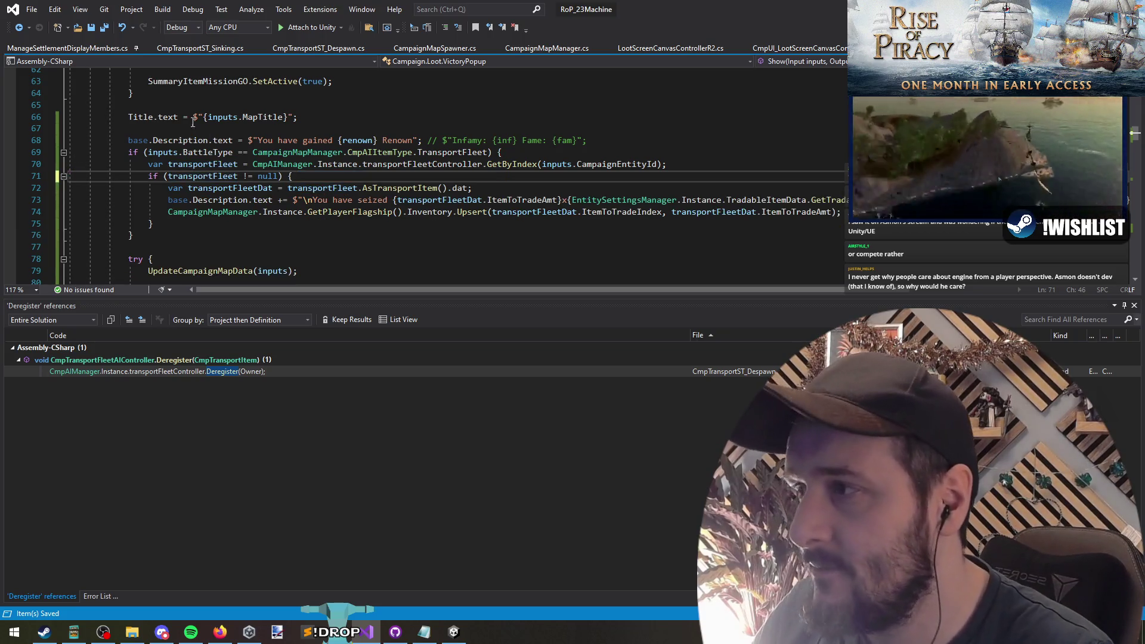
# Restart Play mode in Unity to load the updated script
pyautogui.hotkey('alt', 'Tab')
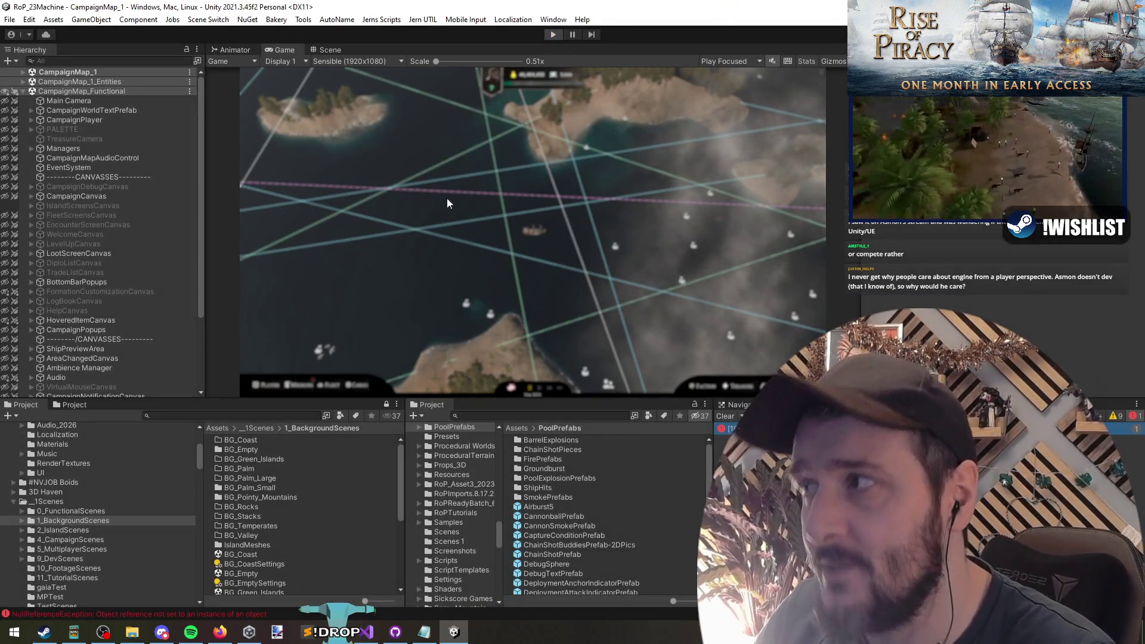
pyautogui.click(553, 34)
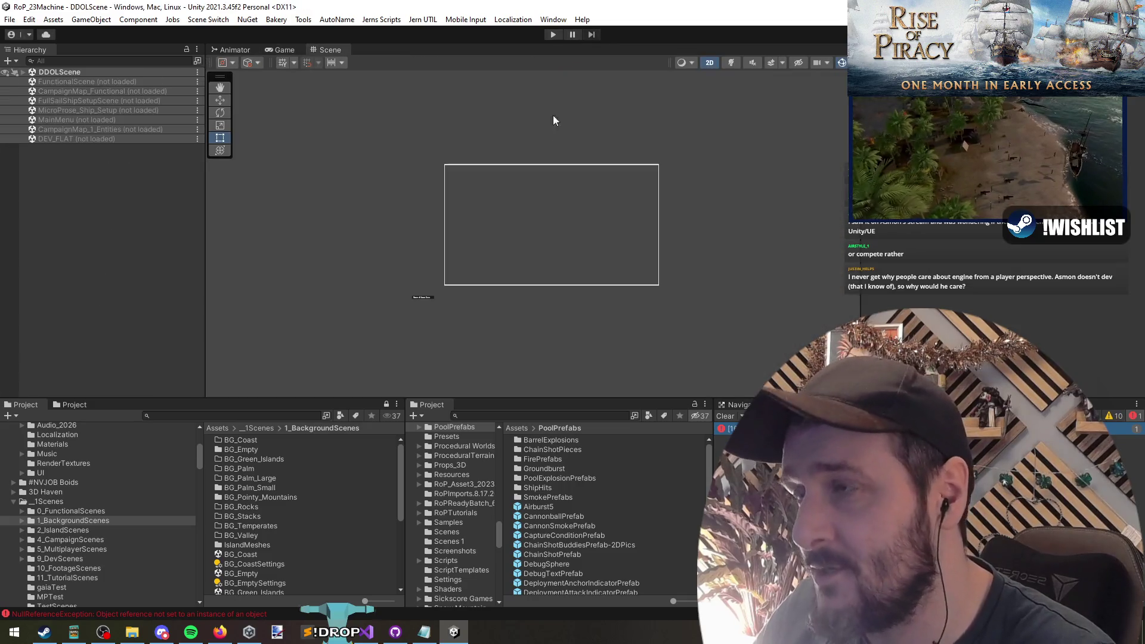
pyautogui.click(553, 34)
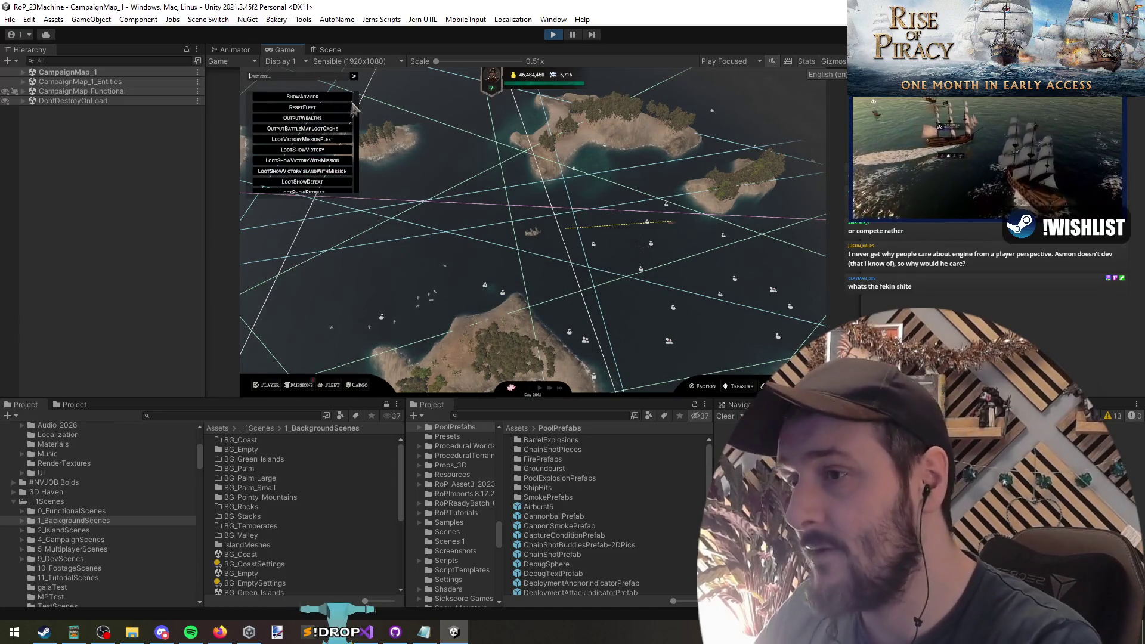
# Intercept the Nautical Rose fleet with the 'inter' debug command and confirm the attack
pyautogui.write('inter')
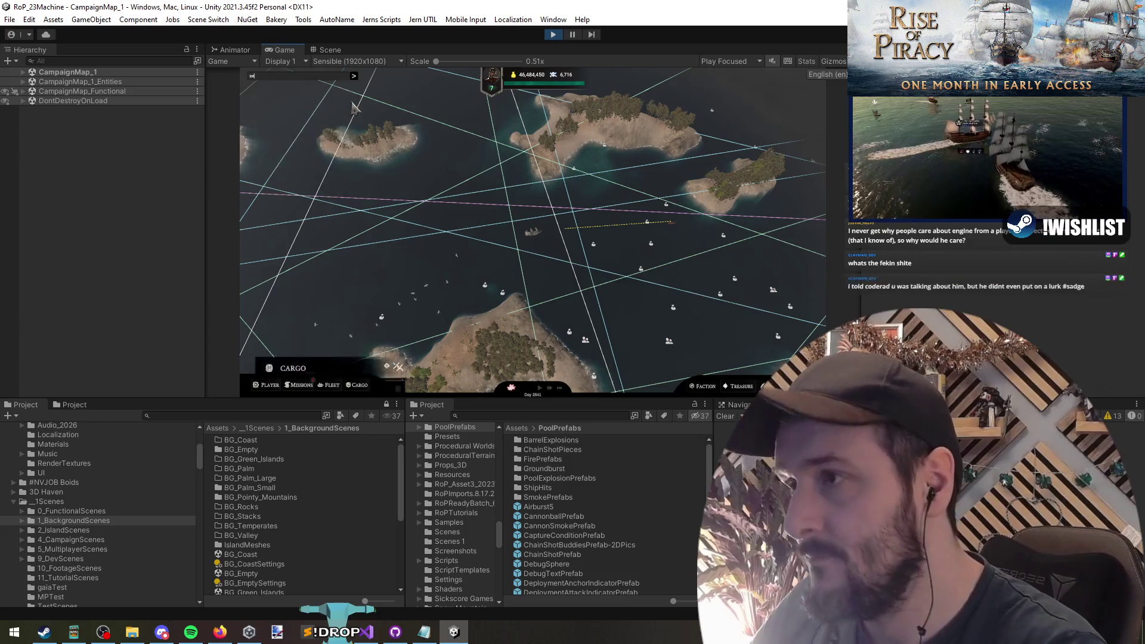
pyautogui.click(307, 103)
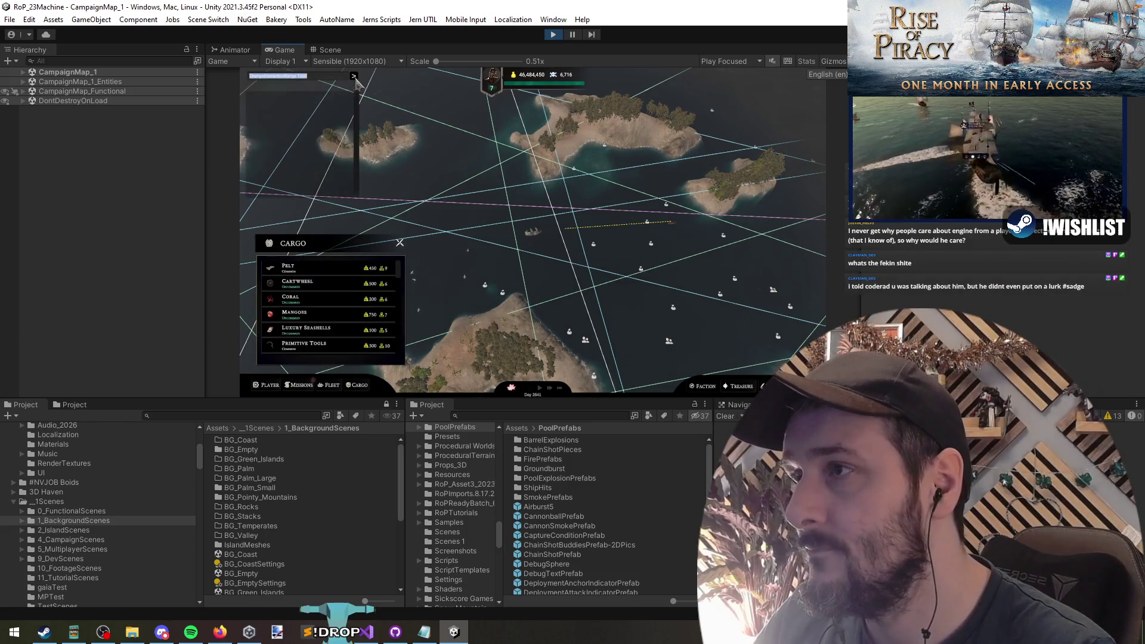
pyautogui.click(666, 231)
pyautogui.click(548, 331)
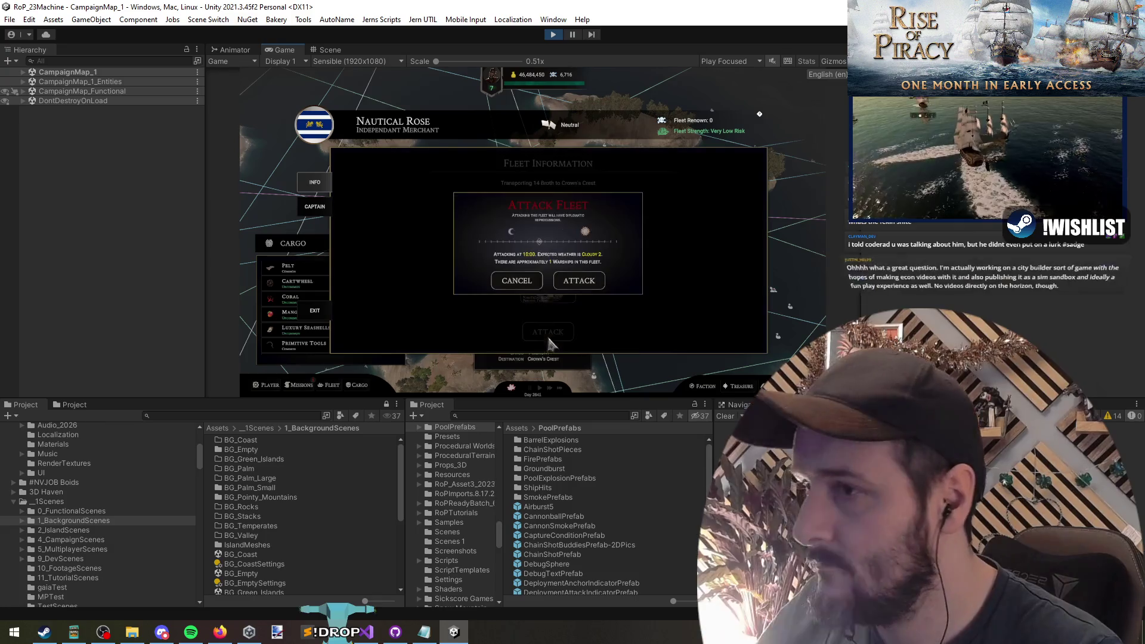
pyautogui.click(588, 284)
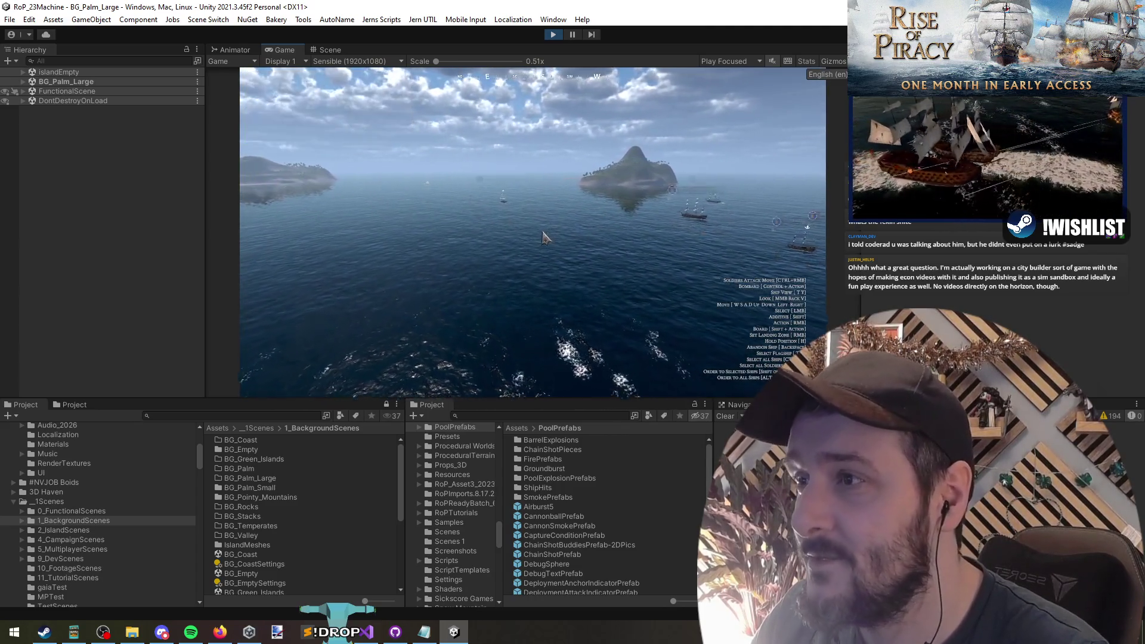
# Sink all enemy ships via the 'sink' debug command and continue past the battle results
pyautogui.press('`')
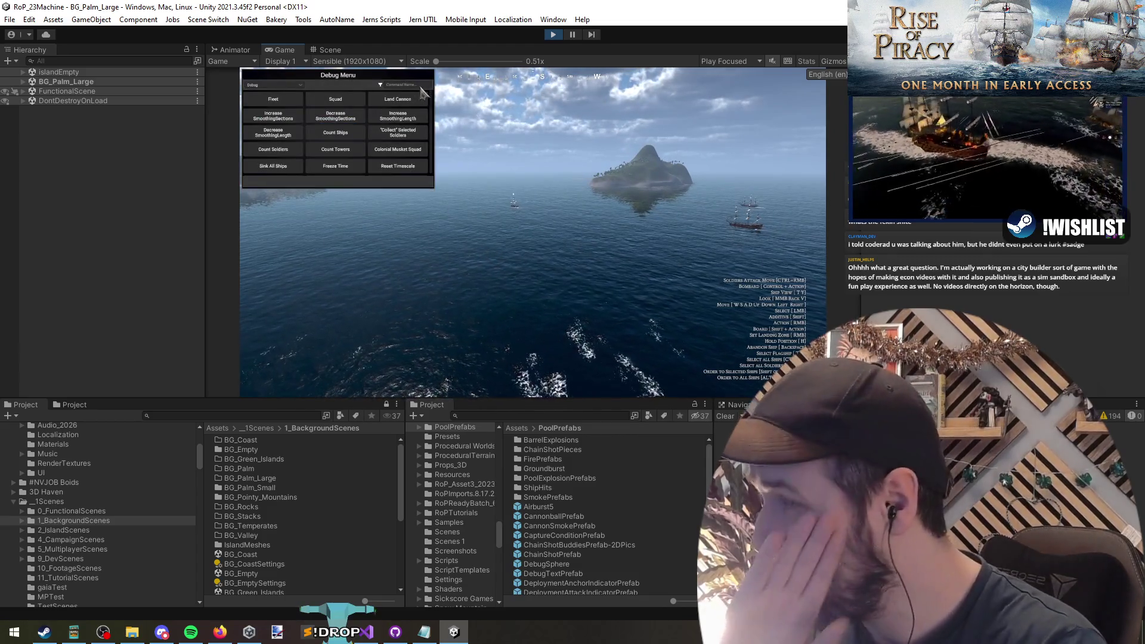
pyautogui.write('sink')
pyautogui.click(336, 99)
pyautogui.press('`')
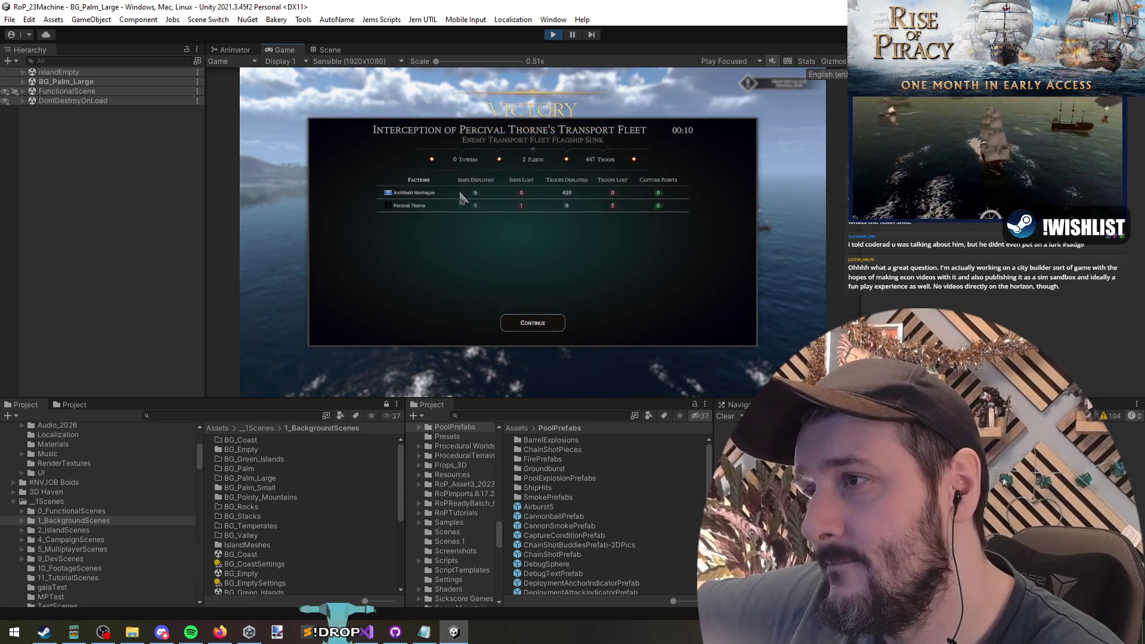
pyautogui.click(534, 327)
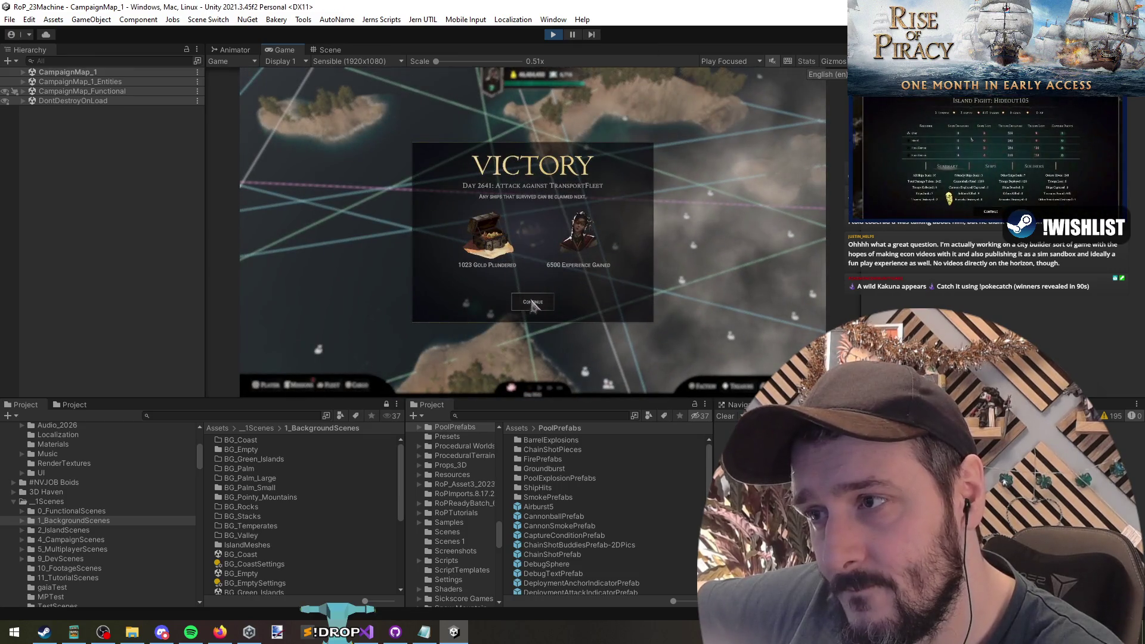
# Close the Victory and Level Up panels, set a 2NM flagship course and resume time
pyautogui.click(534, 303)
pyautogui.click(542, 318)
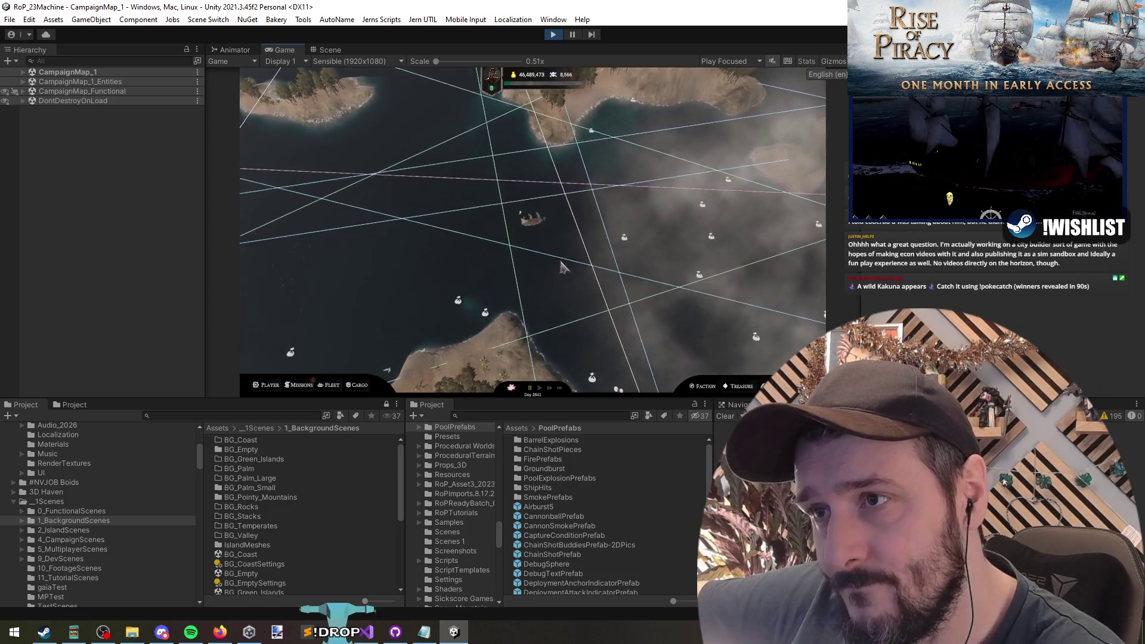
pyautogui.moveTo(532, 227)
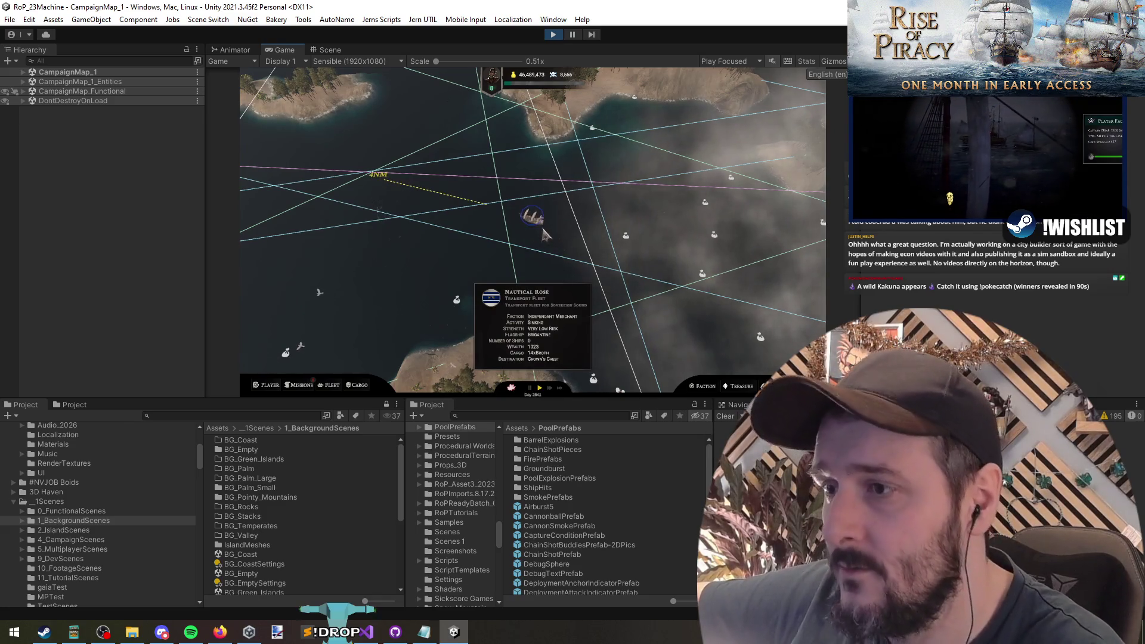
pyautogui.press('space')
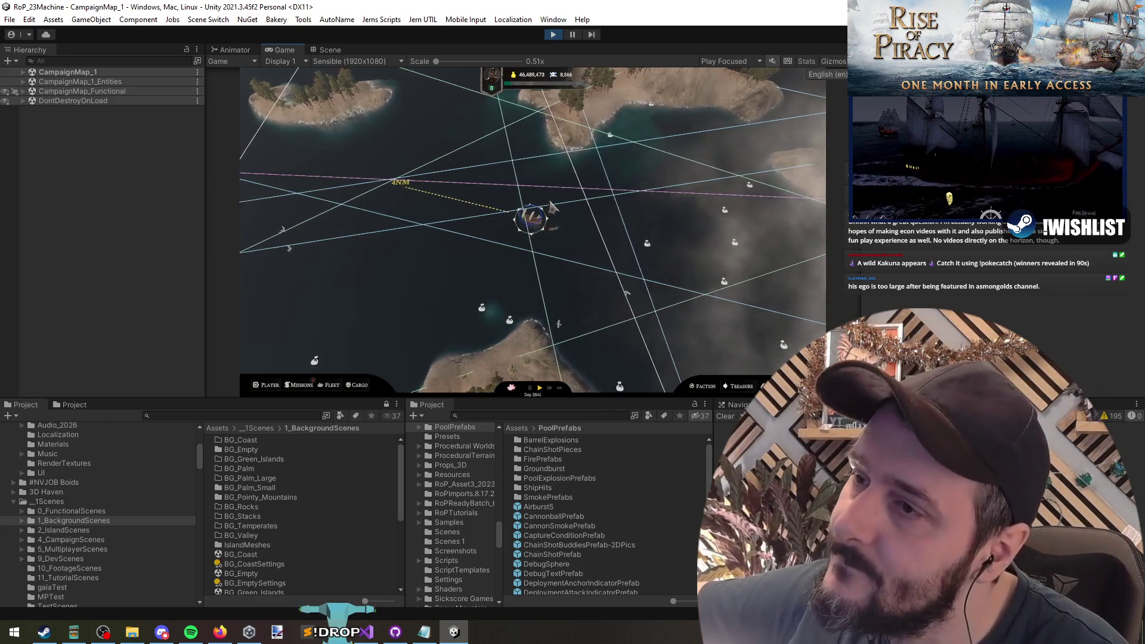
pyautogui.click(454, 231)
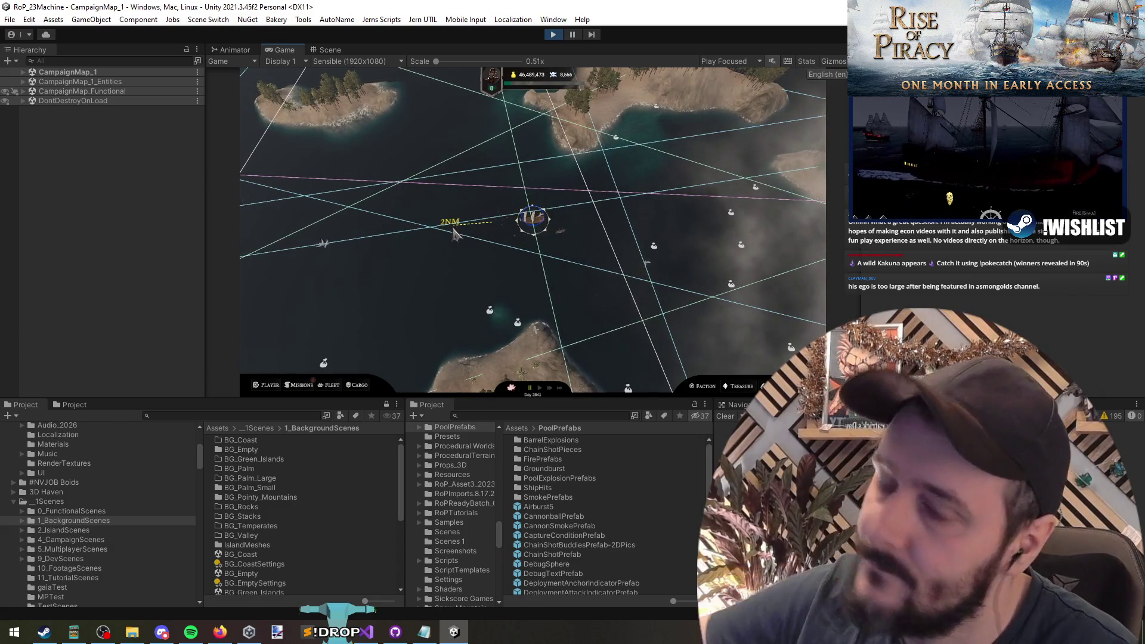
pyautogui.press('space')
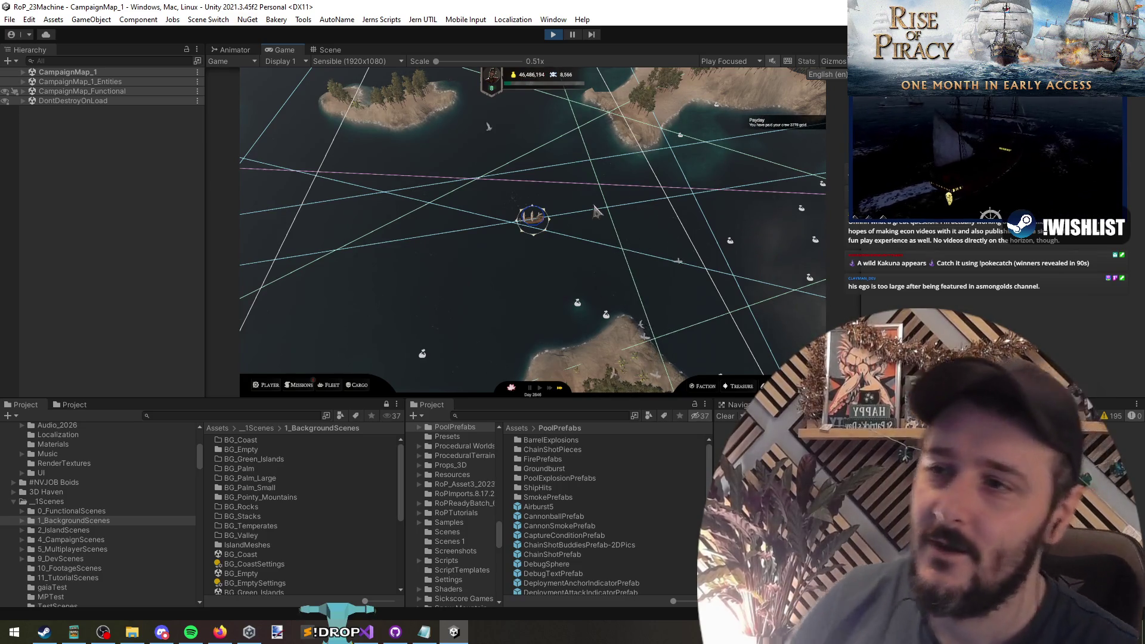
pyautogui.hotkey('alt', 'Tab')
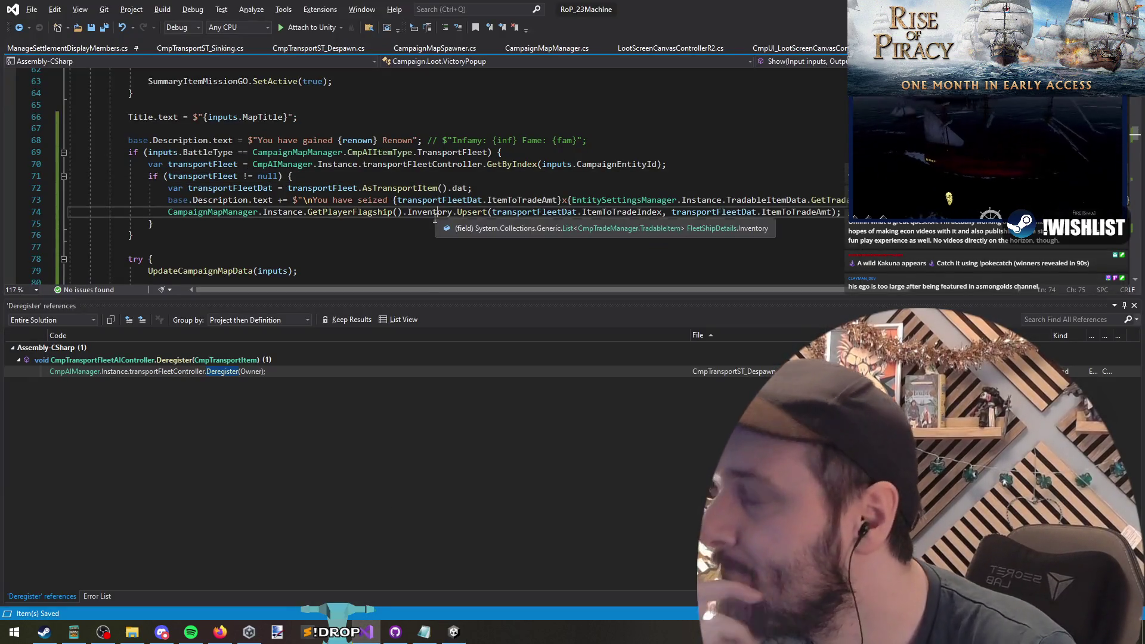
pyautogui.press('Down')
pyautogui.press('Down')
pyautogui.press('Down')
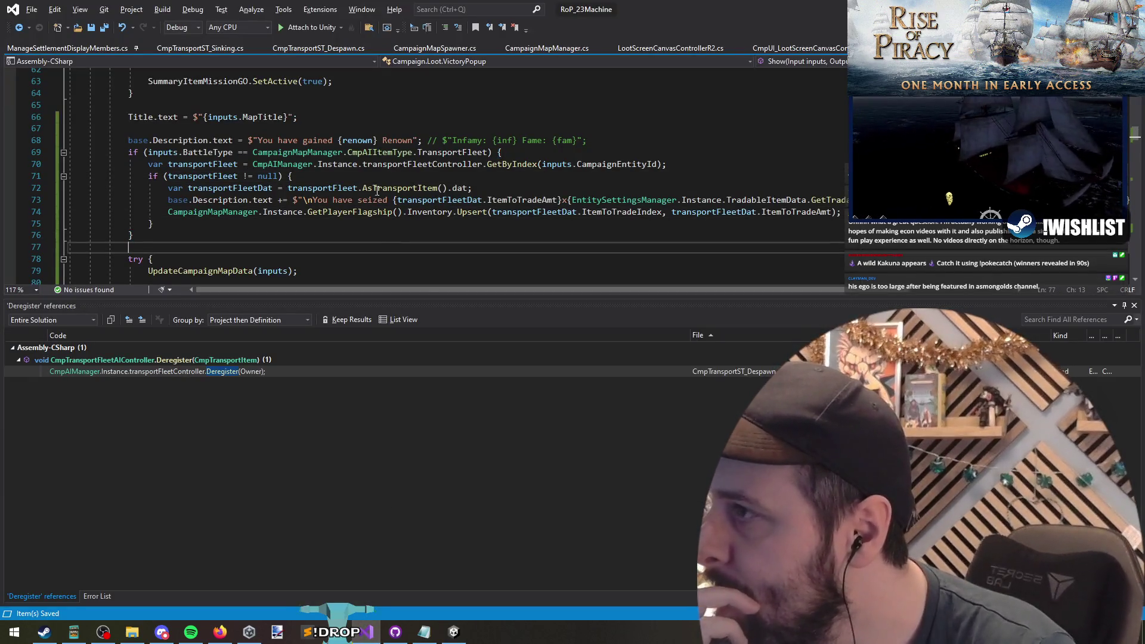
pyautogui.click(368, 238)
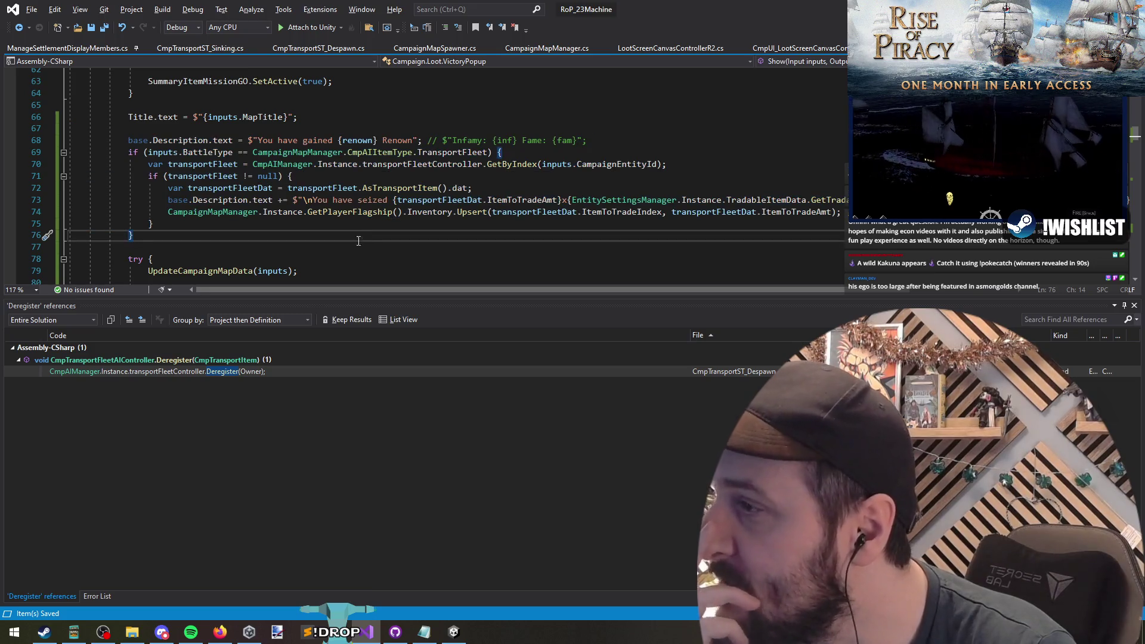
pyautogui.click(238, 242)
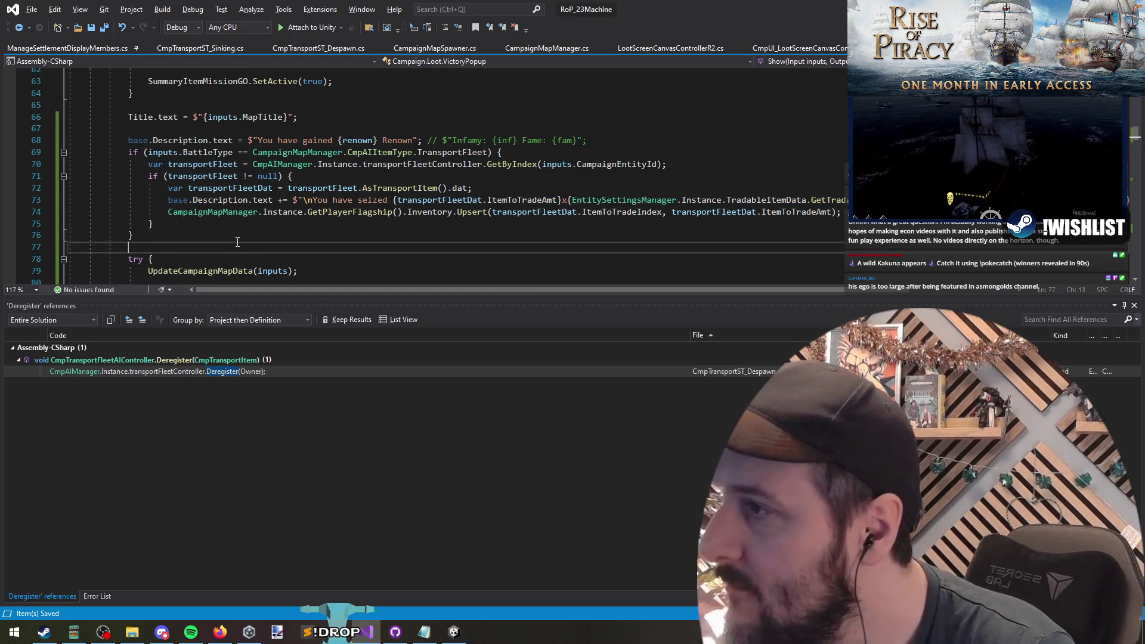
pyautogui.click(246, 238)
pyautogui.click(249, 251)
pyautogui.scroll(-2, 252, 248)
pyautogui.scroll(2, 448, 214)
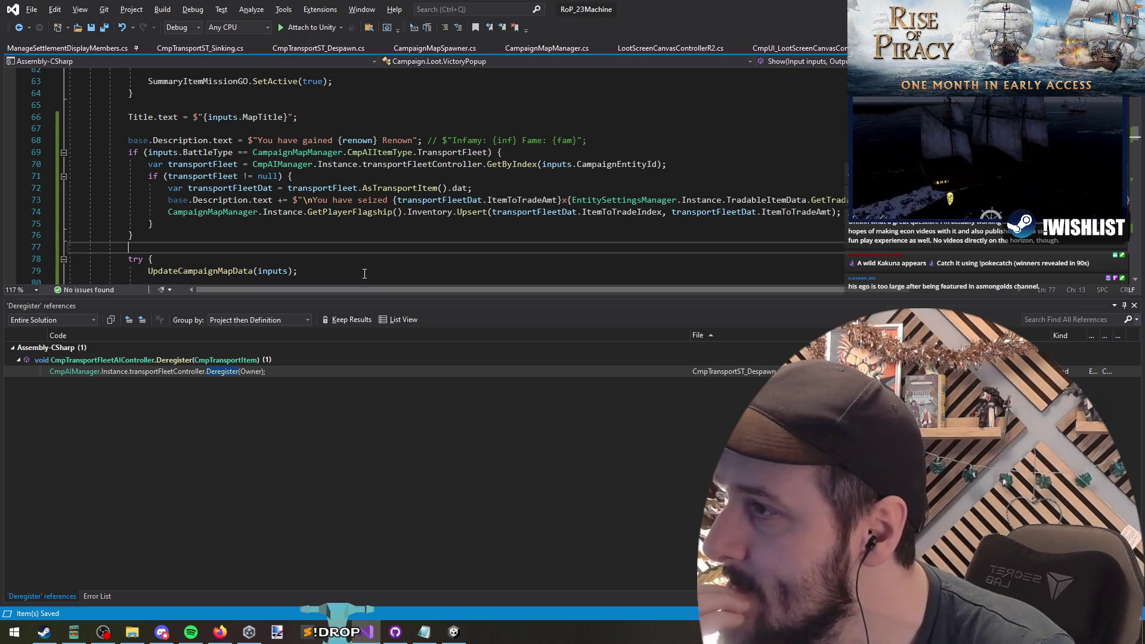
pyautogui.click(365, 240)
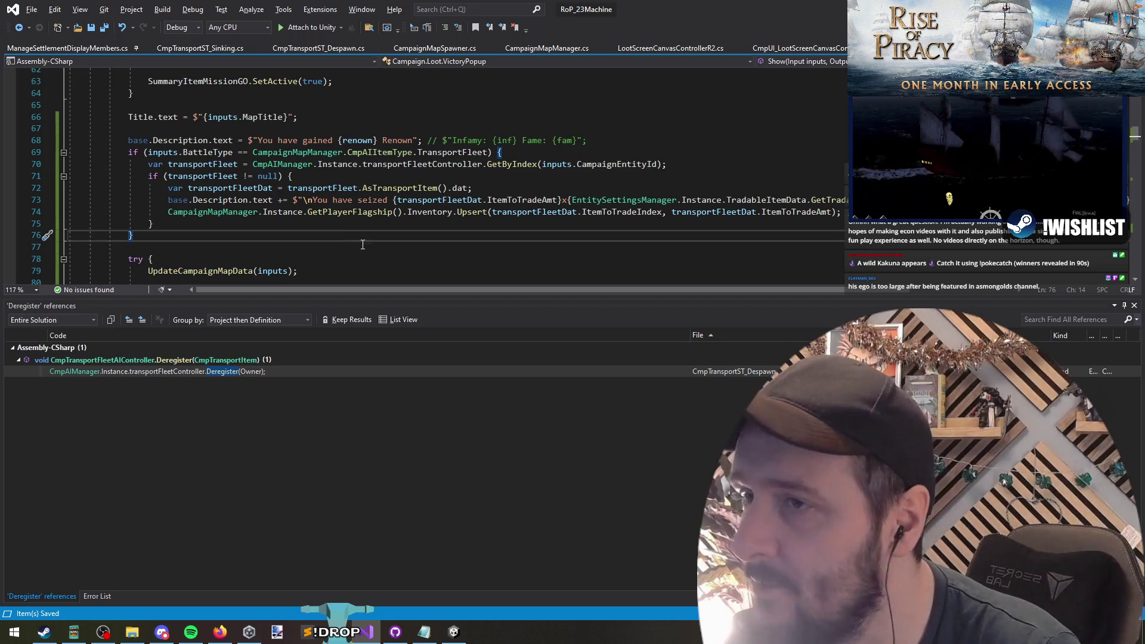
pyautogui.click(349, 178)
pyautogui.click(316, 117)
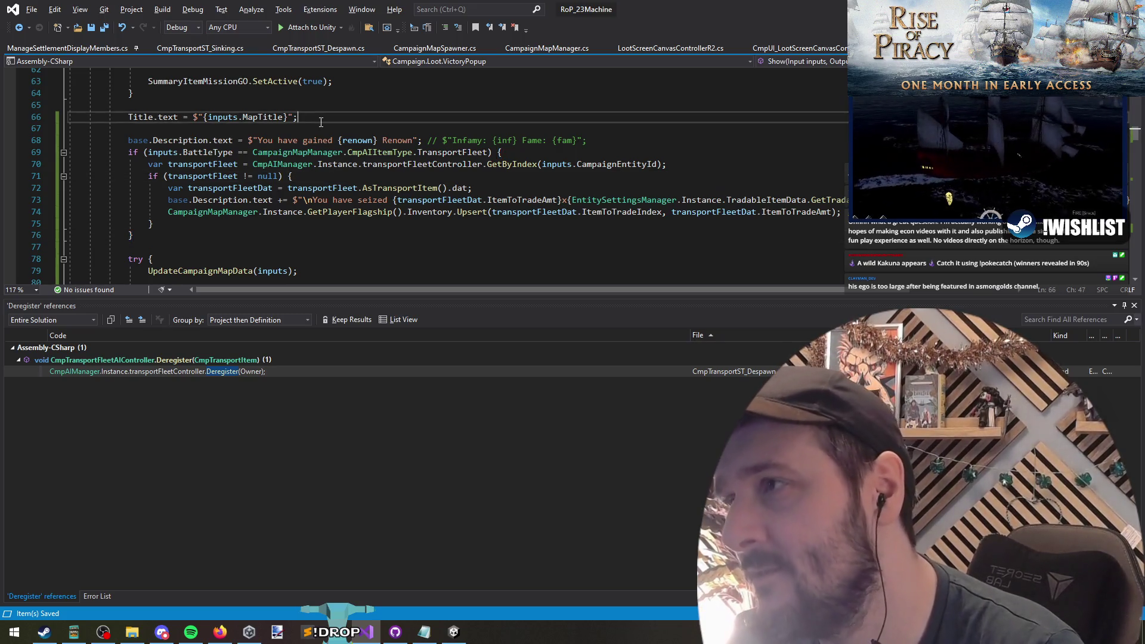
pyautogui.click(324, 128)
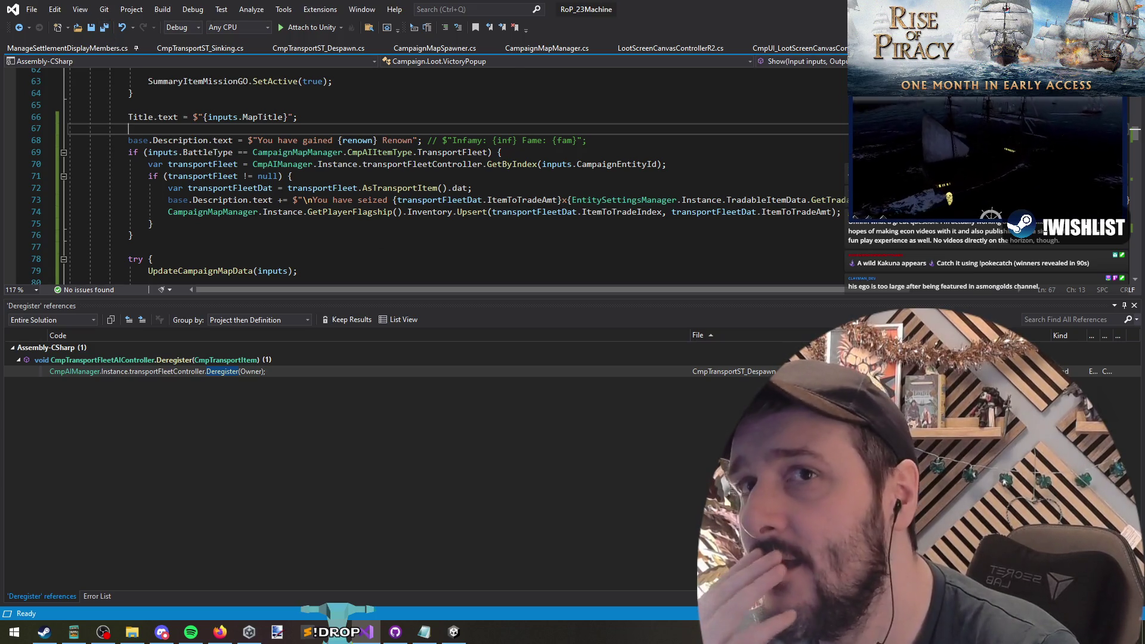
pyautogui.hotkey('alt', 'Tab')
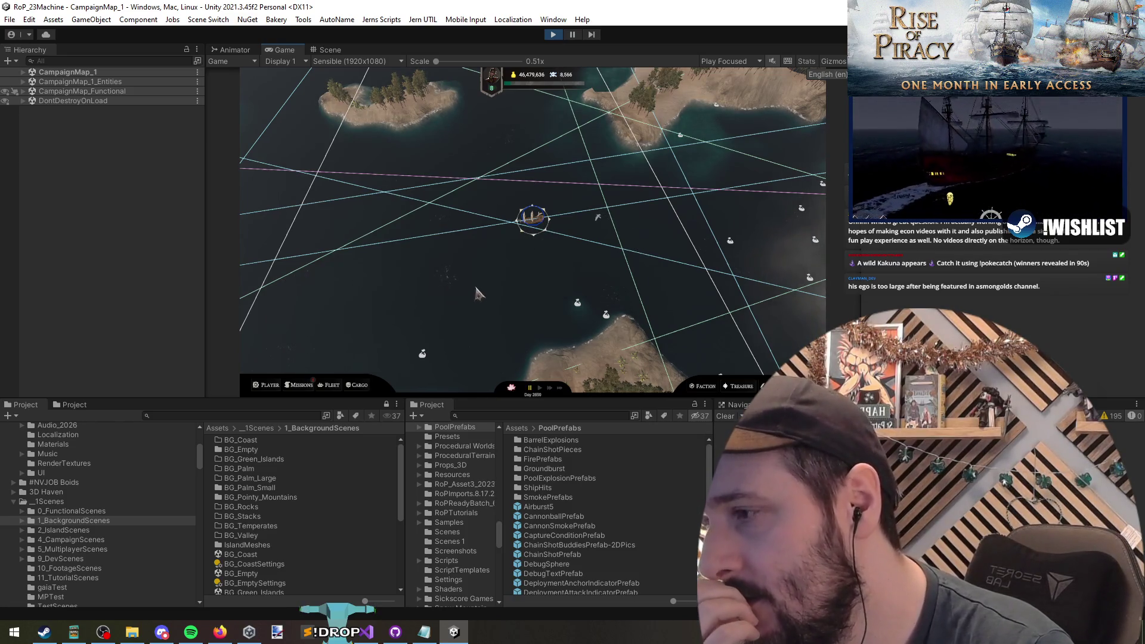
# Spawn an encounter from the debug console and join the storm battle on the ally's side
pyautogui.press('`')
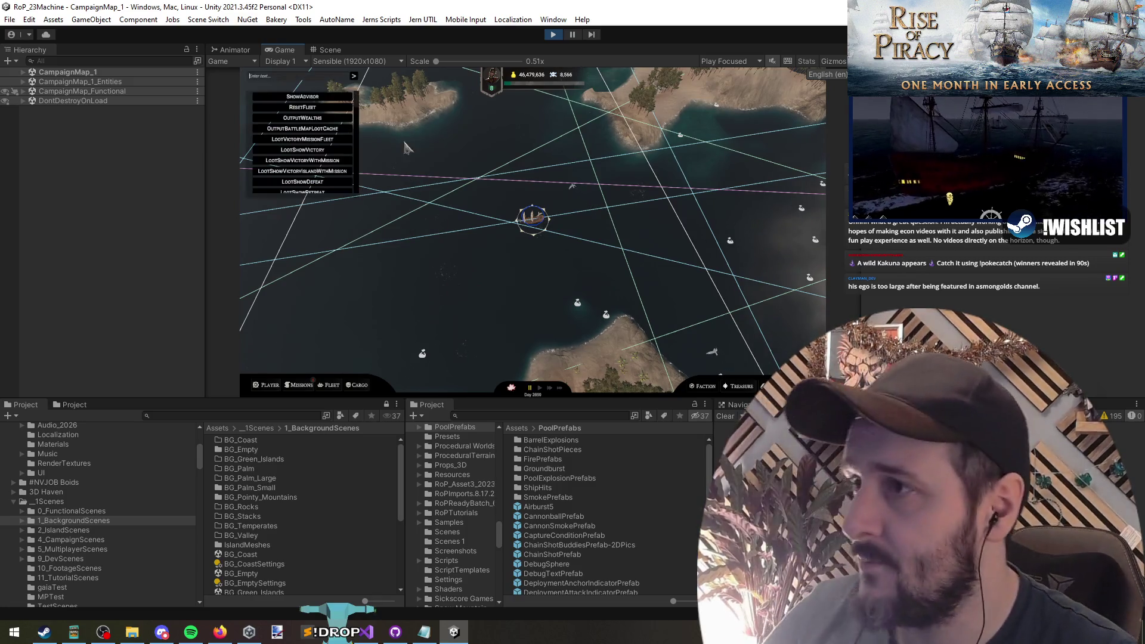
pyautogui.write('screenshot')
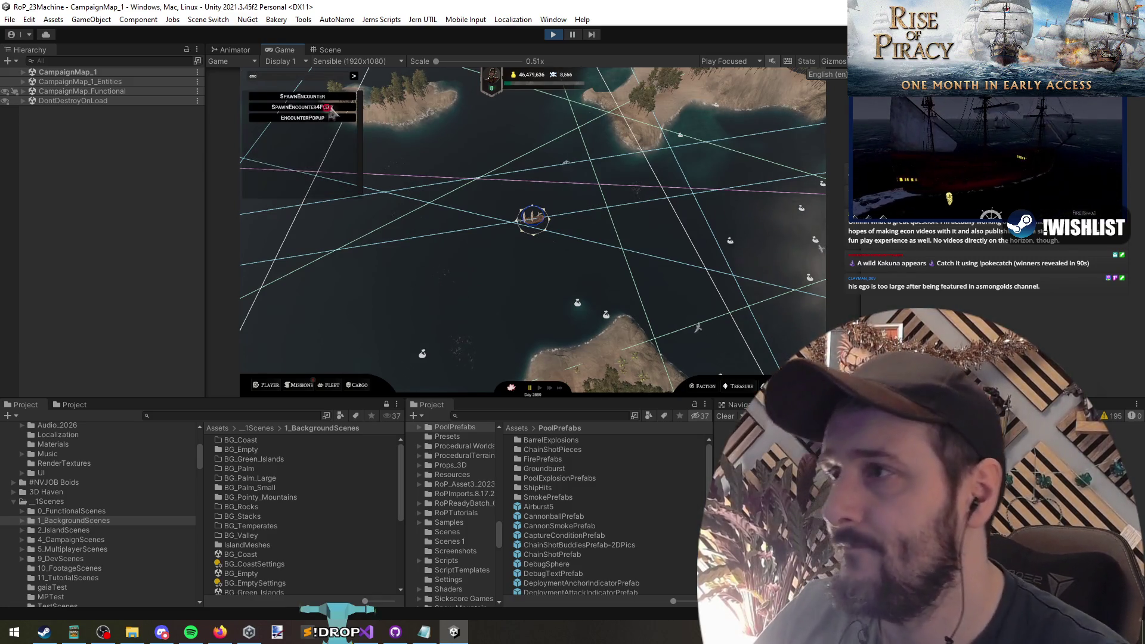
pyautogui.press('Return')
pyautogui.click(354, 75)
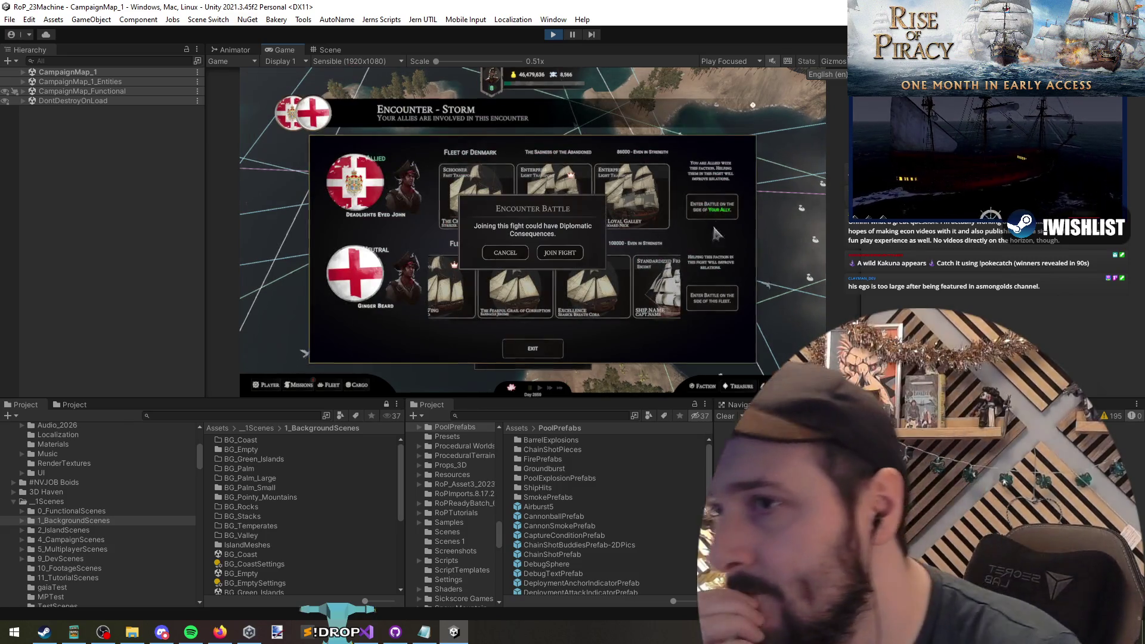
pyautogui.click(701, 204)
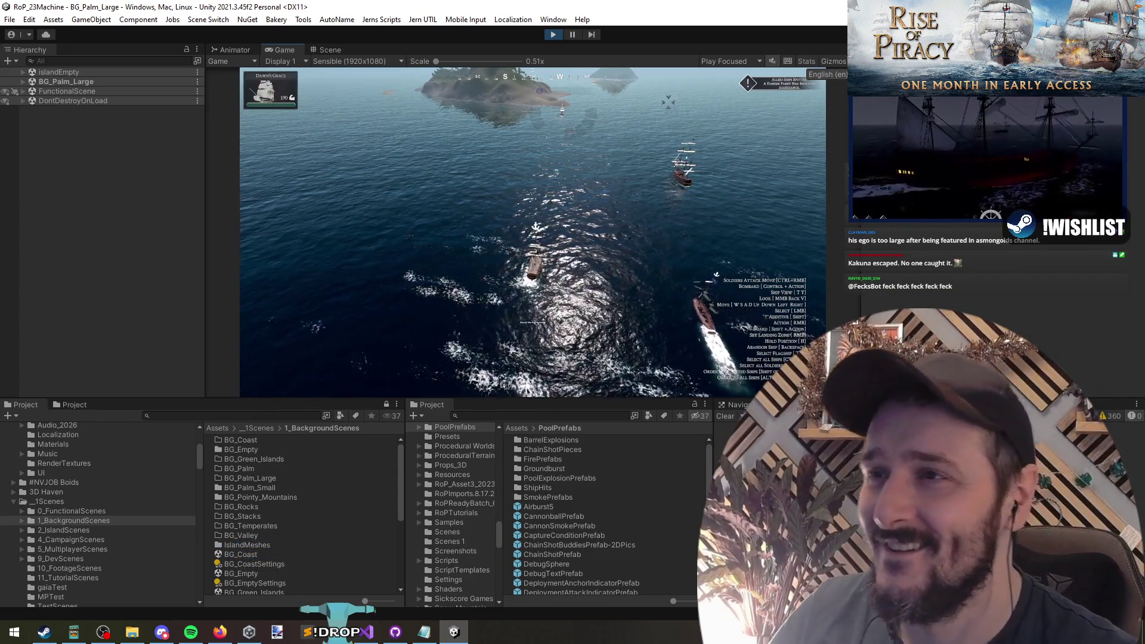
# Open the battle's debug menu, filter 'sink' and sink all enemy ships
pyautogui.scroll(5, 537, 228)
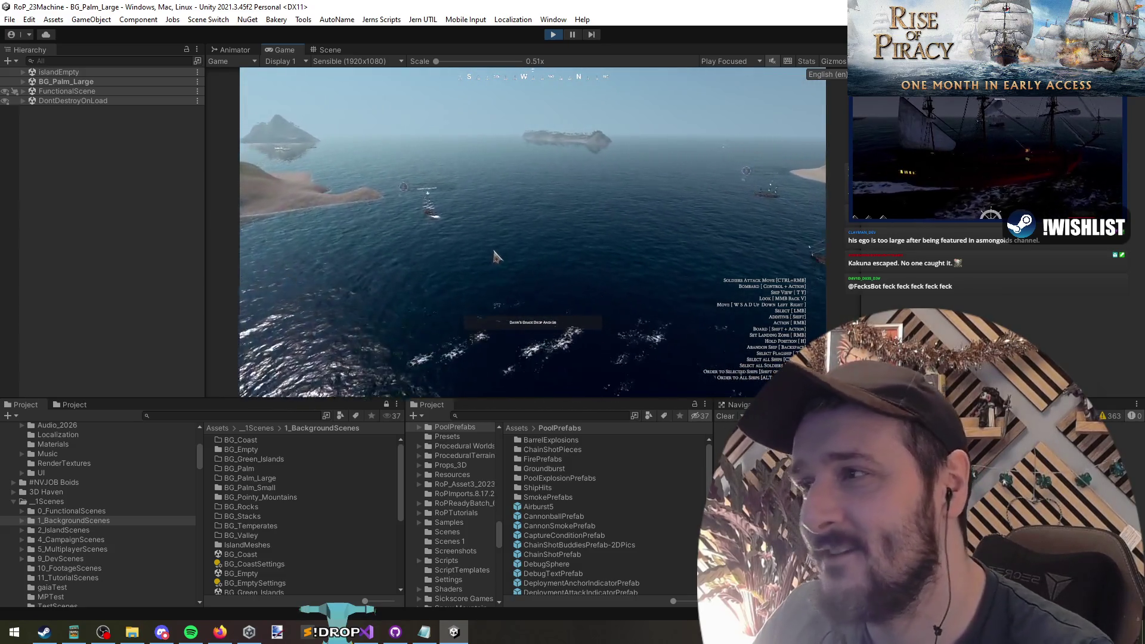
pyautogui.press('a')
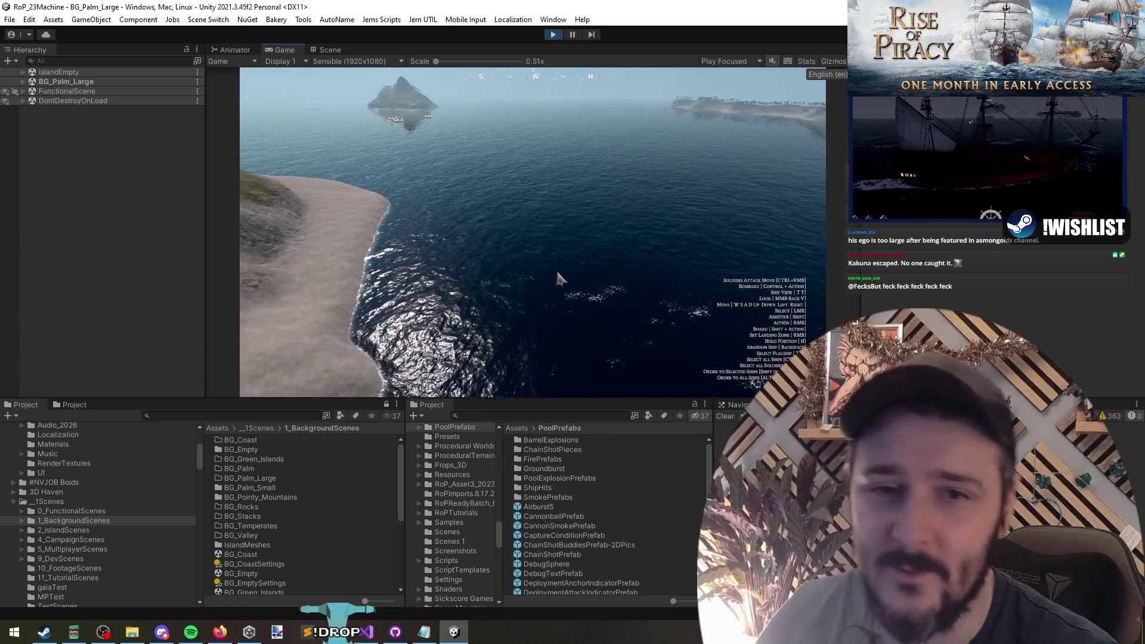
pyautogui.press('`')
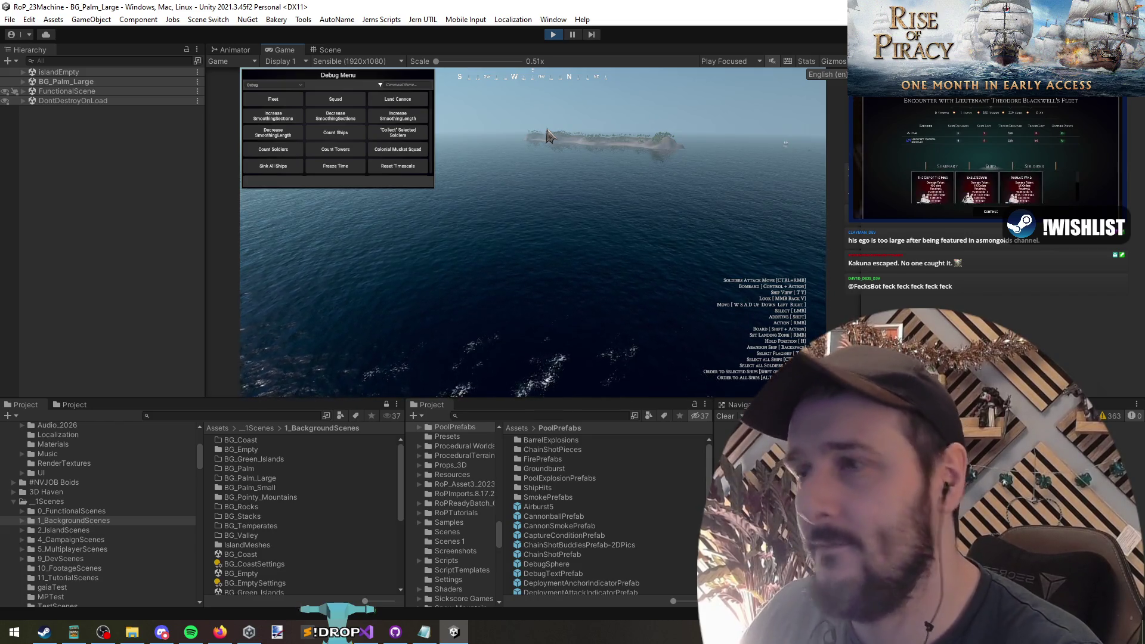
pyautogui.write('sink')
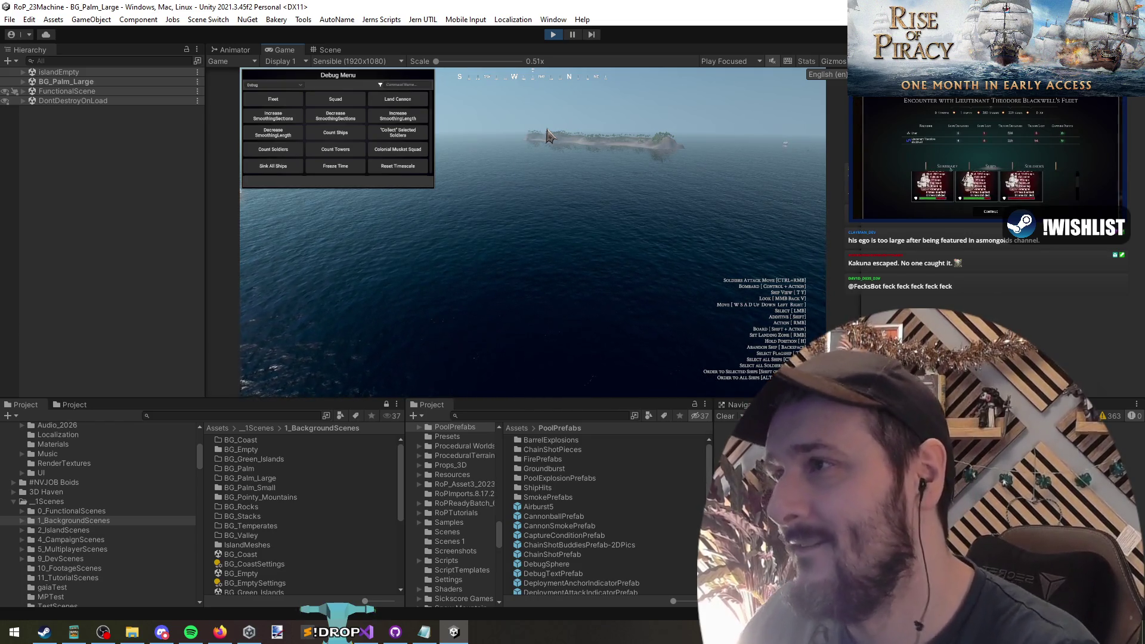
pyautogui.click(335, 99)
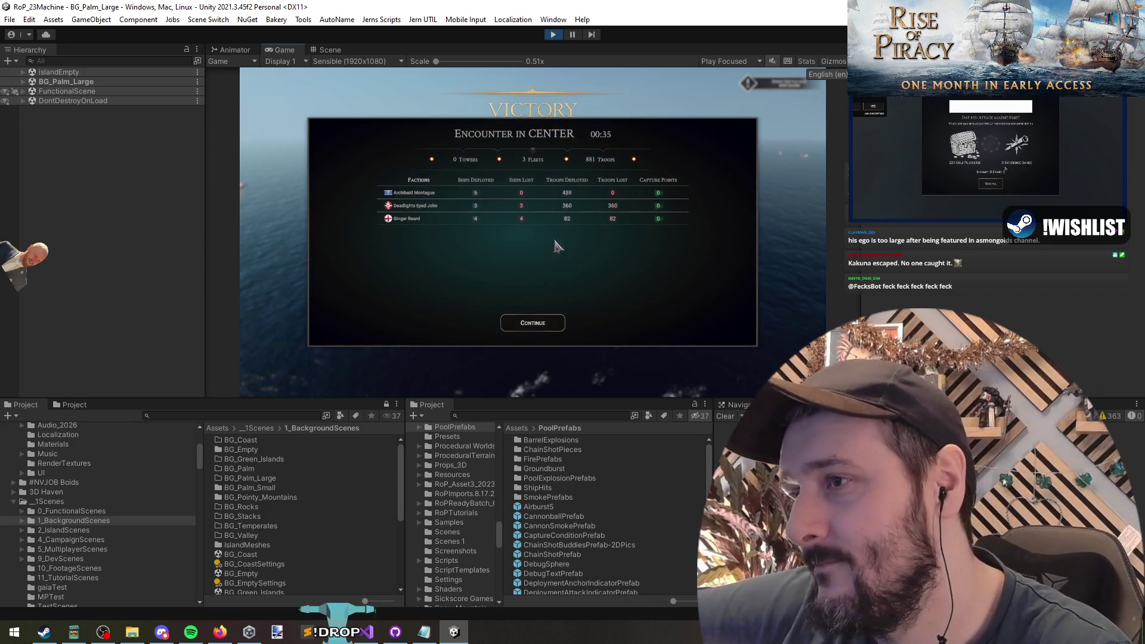
# Continue past the battle results and the campaign Victory and Level Up panels, then return to Visual Studio
pyautogui.click(540, 325)
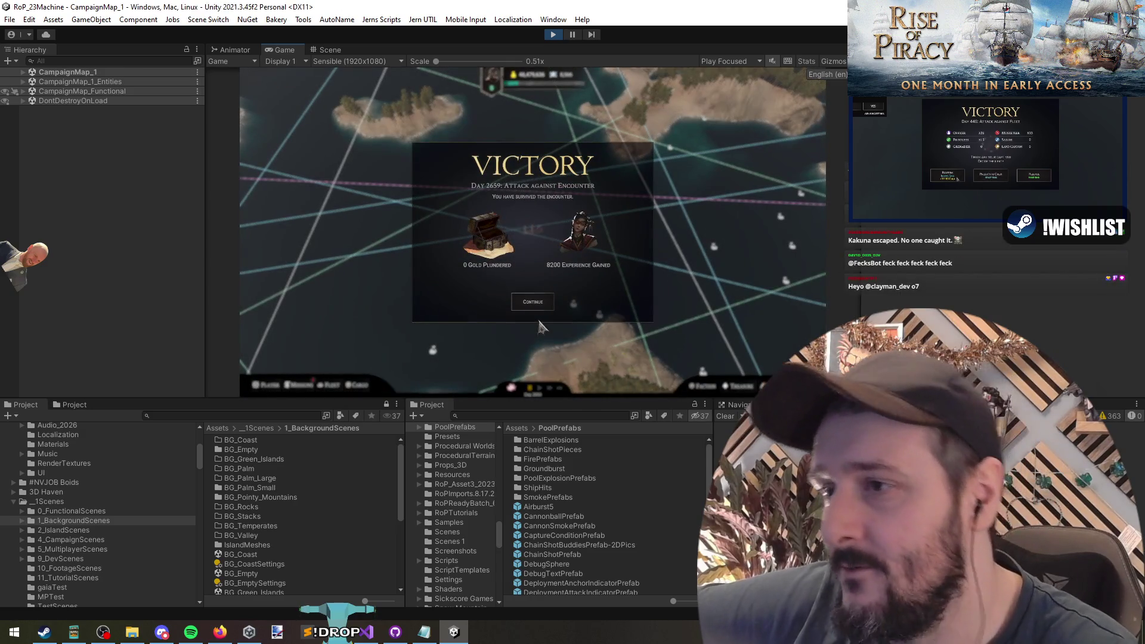
pyautogui.click(528, 307)
pyautogui.click(540, 319)
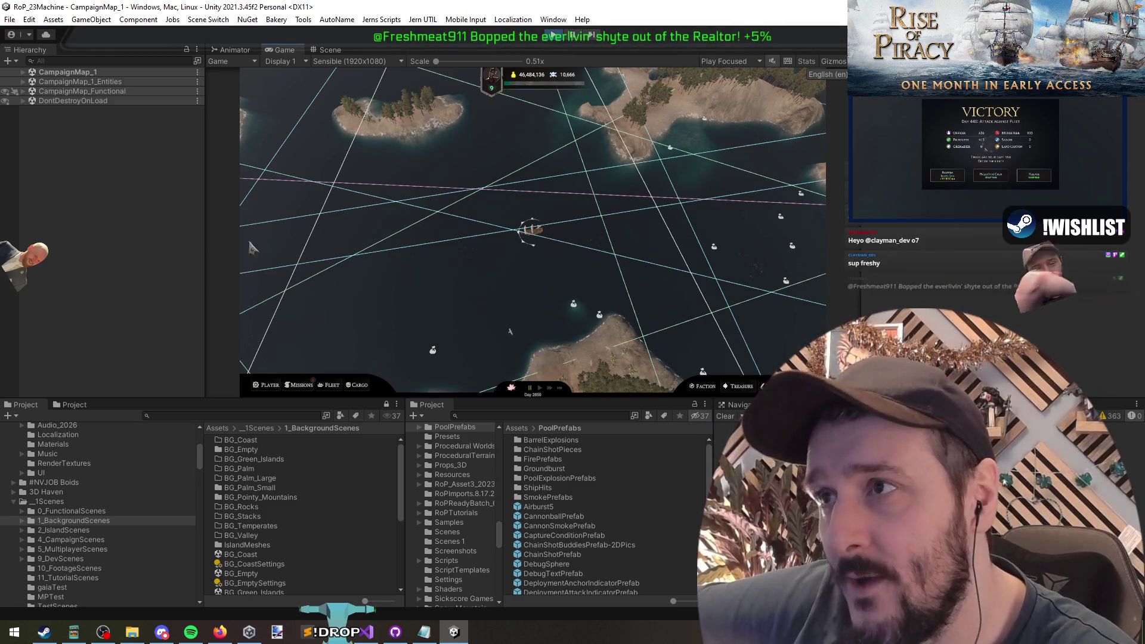
pyautogui.hotkey('alt', 'Tab')
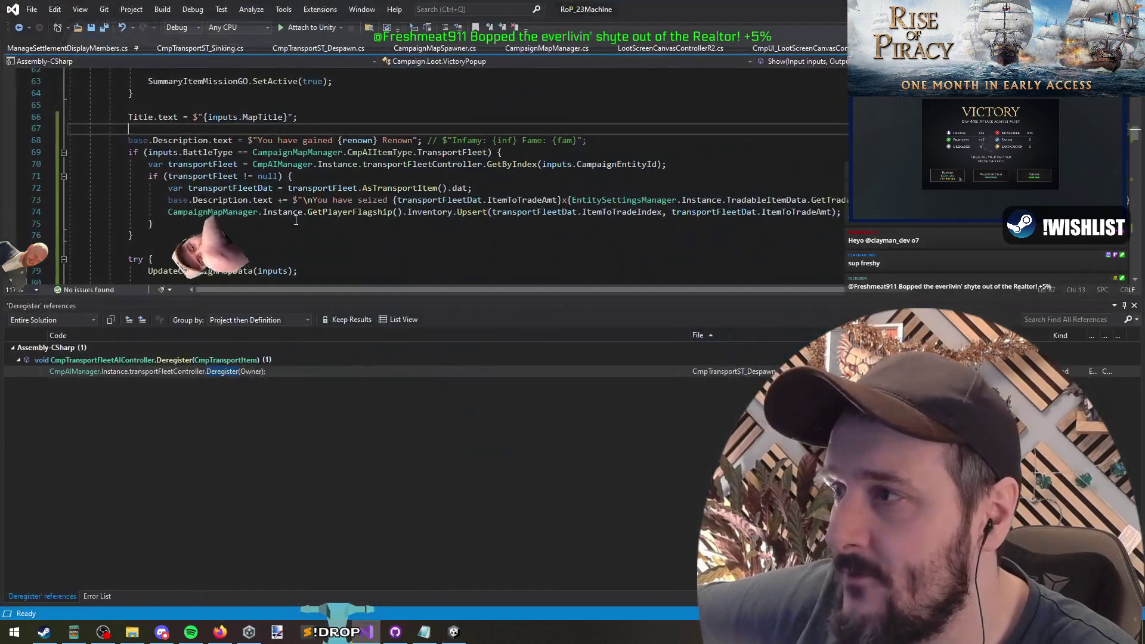
# Save VictoryPopup after checking the UpdateCampaignMapData line, then return to Unity out of play mode
pyautogui.scroll(-3, 308, 231)
pyautogui.click(154, 163)
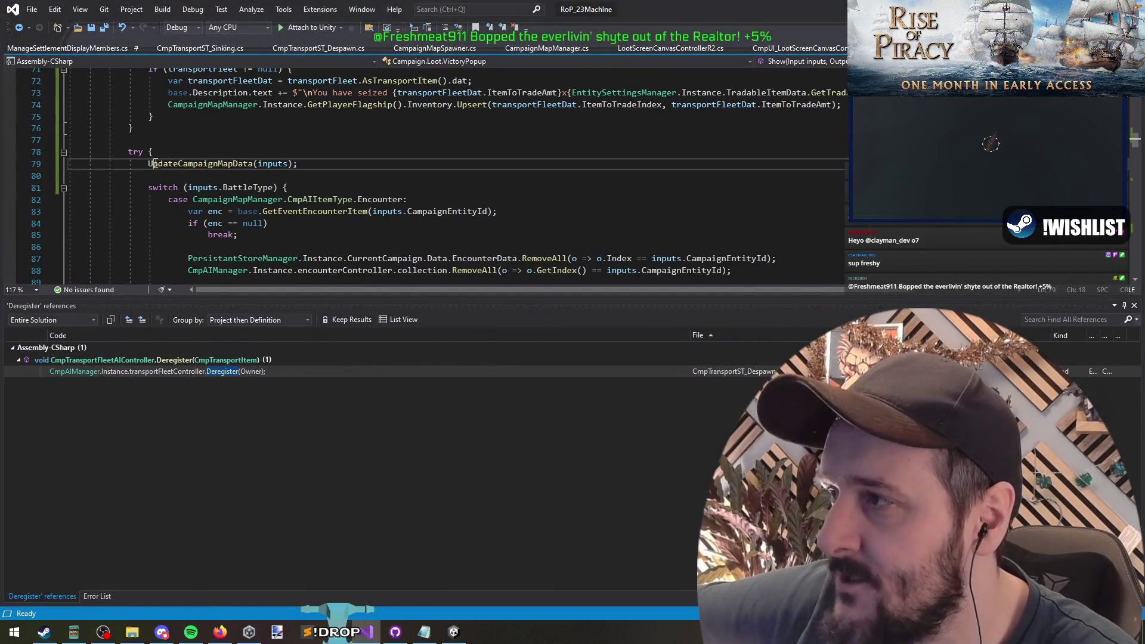
pyautogui.hotkey('shift', 'End')
pyautogui.press('End')
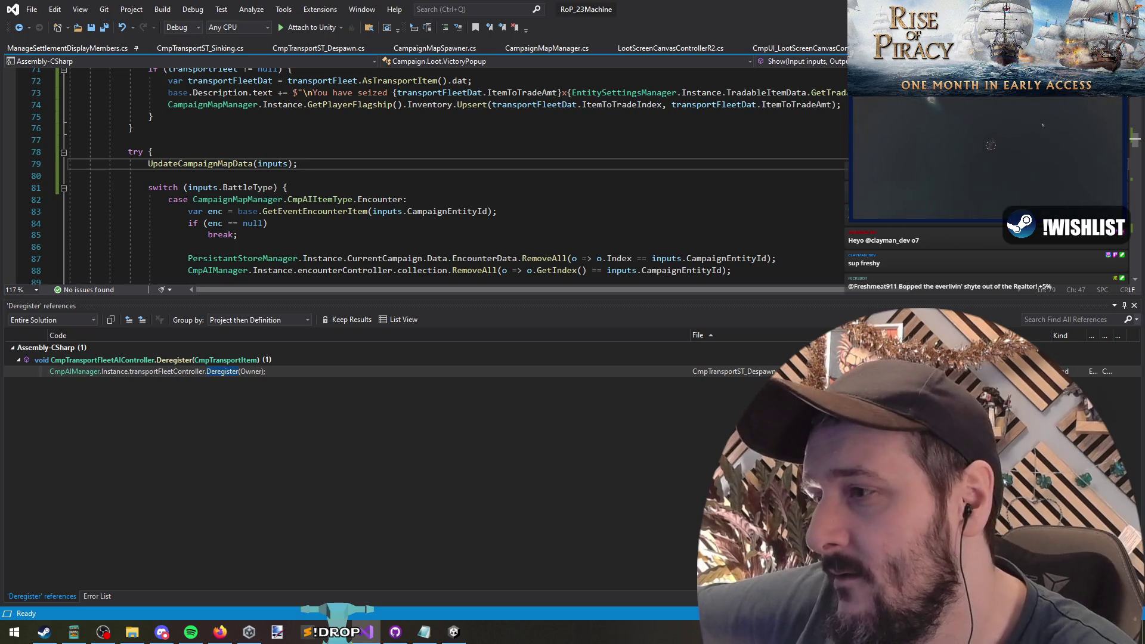
pyautogui.hotkey('ctrl', 's')
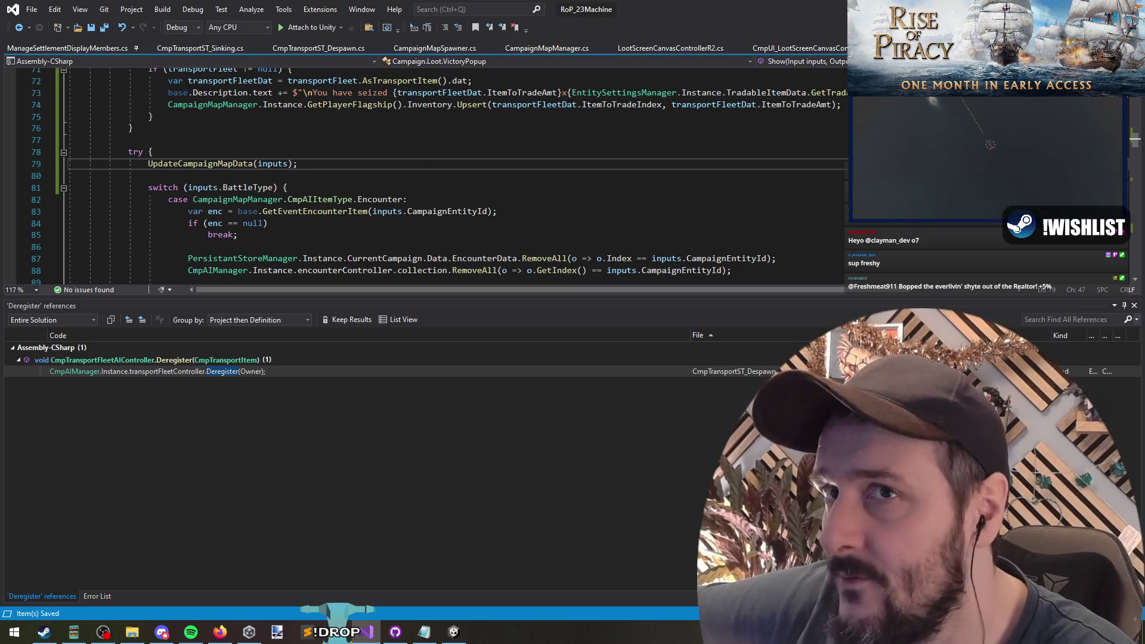
pyautogui.hotkey('alt', 'Tab')
pyautogui.click(396, 632)
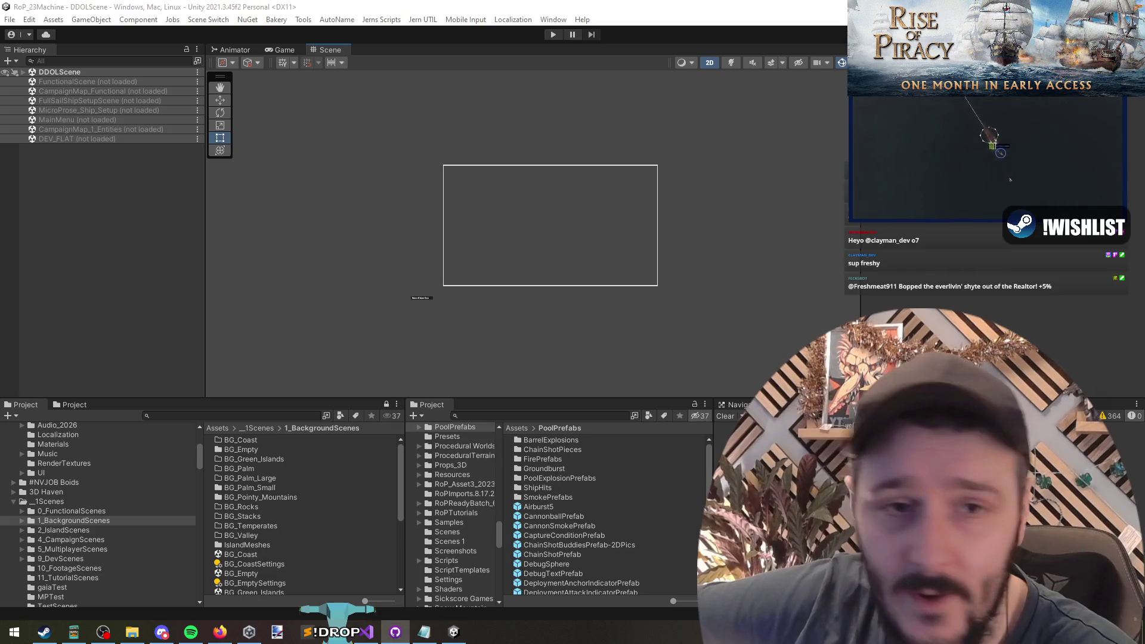
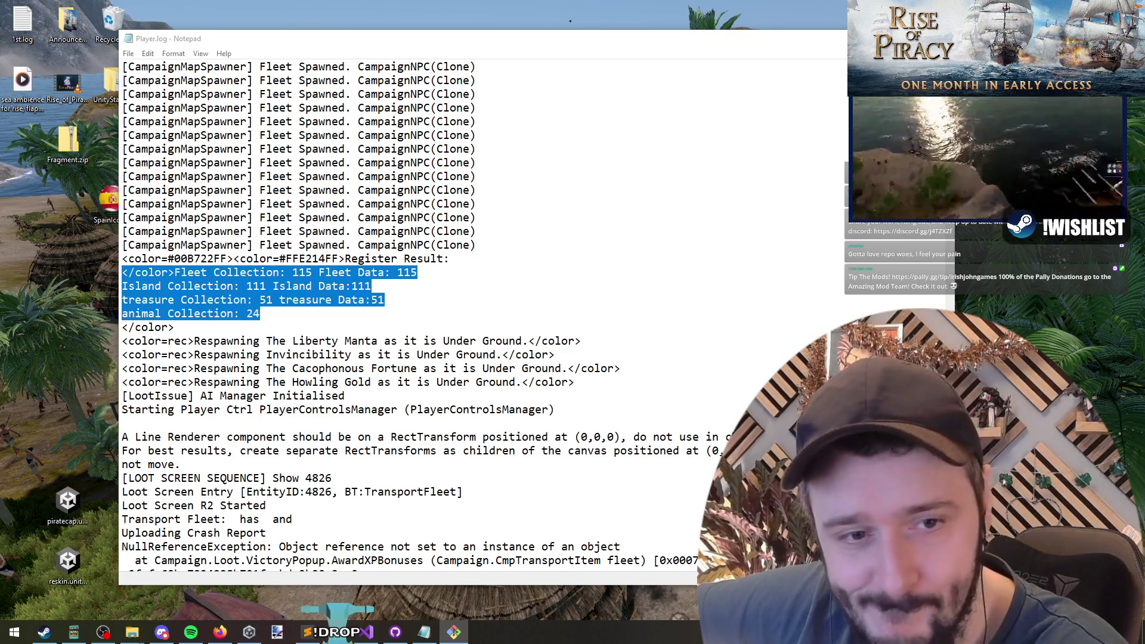
# Deselect the collection counts in Player.log and switch back to Visual Studio
pyautogui.click(357, 357)
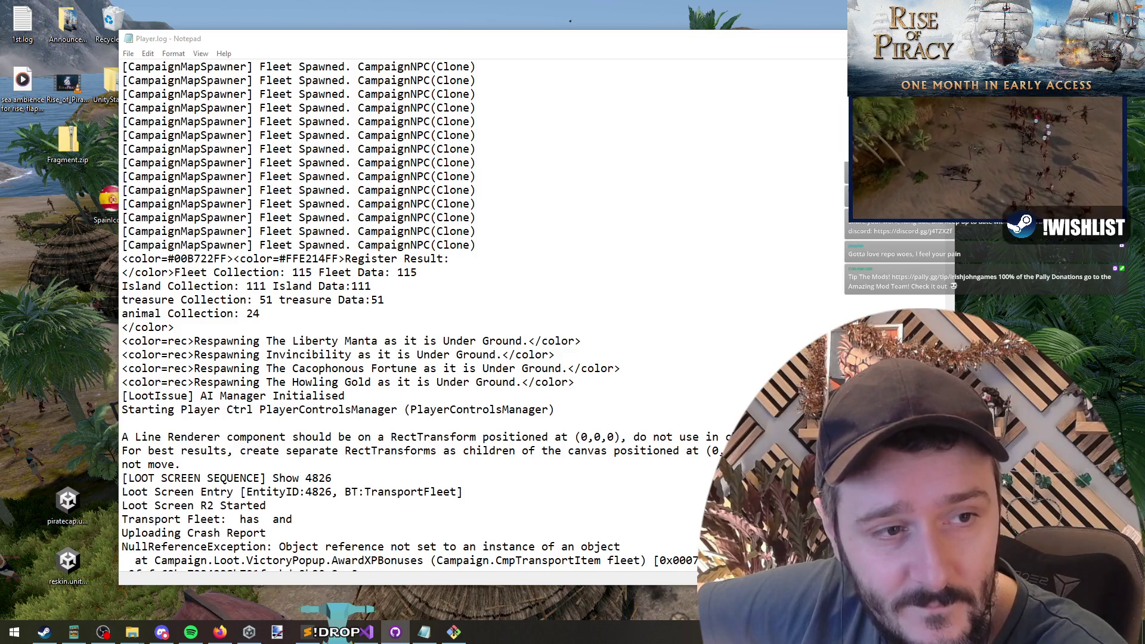
pyautogui.hotkey('alt', 'Tab')
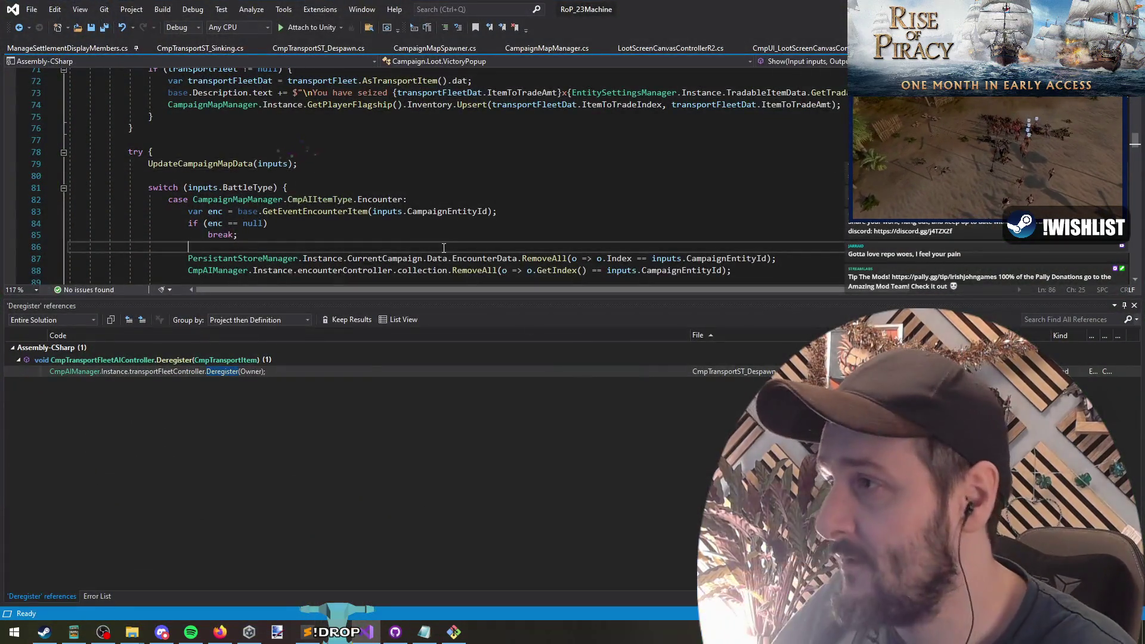
# Switch to MainMenuNavigationController.cs and inspect the CampaignEntityId 9999 line in the debug block
pyautogui.hotkey('ctrl', 'Tab')
pyautogui.hotkey('ctrl', 'Tab')
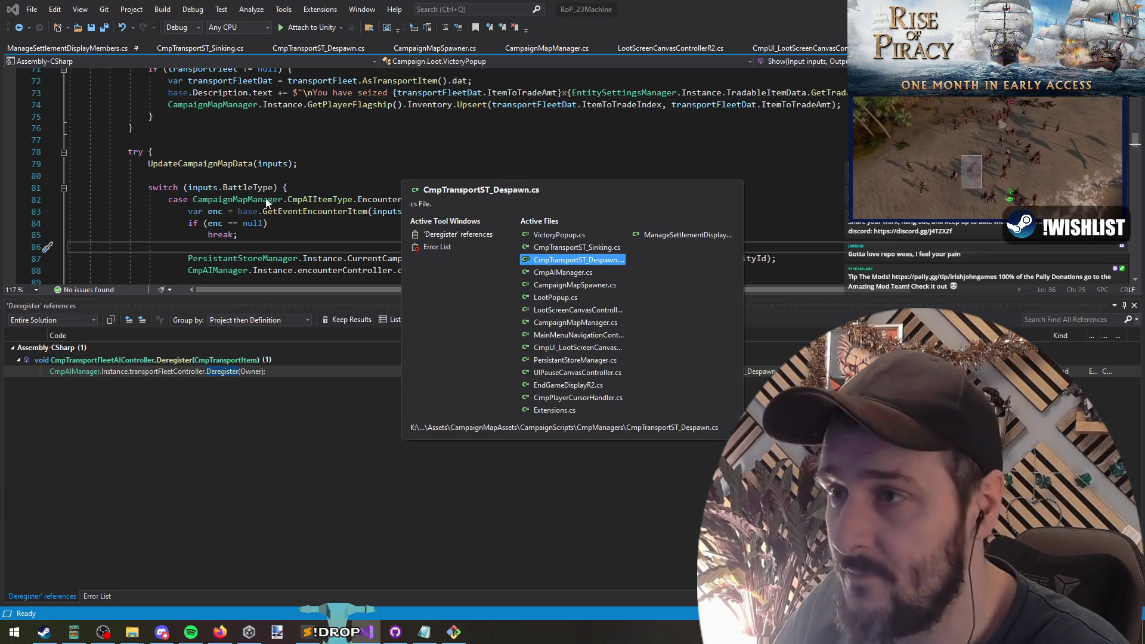
pyautogui.hotkey('ctrl', 'Tab')
pyautogui.hotkey('ctrl', 'Tab')
pyautogui.hotkey('ctrl', 'Tab')
pyautogui.hotkey('ctrl', 'Tab')
pyautogui.hotkey('ctrl', 'Tab')
pyautogui.hotkey('ctrl', 'Tab')
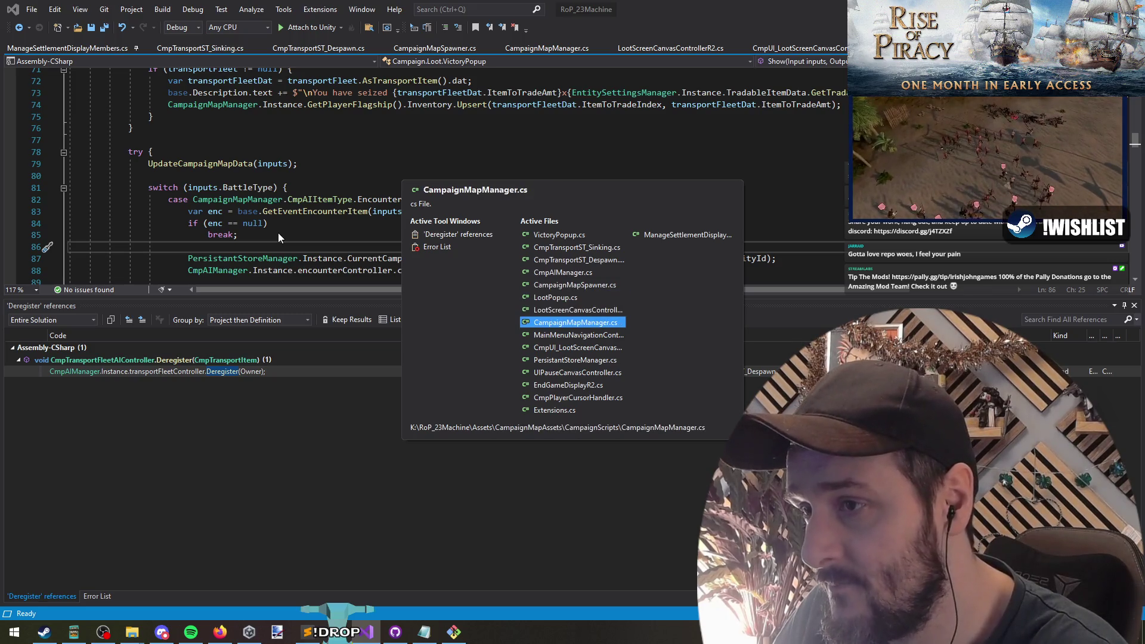
pyautogui.press('Up')
pyautogui.press('Up')
pyautogui.press('Up')
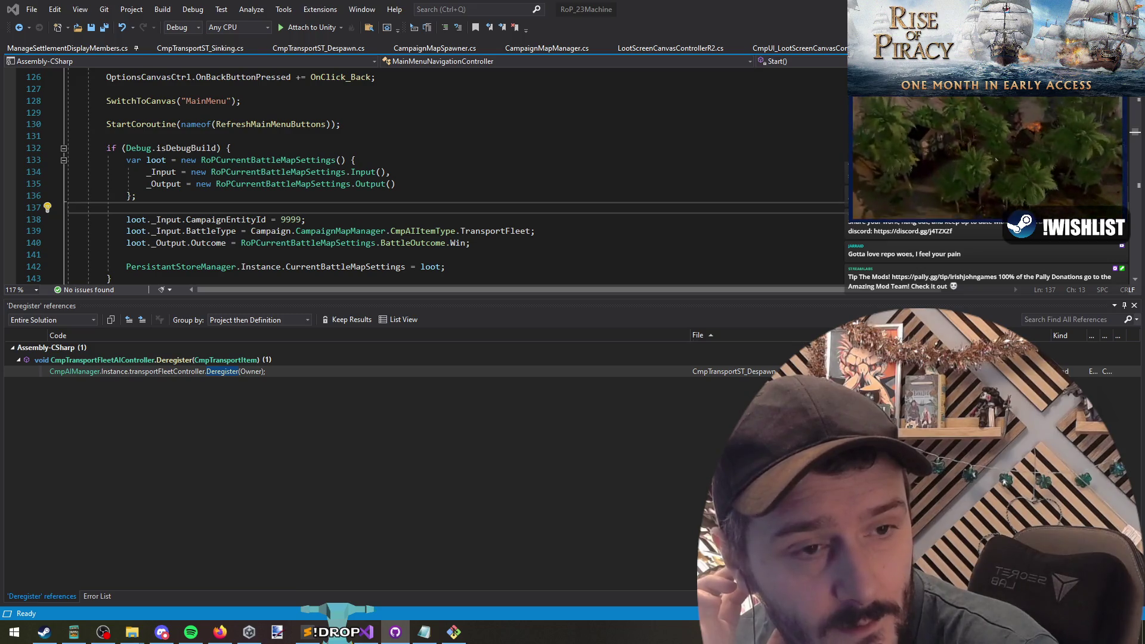
pyautogui.click(500, 225)
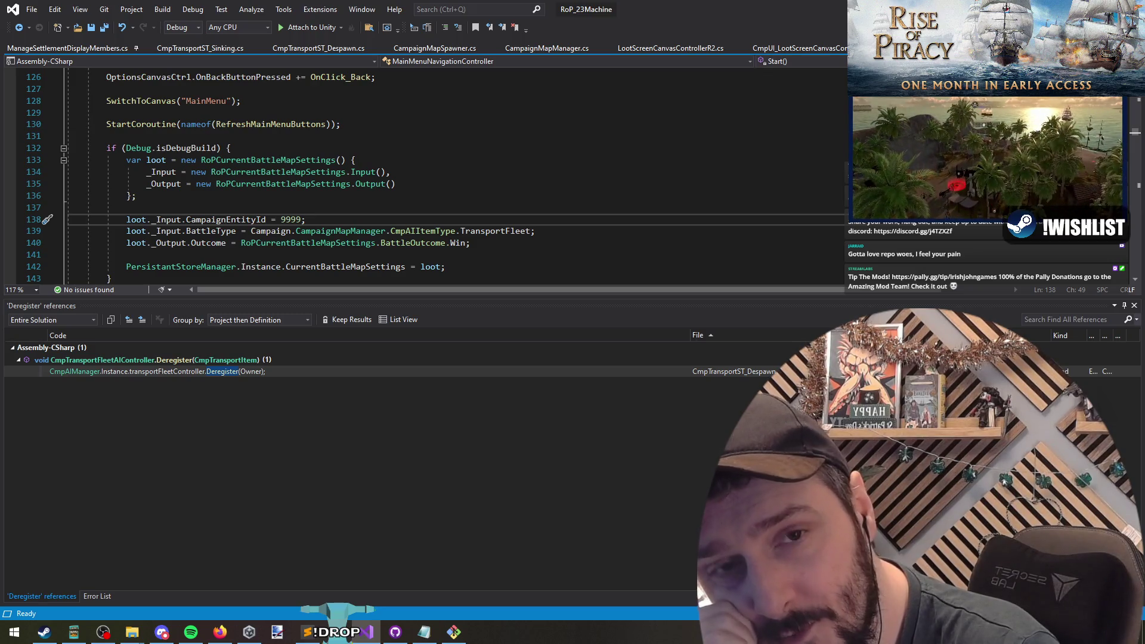
# Review the debug loot settings lines, then bring Player.log back to the front
pyautogui.hotkey('alt', 'Tab')
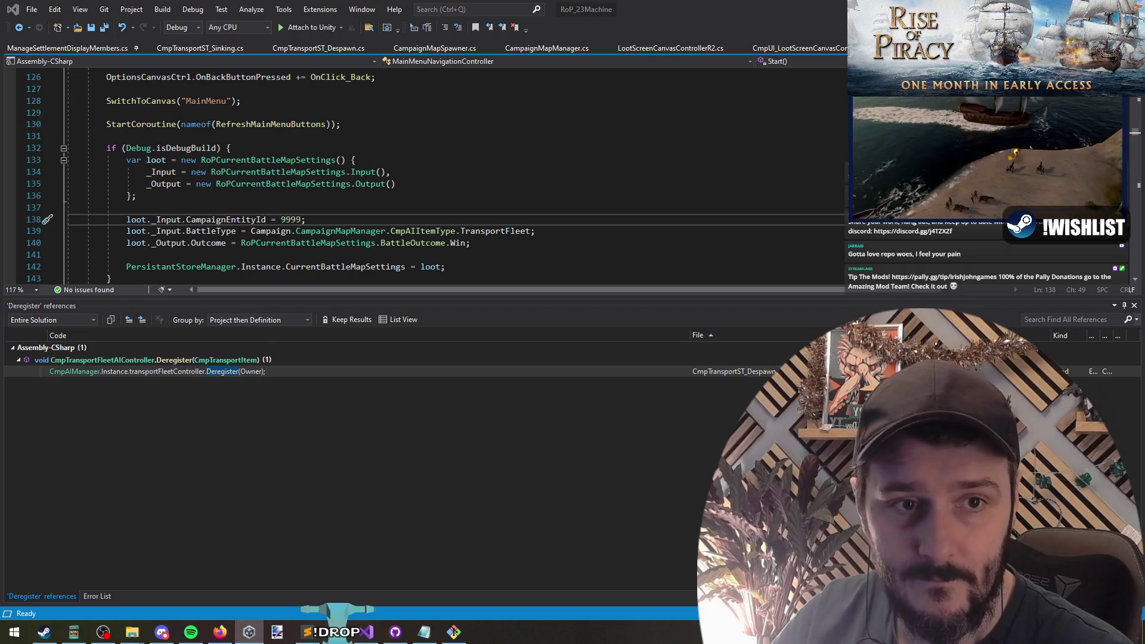
pyautogui.click(535, 255)
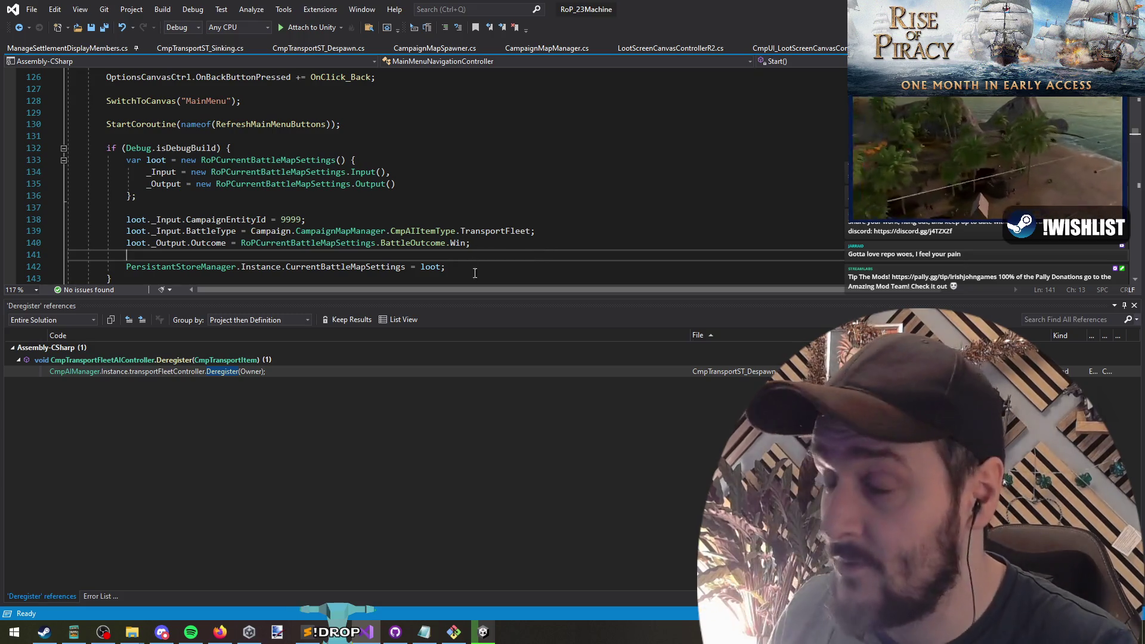
pyautogui.click(474, 208)
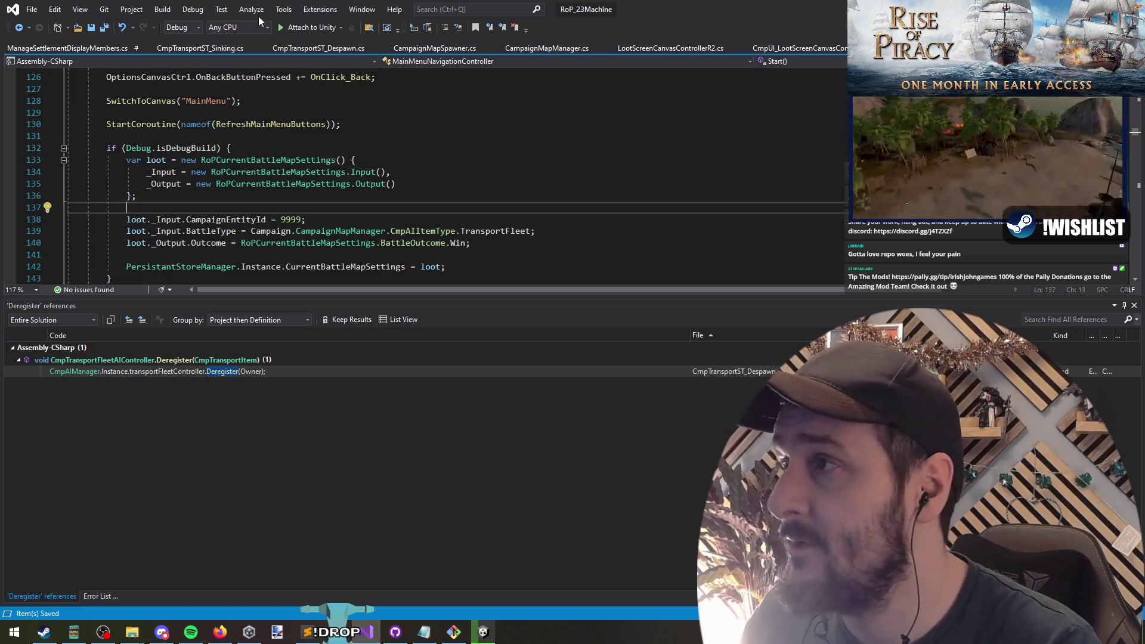
pyautogui.hotkey('alt', 'Tab')
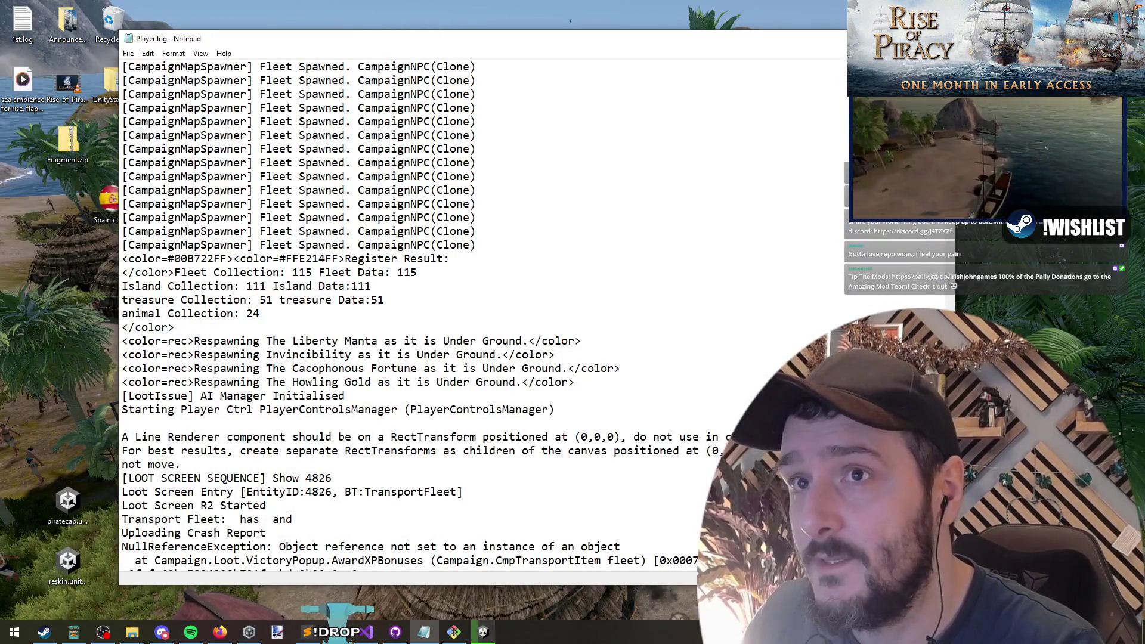
# Close Player.log and return to Visual Studio at the end of the loot settings initializer
pyautogui.hotkey('alt', 'F4')
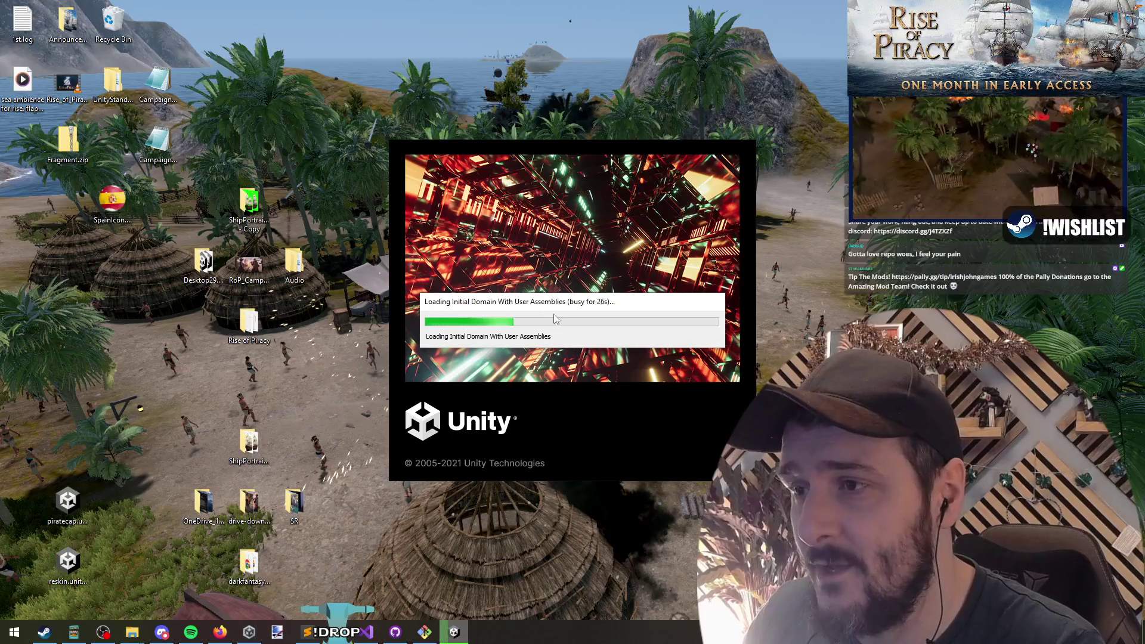
pyautogui.click(364, 633)
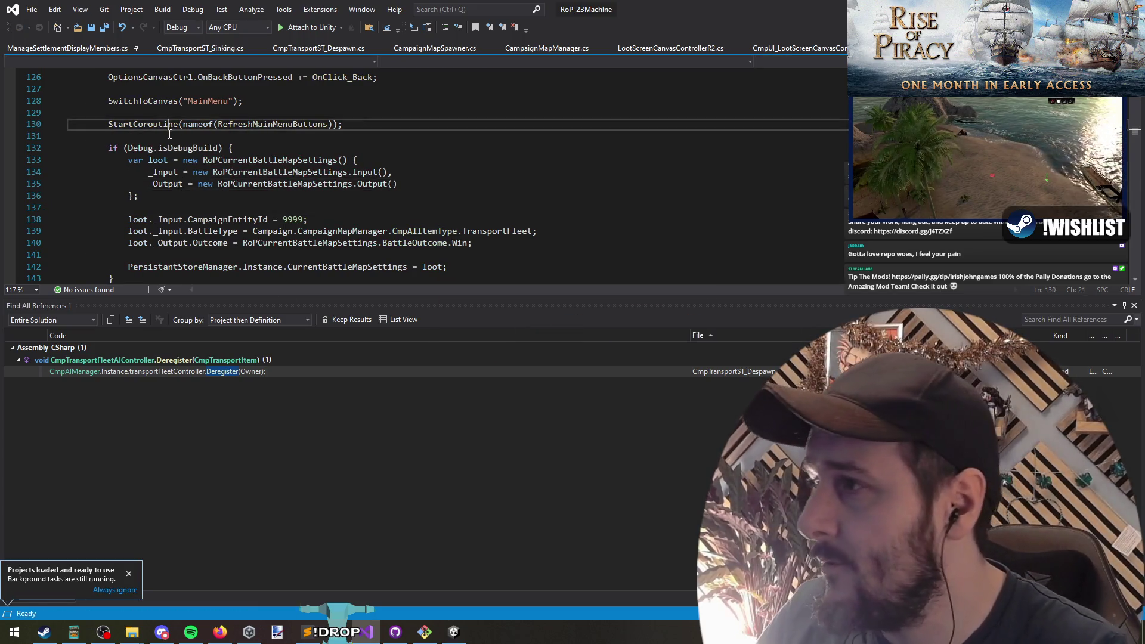
pyautogui.click(206, 219)
pyautogui.click(204, 194)
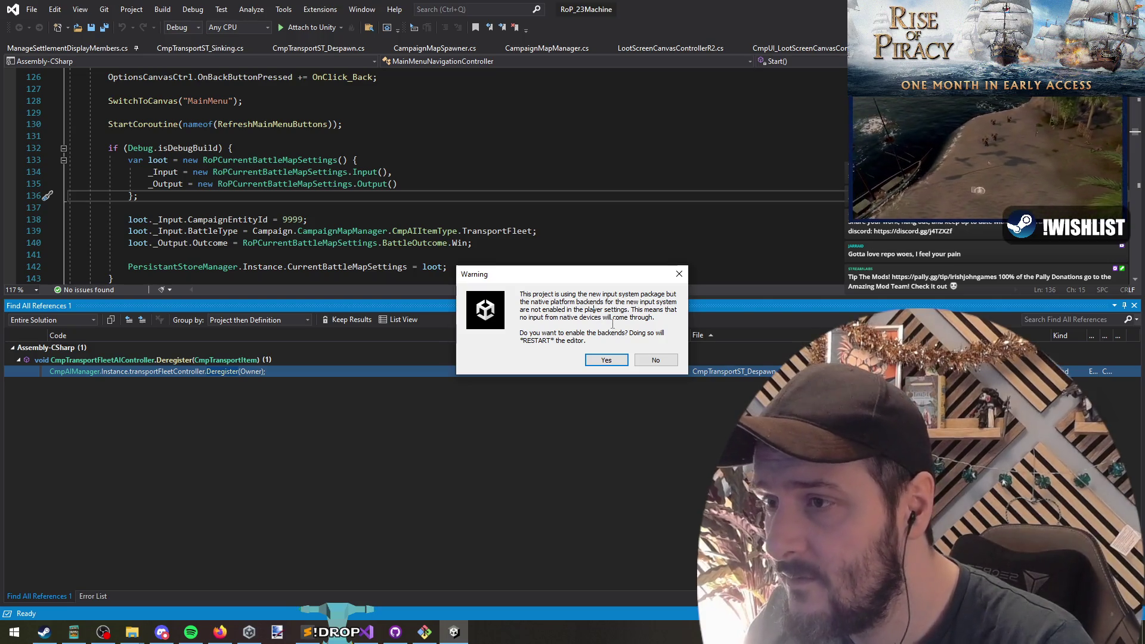
# Decline enabling the native input system backends in Unity's warning
pyautogui.click(669, 361)
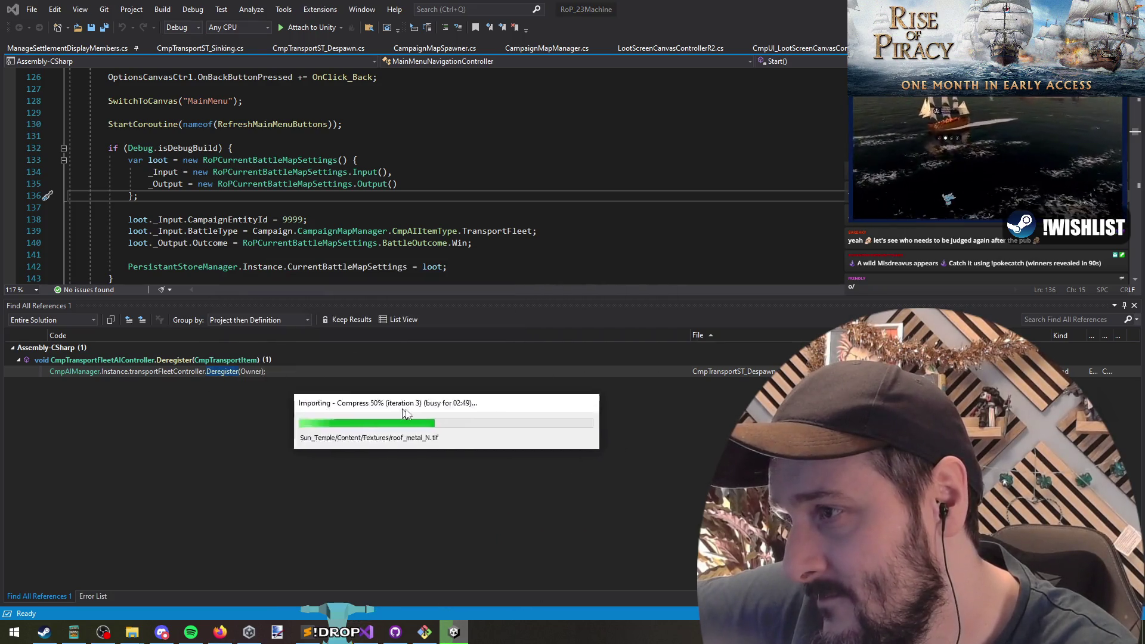
pyautogui.moveTo(469, 231)
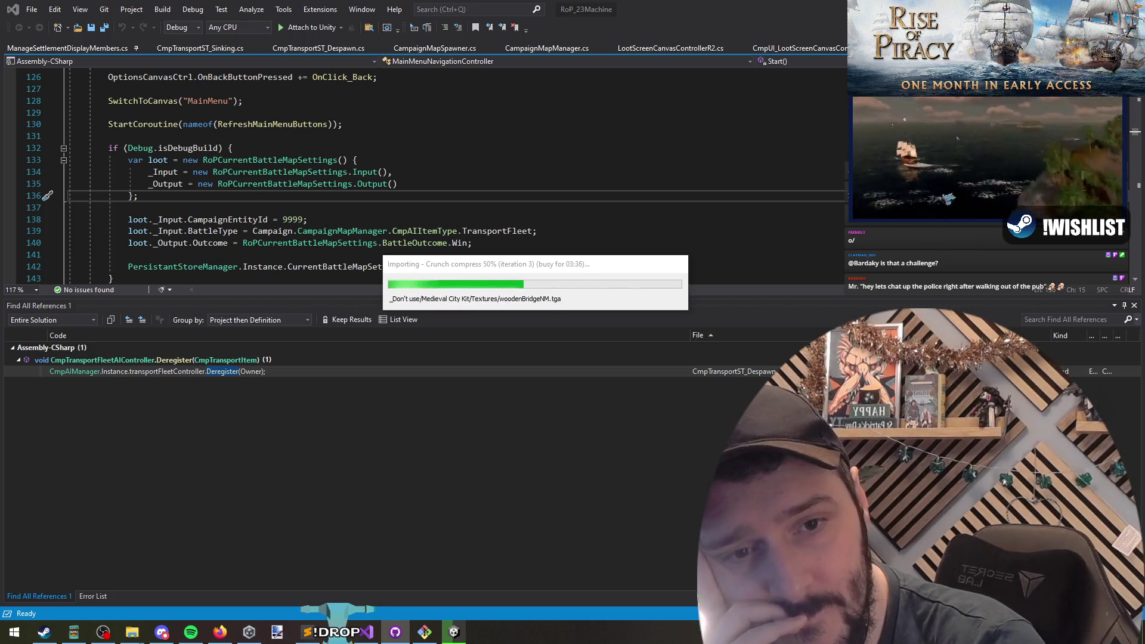
pyautogui.click(477, 243)
# Open and dismiss Unity's taskbar recent-items list while the project reloads
pyautogui.rightClick(454, 632)
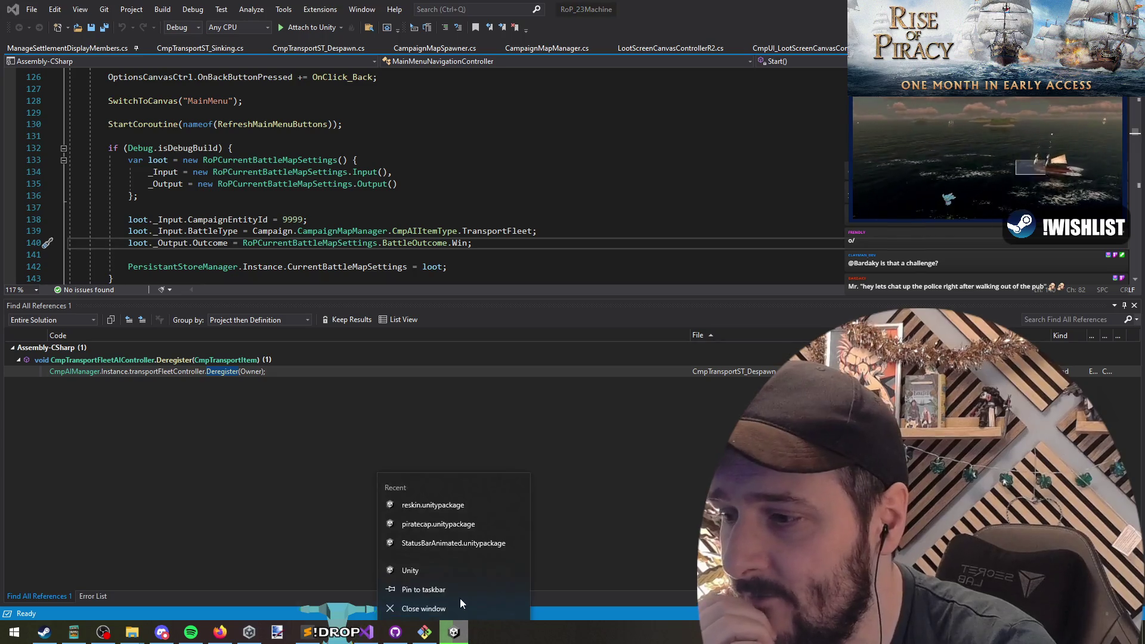
pyautogui.click(449, 610)
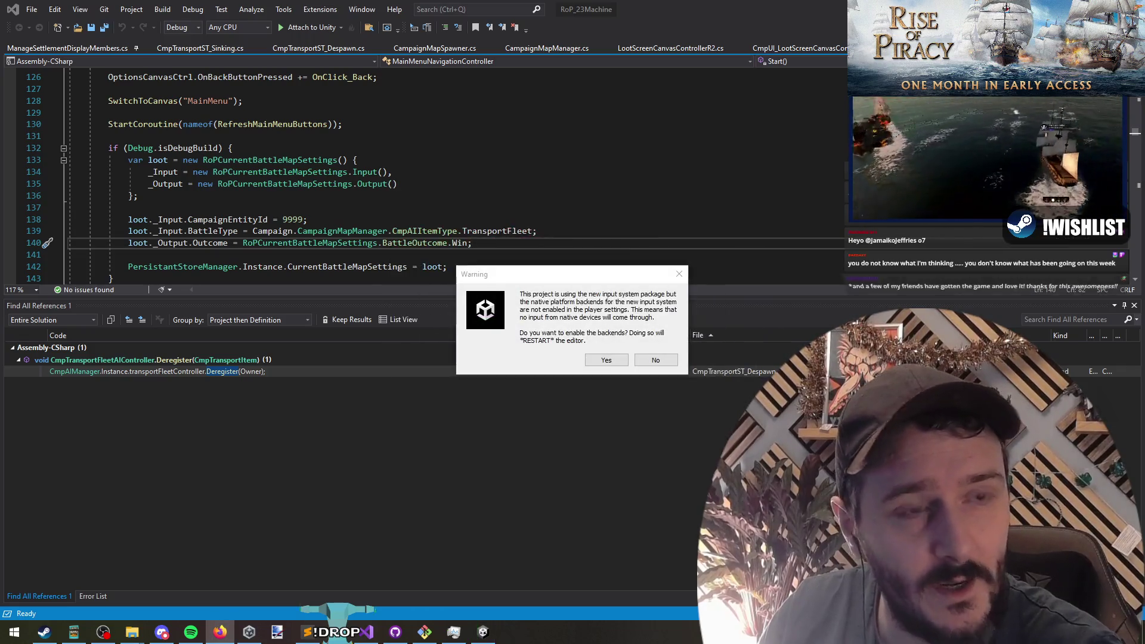
# Close Unity's input backends warning with its X, without restarting the editor
pyautogui.click(678, 274)
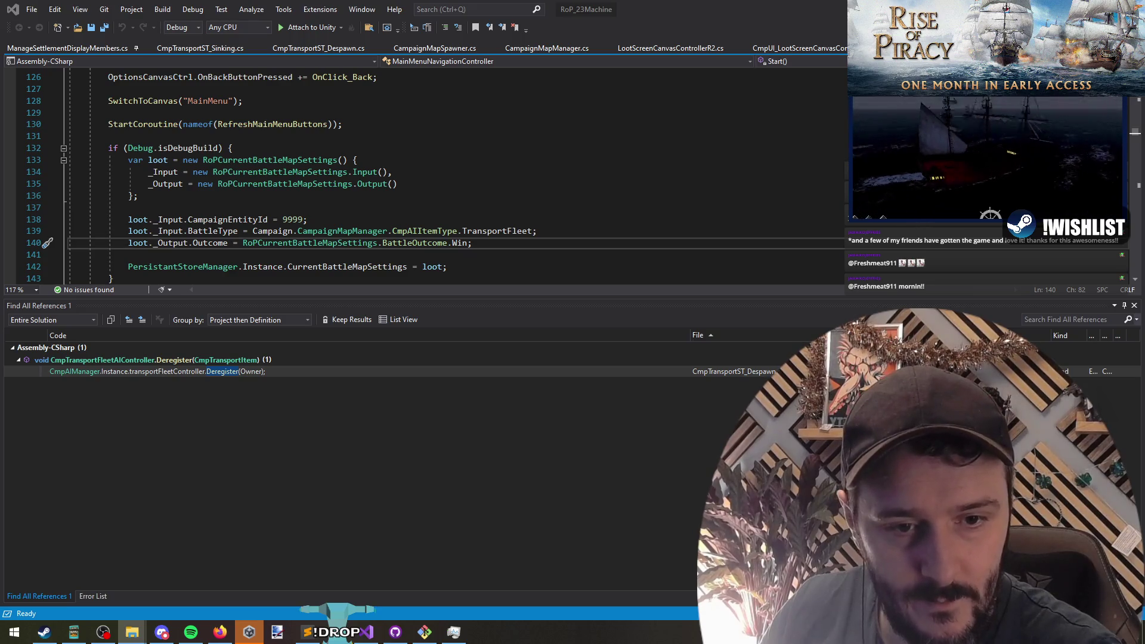
# Place the caret at the end of line 136 and minimise Visual Studio to reveal Unity
pyautogui.click(139, 195)
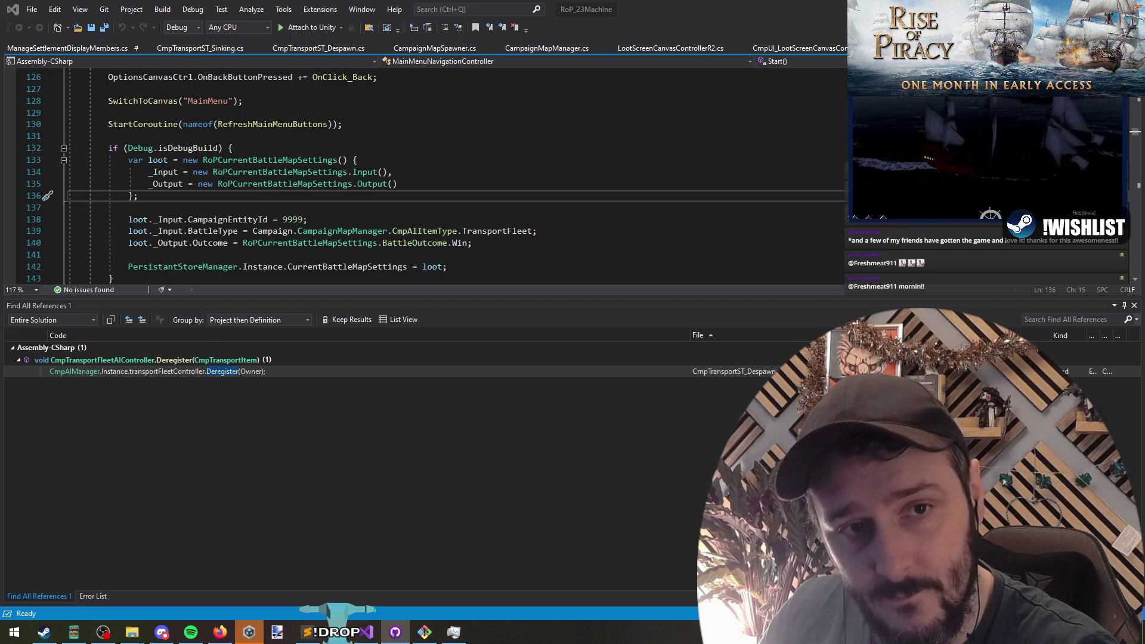
pyautogui.press('super+d')
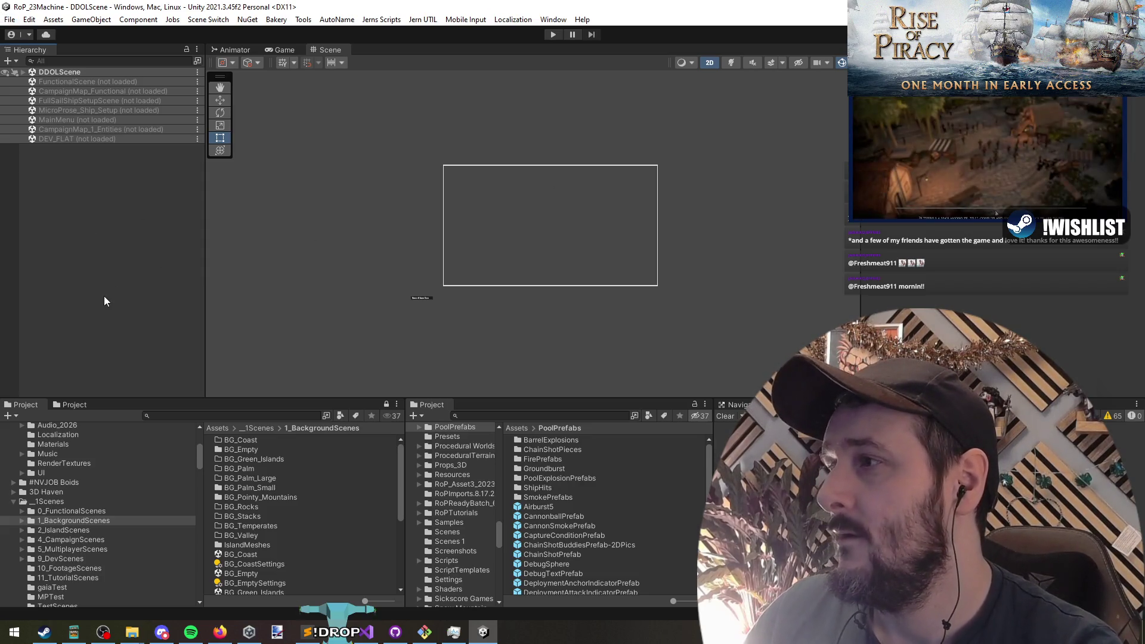
# Toggle between the Hand and Rect tools and widen the DDOLScene Hierarchy panel slightly
pyautogui.scroll(3, 511, 251)
pyautogui.scroll(3, 524, 249)
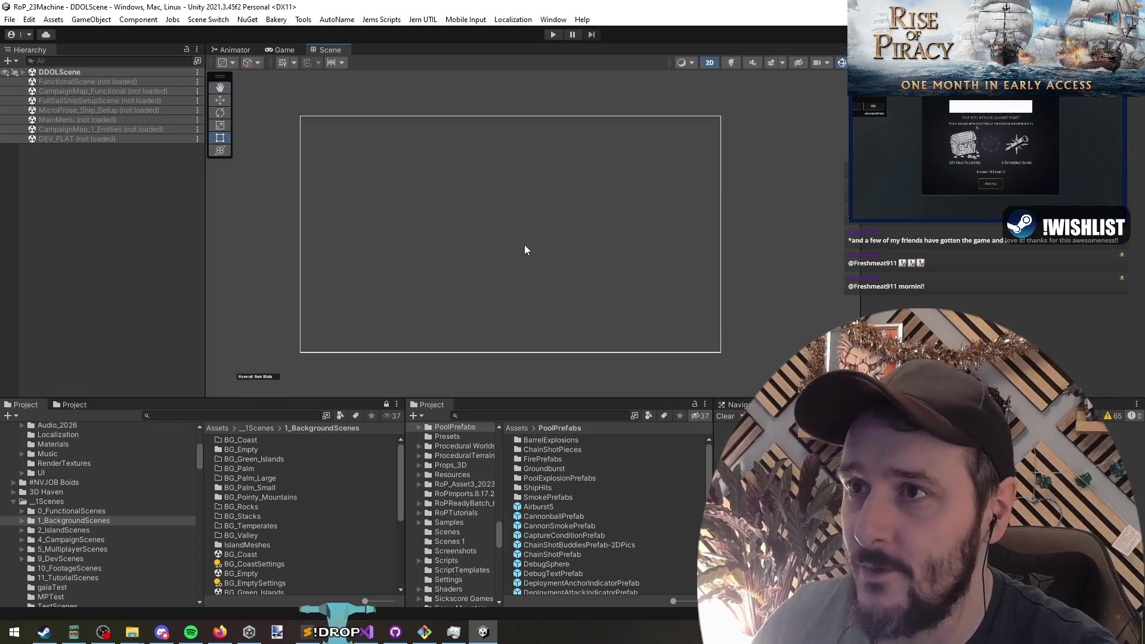
pyautogui.scroll(-2, 524, 249)
pyautogui.scroll(1, 526, 253)
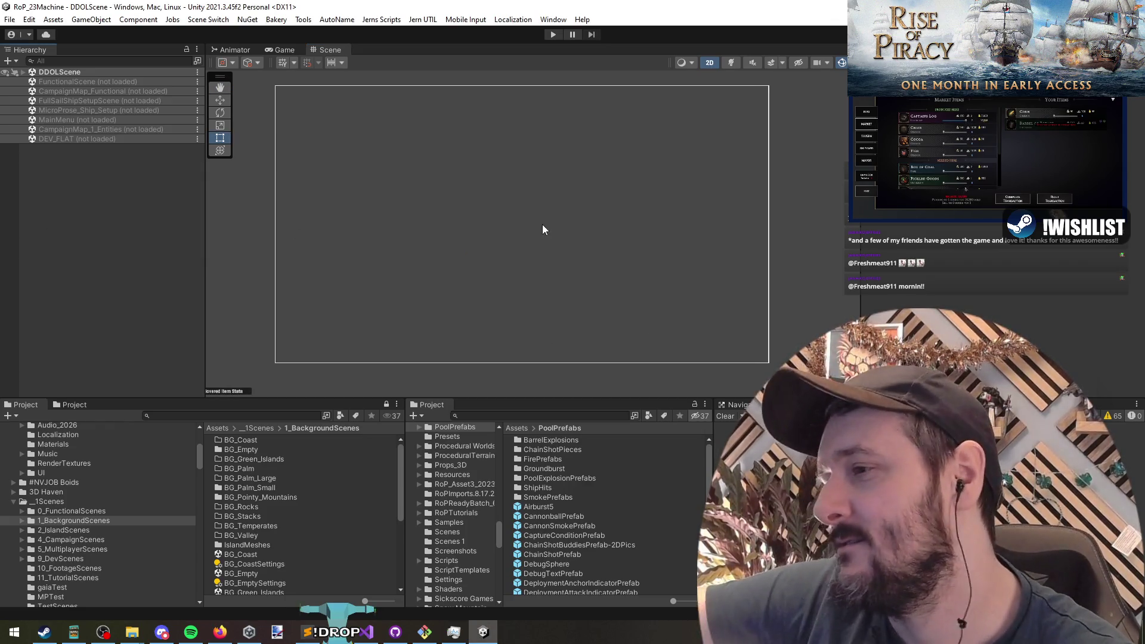
pyautogui.press('q')
pyautogui.press('t')
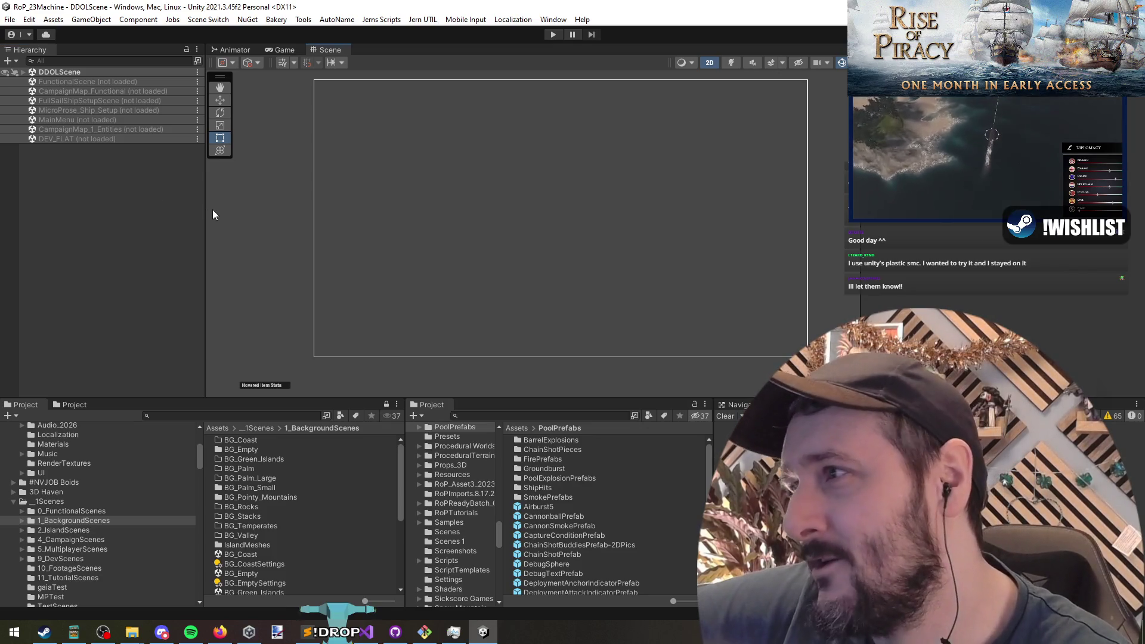
pyautogui.moveTo(206, 214)
pyautogui.mouseDown()
pyautogui.moveTo(242, 224)
pyautogui.moveTo(213, 223)
pyautogui.mouseUp()
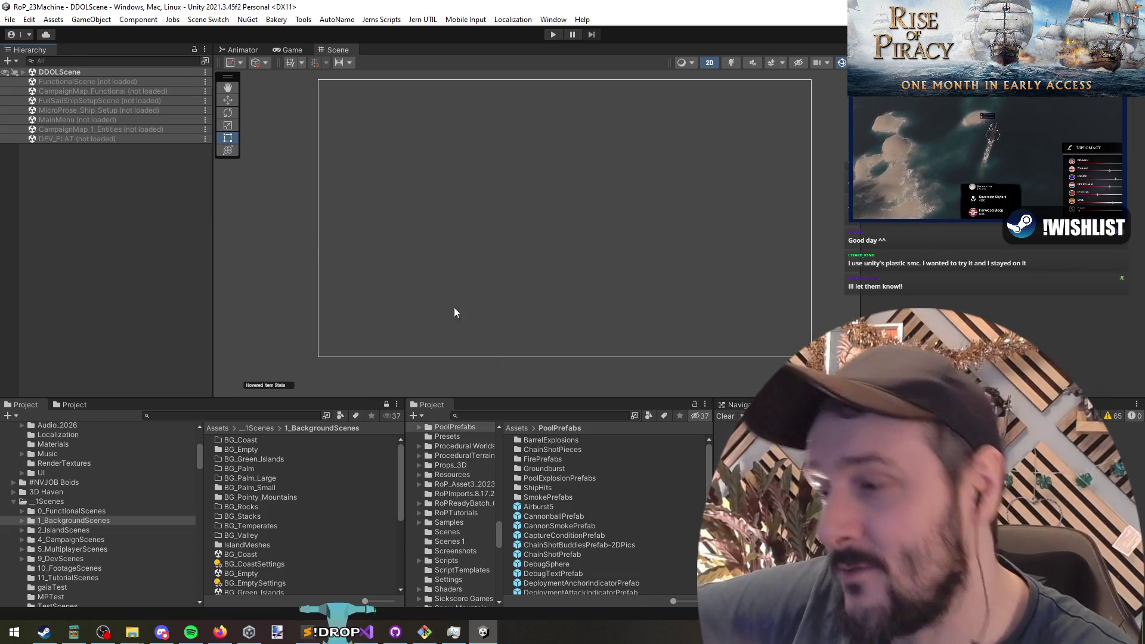
pyautogui.hotkey('alt', 'Tab')
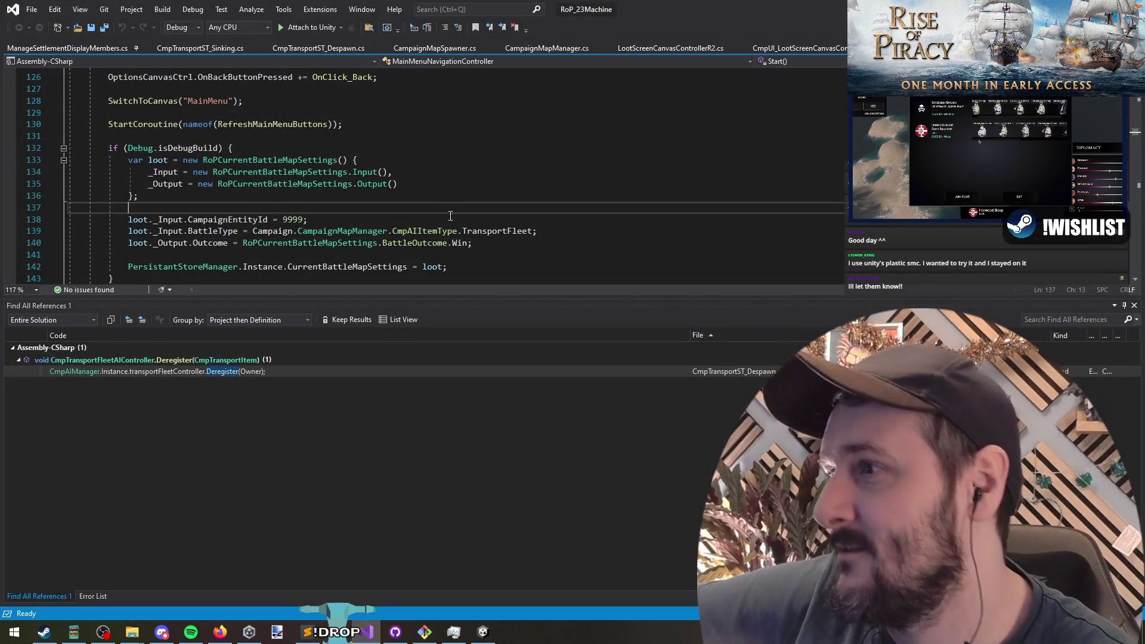
# Step through lines 140–141 and the BattleType line of the debug loot block
pyautogui.click(497, 245)
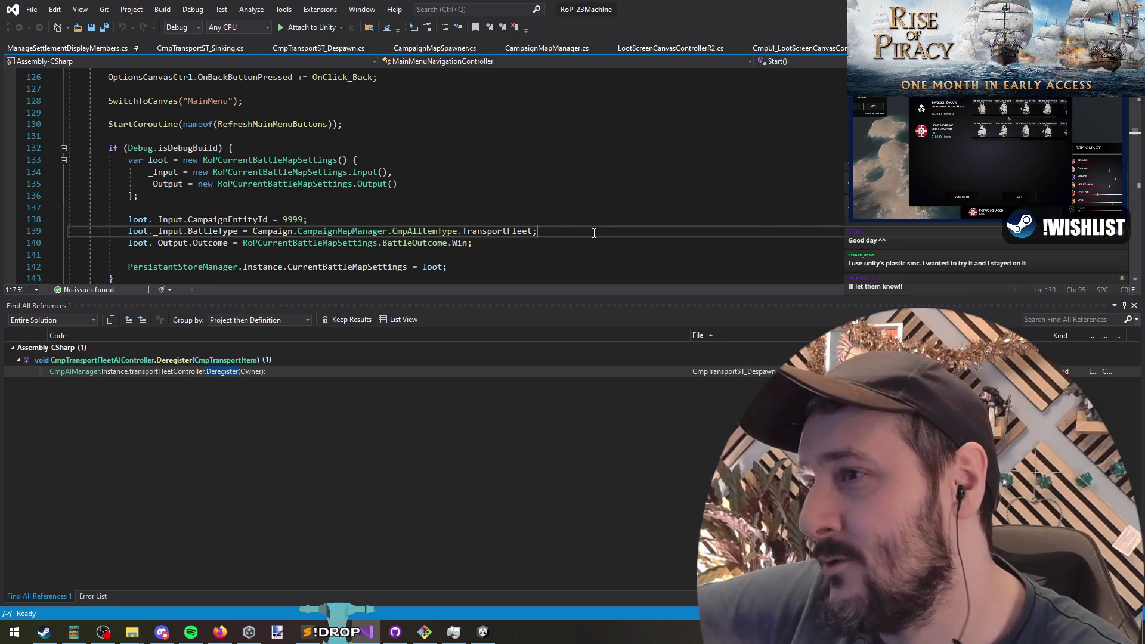
pyautogui.press('Down')
pyautogui.press('Up')
pyautogui.press('Up')
pyautogui.press('Down')
pyautogui.press('Up')
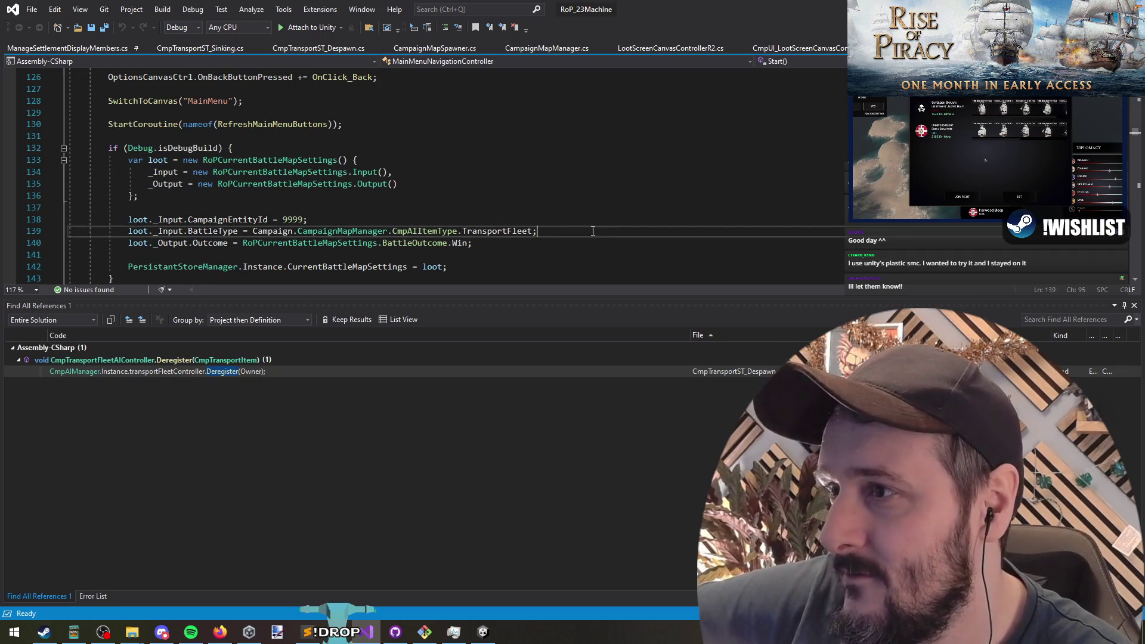
pyautogui.press('Down')
pyautogui.click(582, 229)
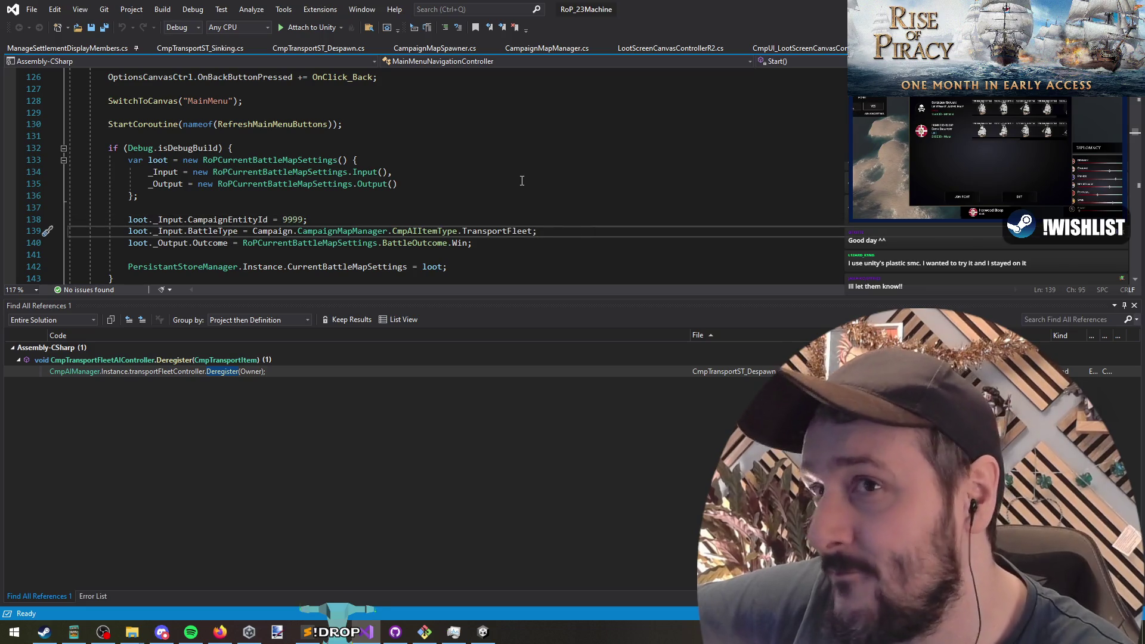
# Select the Debug.isDebugBuild condition on line 132, then briefly the whole block
pyautogui.moveTo(223, 148); pyautogui.dragTo(127, 147)
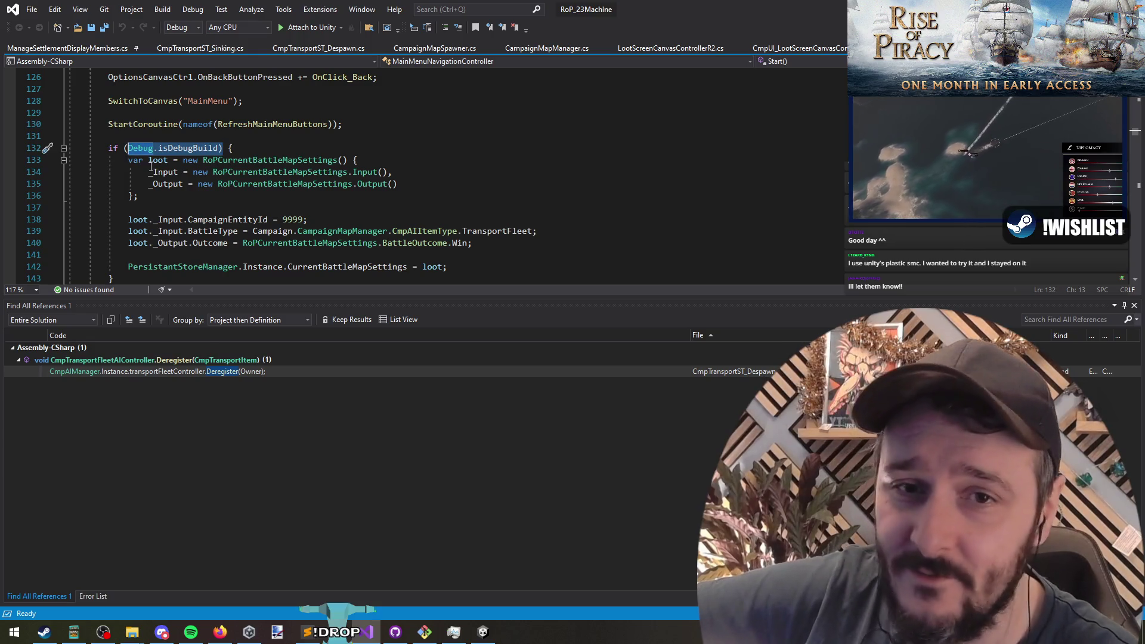
pyautogui.click(326, 150)
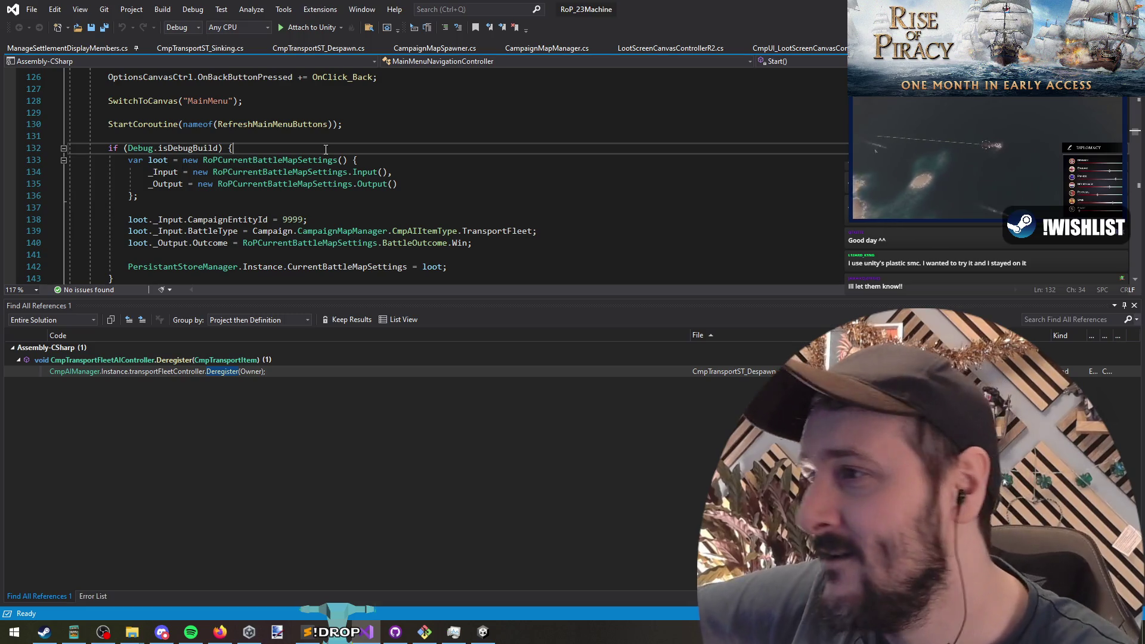
pyautogui.scroll(-2, 154, 178)
pyautogui.scroll(2, 154, 177)
pyautogui.moveTo(108, 148)
pyautogui.mouseDown()
pyautogui.moveTo(143, 196)
pyautogui.moveTo(537, 238)
pyautogui.mouseUp()
pyautogui.click(128, 184)
# Check loot lines 138–142, including BattleOutcome.Win, and select the debug-build block through its closing brace
pyautogui.keyDown('shift'); pyautogui.click(579, 231); pyautogui.keyUp('shift')
pyautogui.click(579, 232)
pyautogui.click(458, 208)
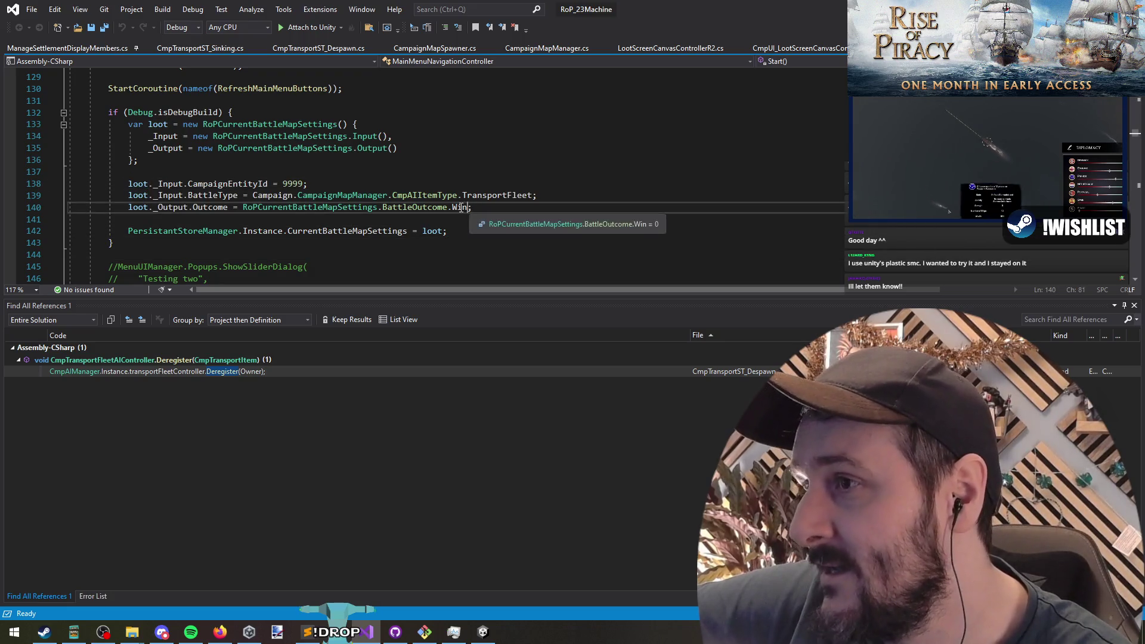
pyautogui.click(524, 195)
pyautogui.click(503, 218)
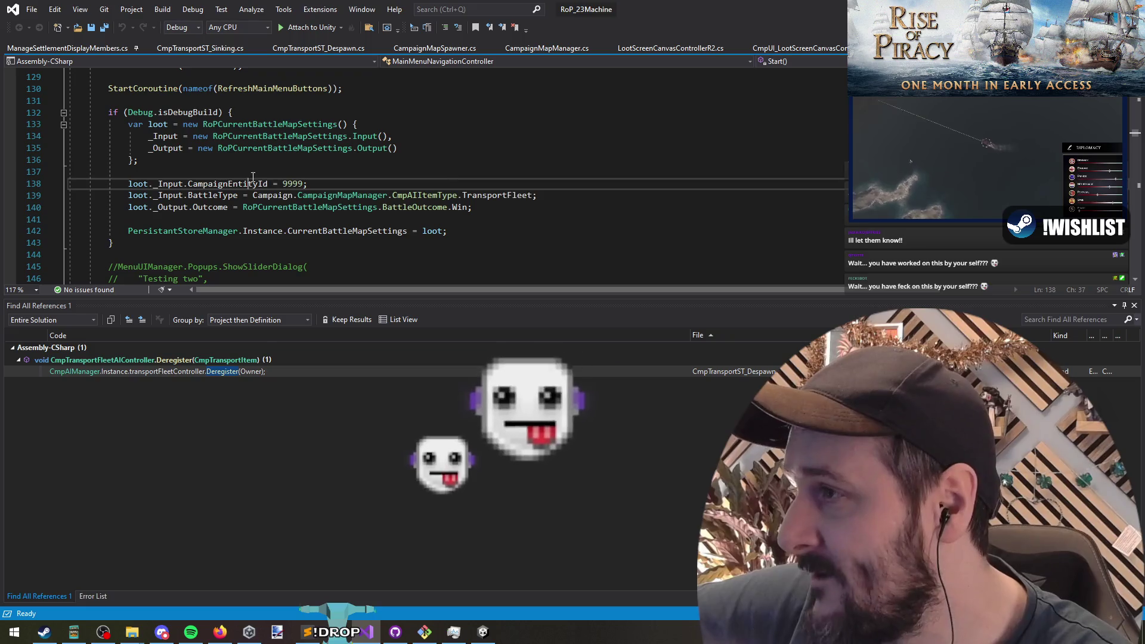
pyautogui.moveTo(110, 100); pyautogui.dragTo(160, 222)
pyautogui.hotkey('shift', 'Down')
pyautogui.hotkey('shift', 'Down')
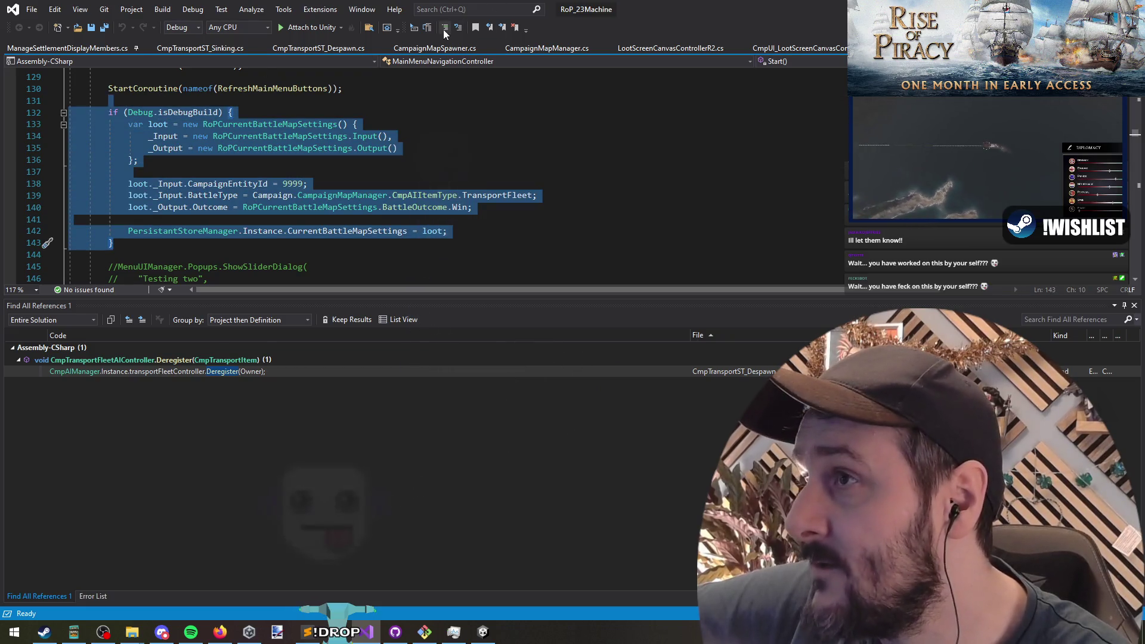
# Comment out lines 132–143, the Debug.isDebugBuild loot block, and save MainMenuNavigationController
pyautogui.click(443, 30)
pyautogui.click(379, 160)
pyautogui.click(105, 30)
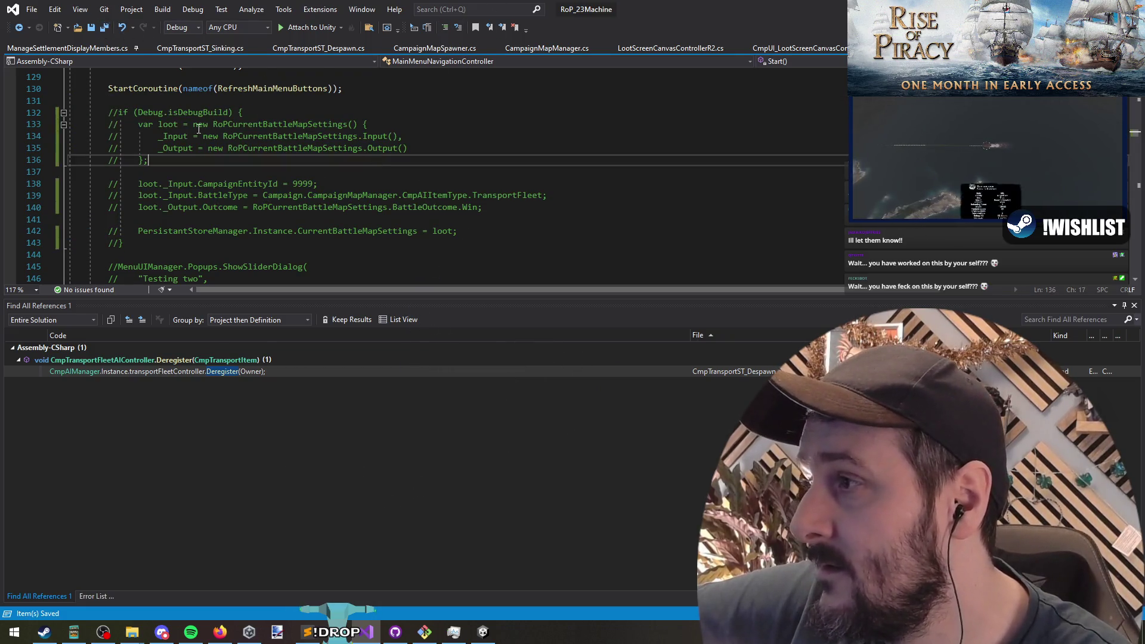
pyautogui.click(395, 632)
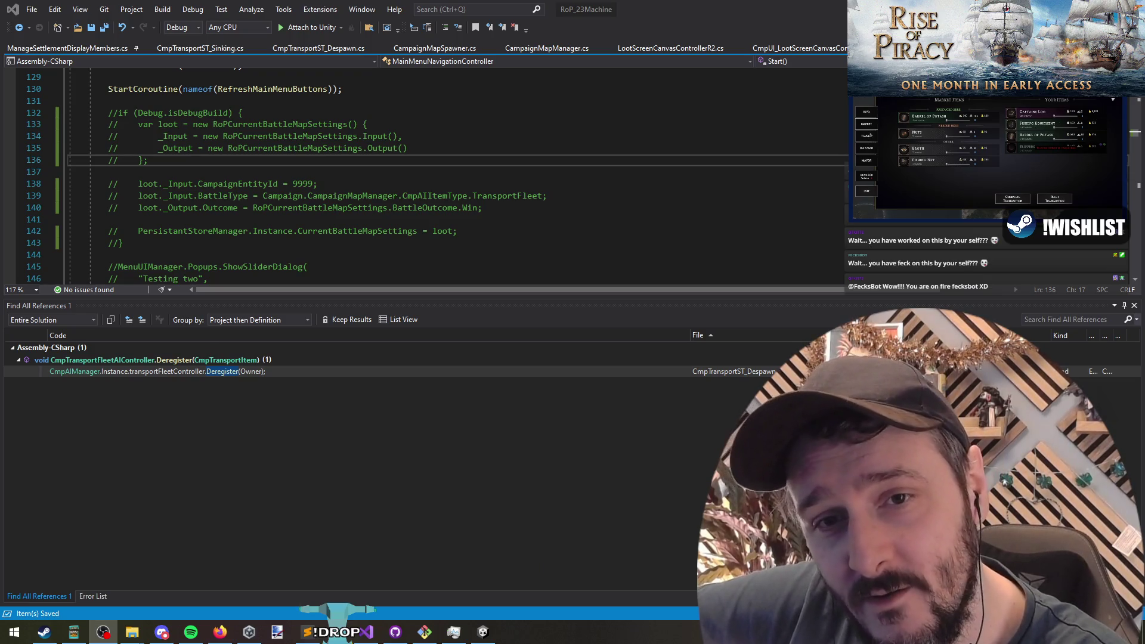
pyautogui.click(777, 177)
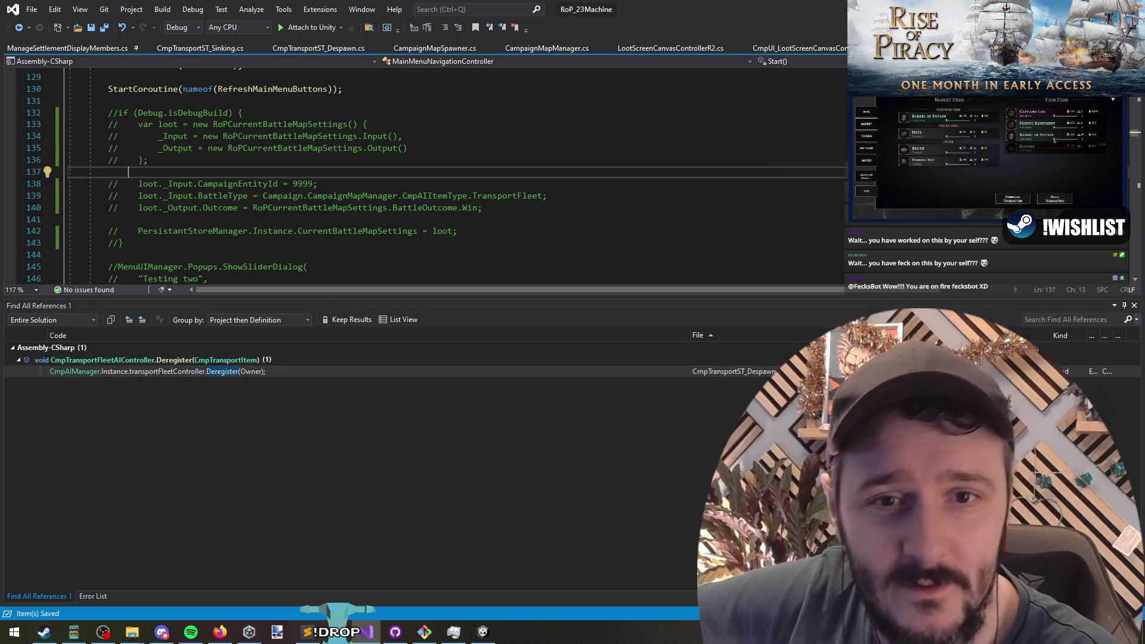
# Put the caret on line 131 and switch back to Unity so the scripts recompile
pyautogui.hotkey('alt', 'Tab')
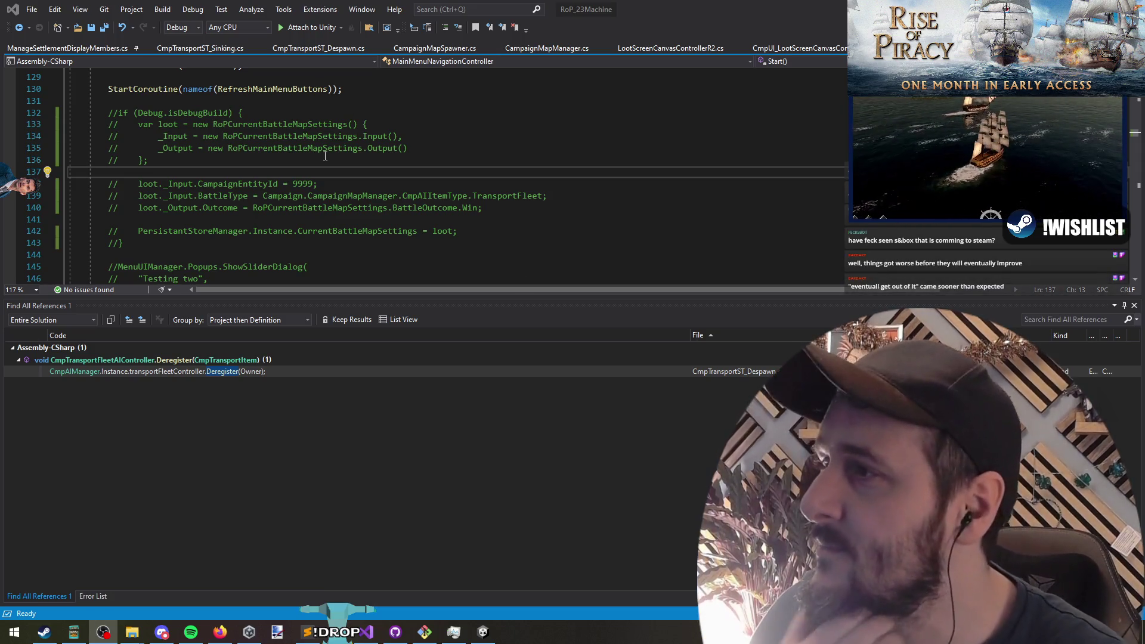
pyautogui.click(324, 160)
pyautogui.click(149, 100)
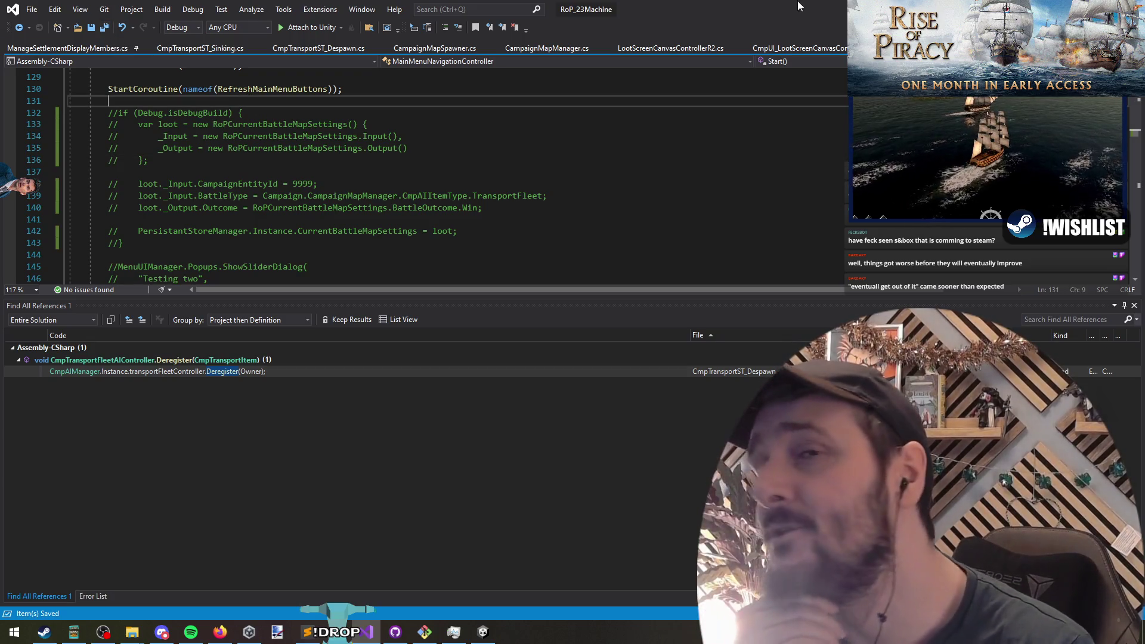
pyautogui.hotkey('alt', 'Tab')
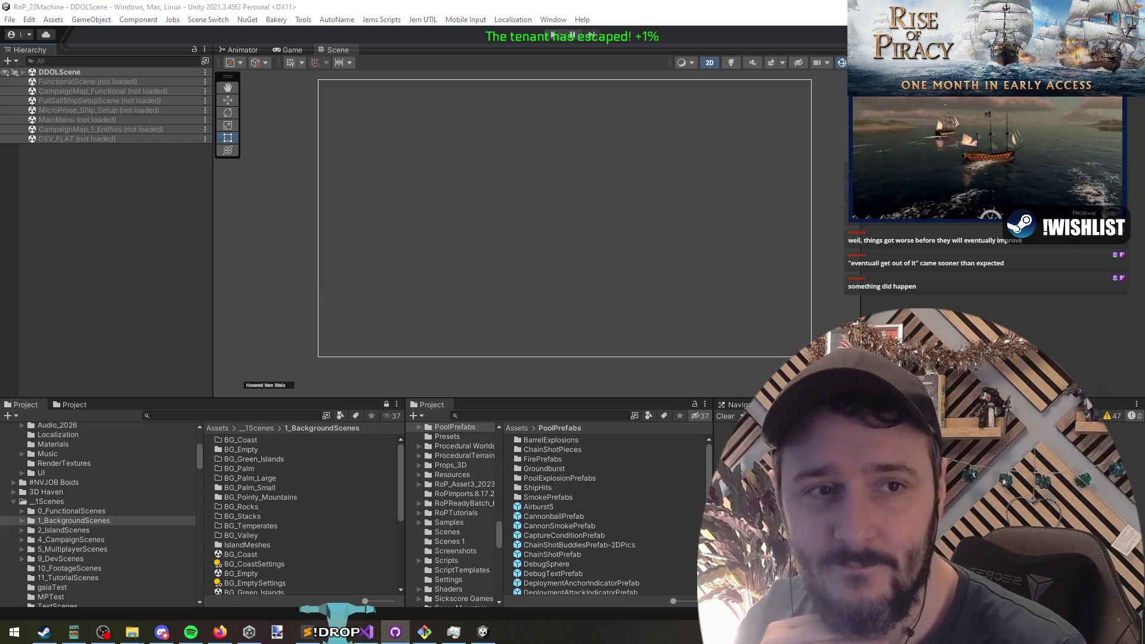
# Look over the empty DDOL scene's Hierarchy create menu, then return to Visual Studio
pyautogui.click(557, 229)
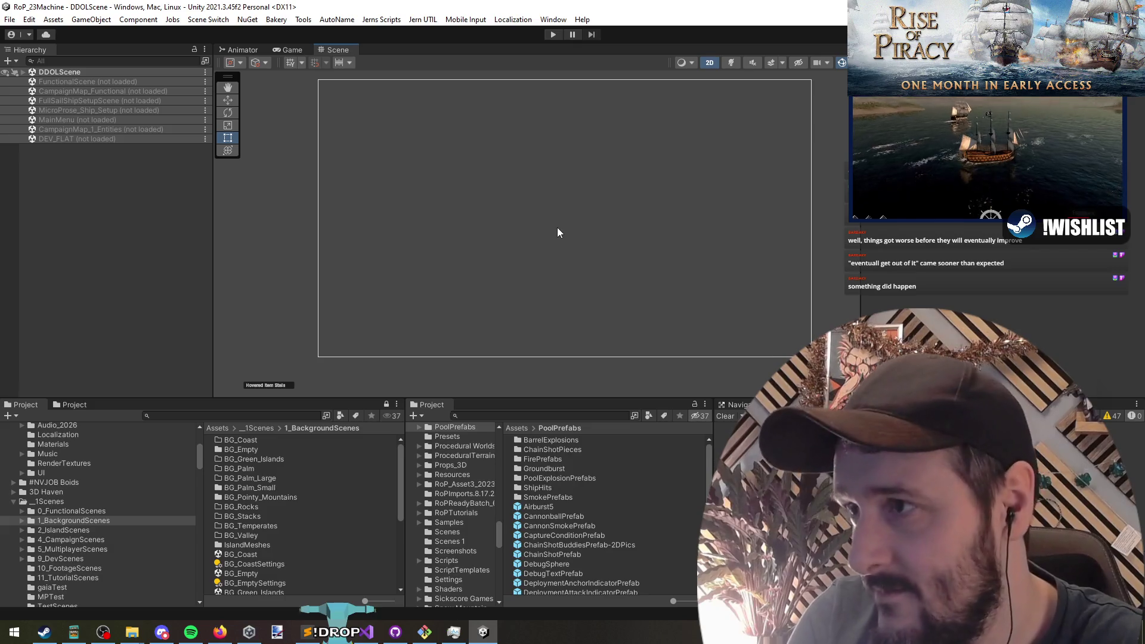
pyautogui.click(142, 219)
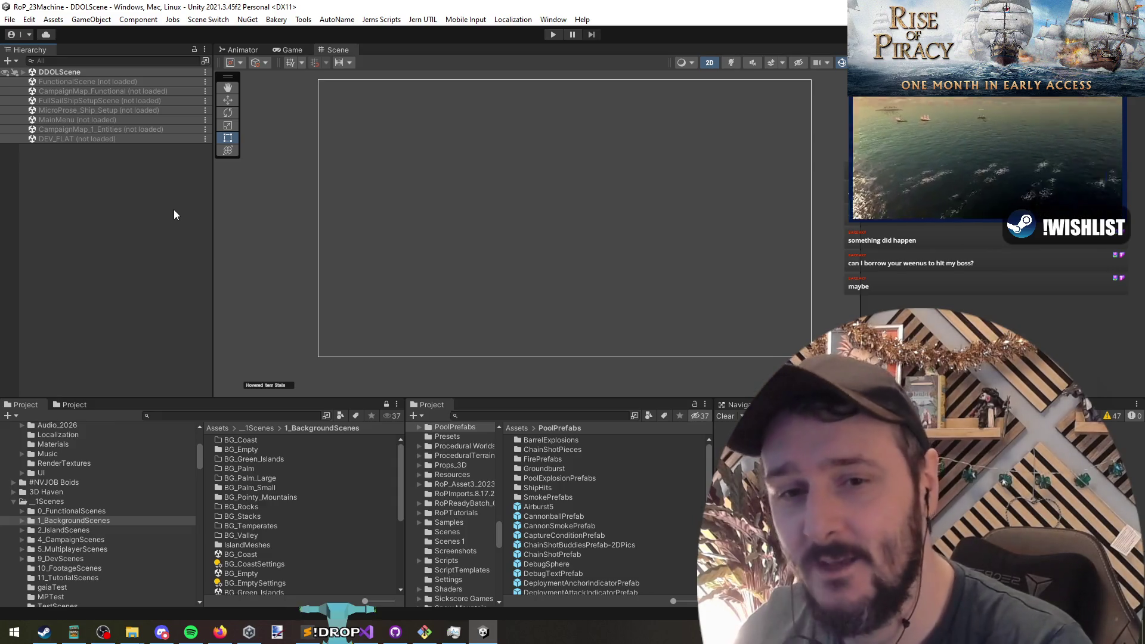
pyautogui.rightClick(120, 210)
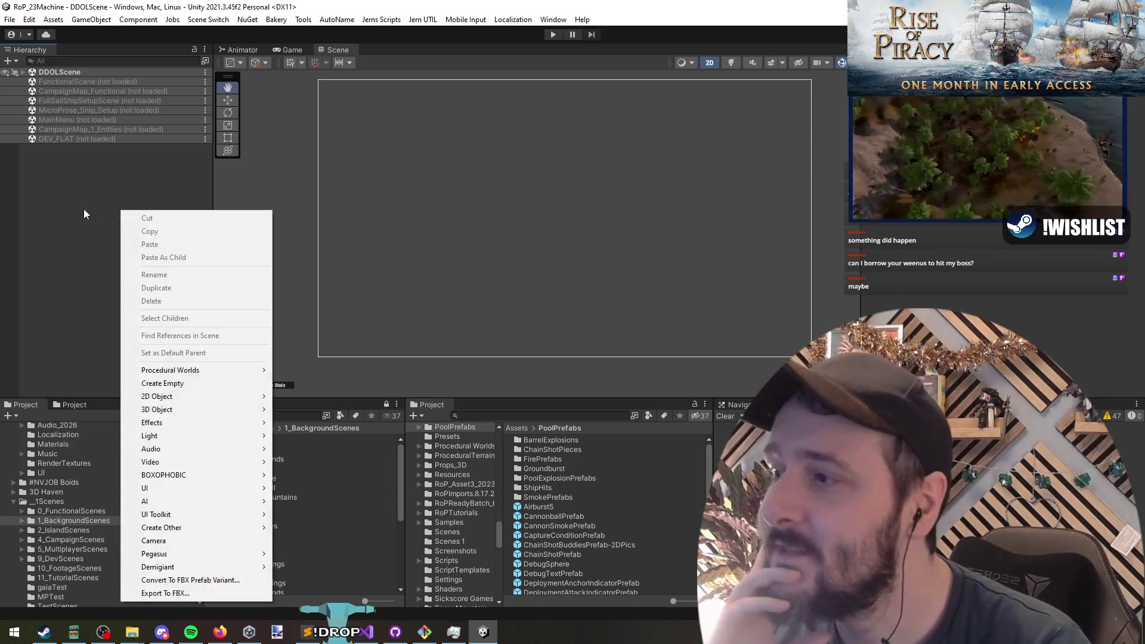
pyautogui.hotkey('alt', 'Tab')
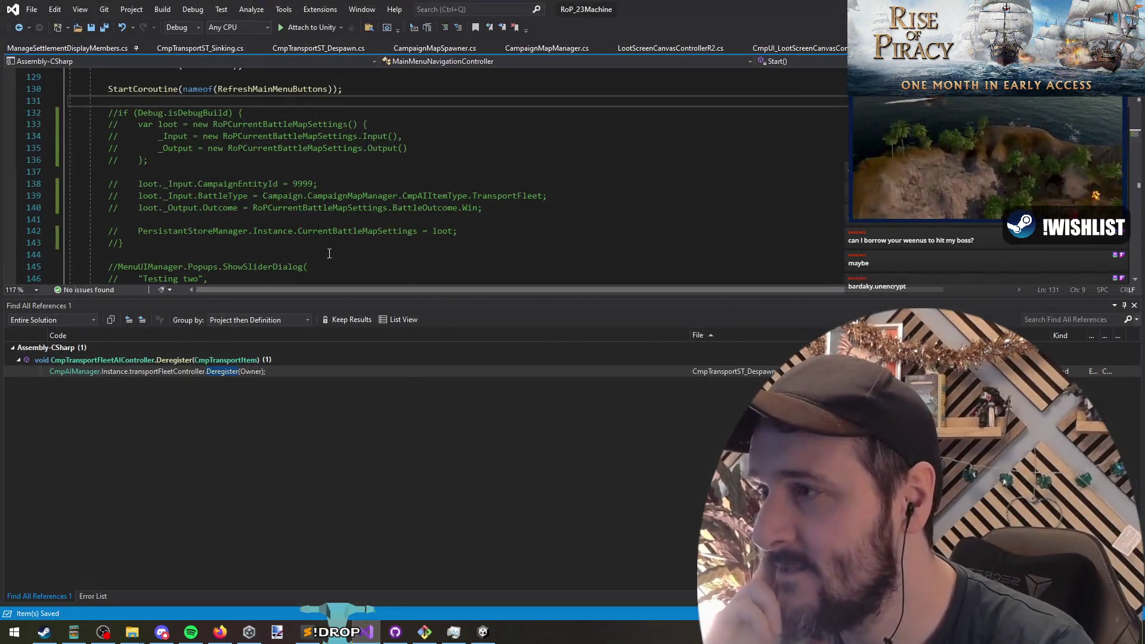
# Delete the blank lines inside the commented loot block, then let Unity recompile
pyautogui.press('Up')
pyautogui.press('Up')
pyautogui.press('Up')
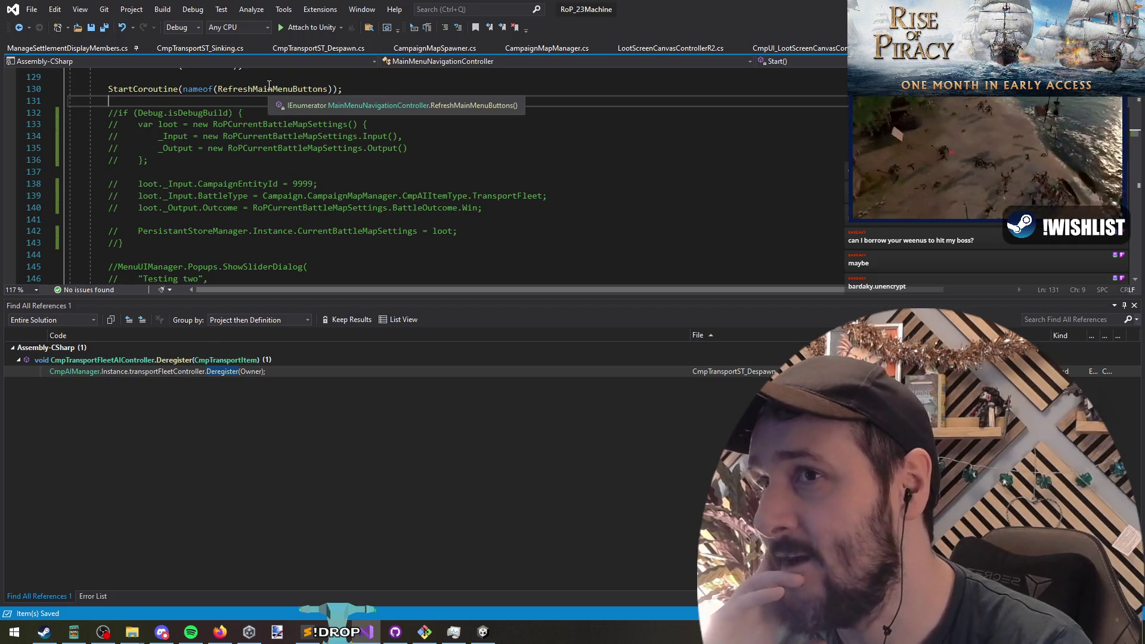
pyautogui.click(401, 178)
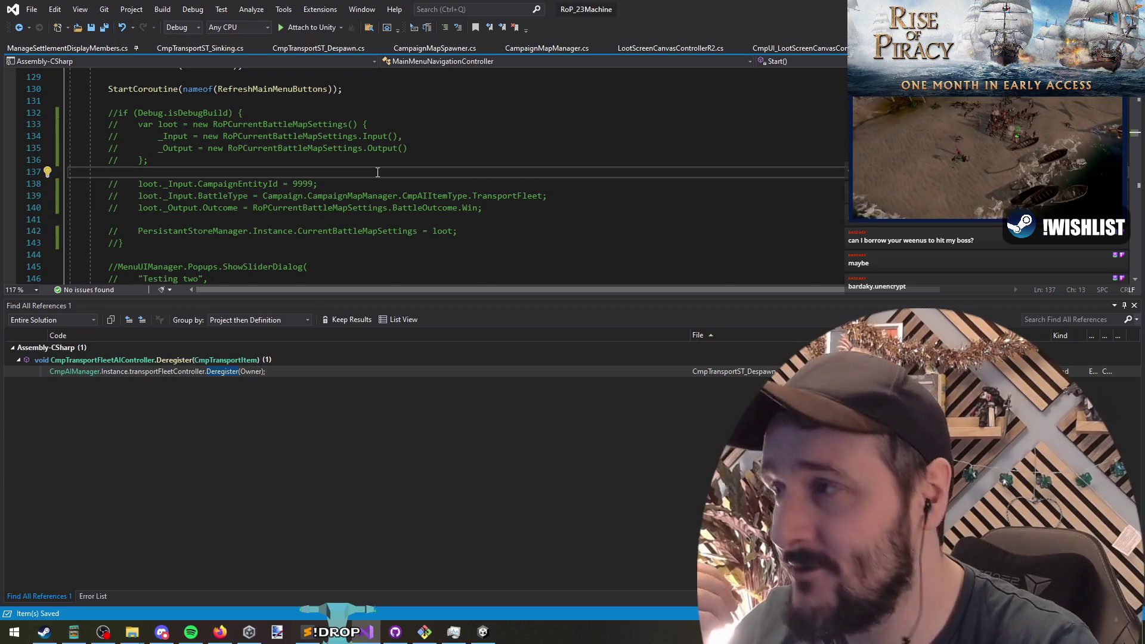
pyautogui.hotkey('ctrl', 'shift', 'l')
pyautogui.press('Down')
pyautogui.press('Down')
pyautogui.press('Down')
pyautogui.hotkey('ctrl', 'shift', 'l')
pyautogui.press('Down')
pyautogui.press('Down')
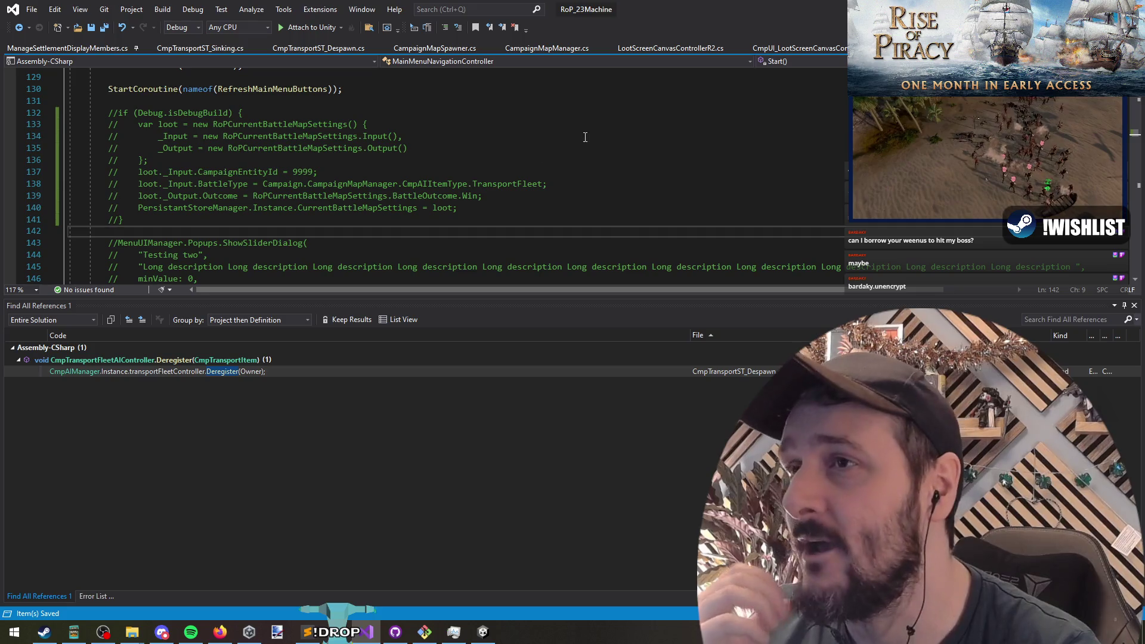
pyautogui.hotkey('alt', 'Tab')
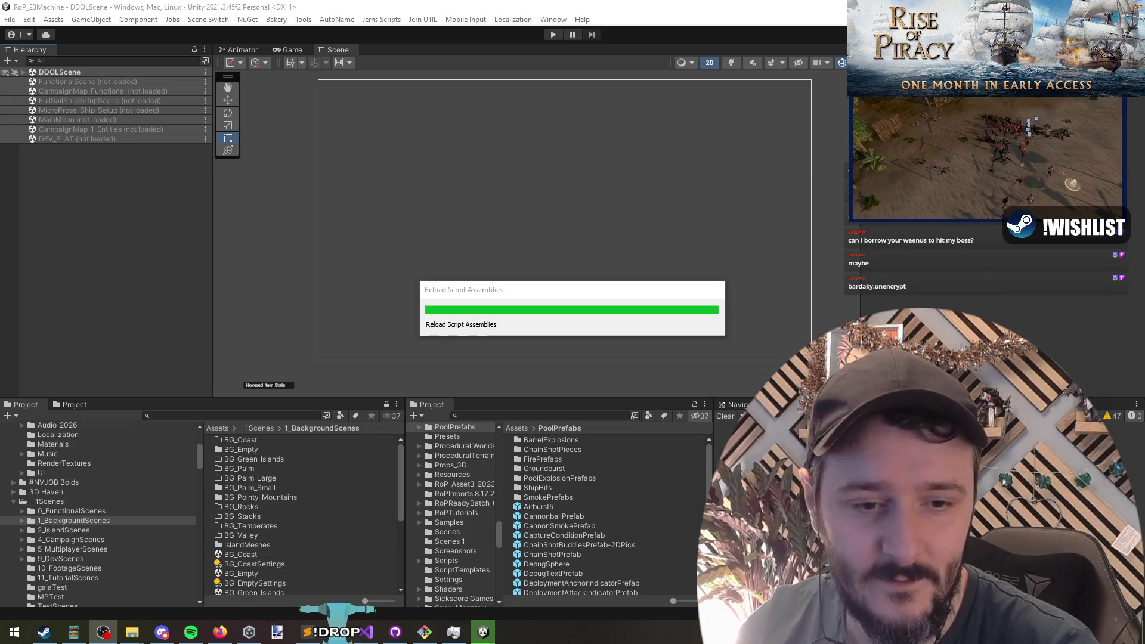
# Check the loot BattleType line in code, then glance at Unity's Game and Scene views
pyautogui.hotkey('alt', 'Tab')
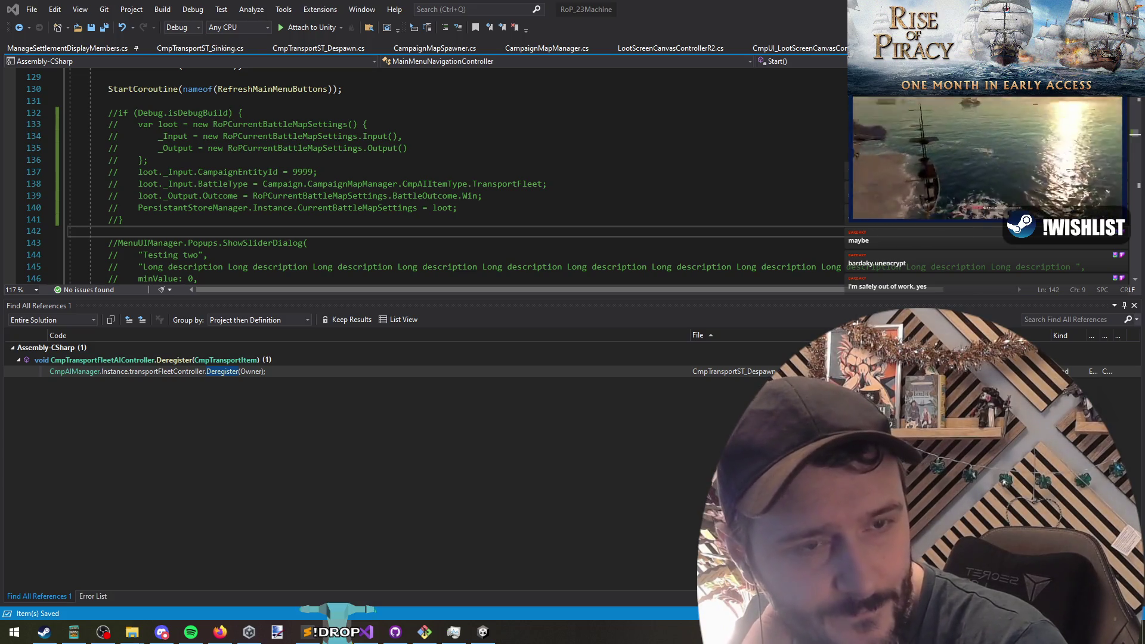
pyautogui.click(486, 183)
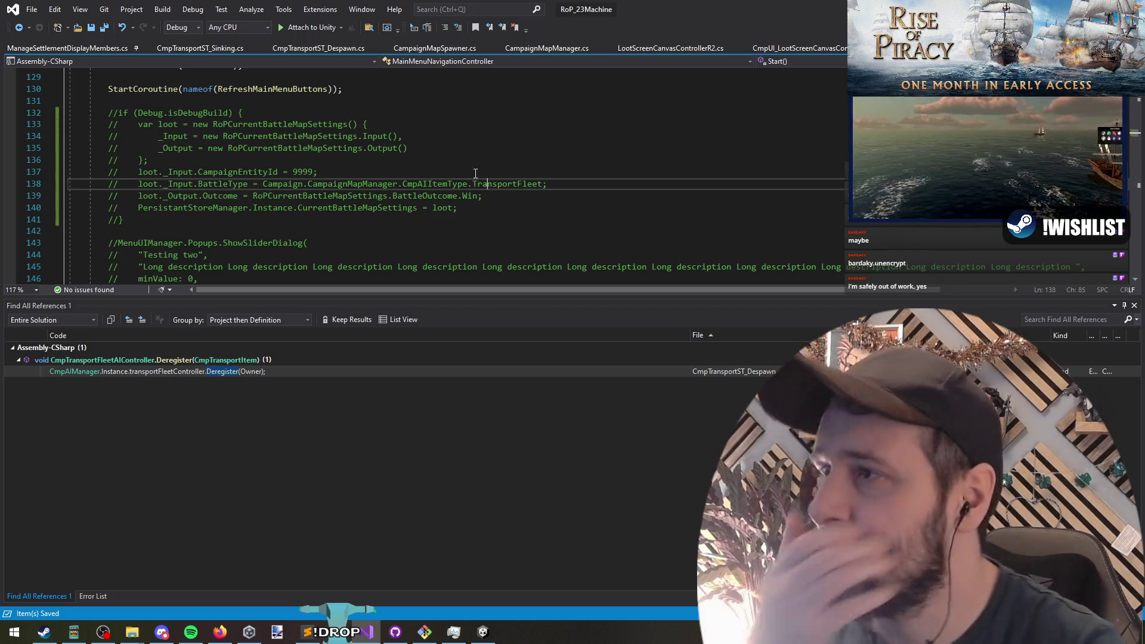
pyautogui.hotkey('alt', 'Tab')
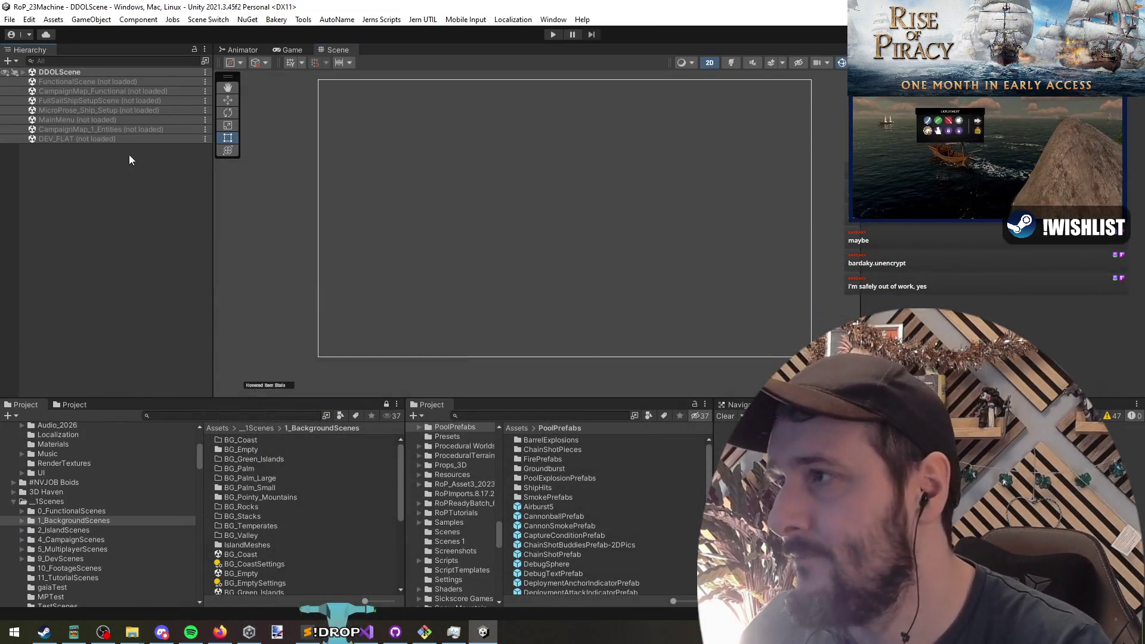
pyautogui.click(288, 49)
pyautogui.click(349, 50)
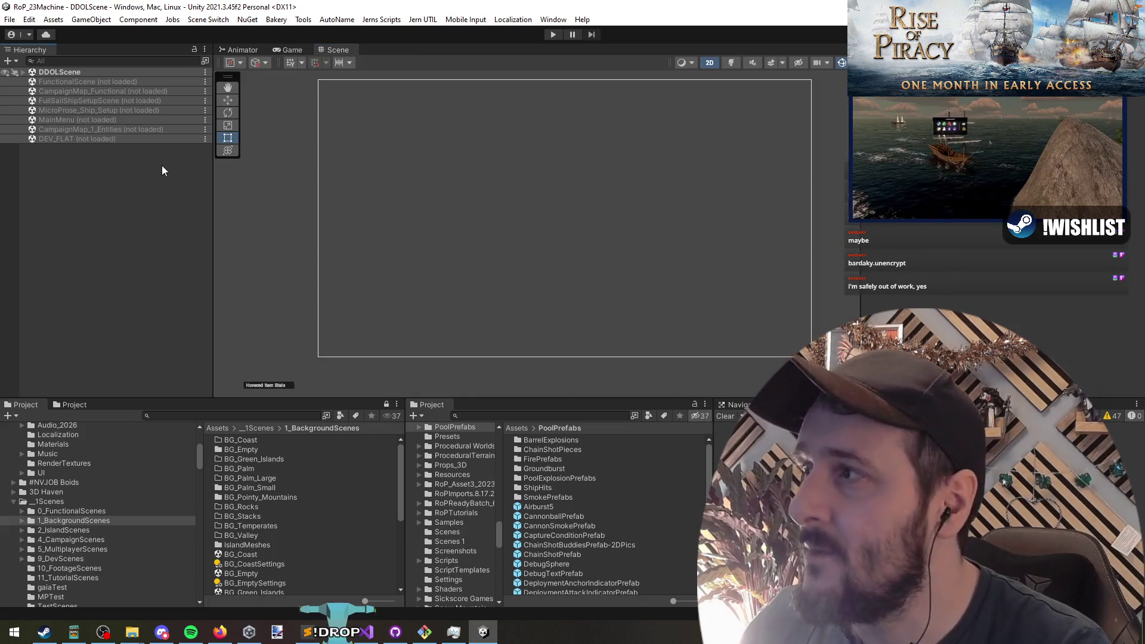
# Unload FunctionalScene and load CampaignMap_Functional, then hide the welcome popup
pyautogui.rightClick(72, 81)
pyautogui.press('Escape')
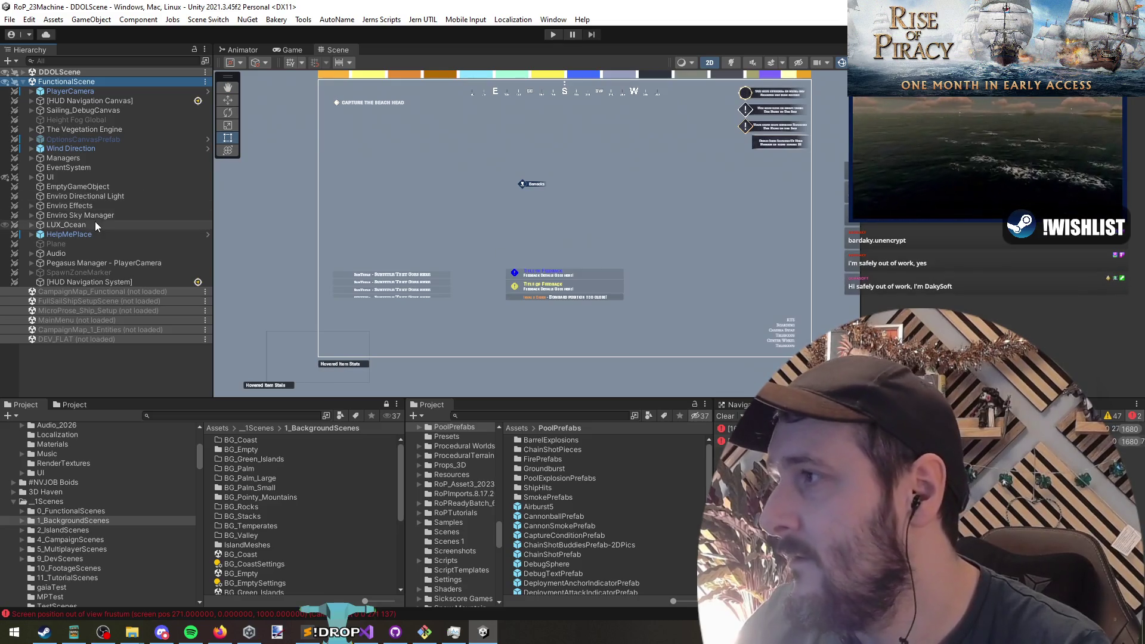
pyautogui.rightClick(66, 81)
pyautogui.click(96, 149)
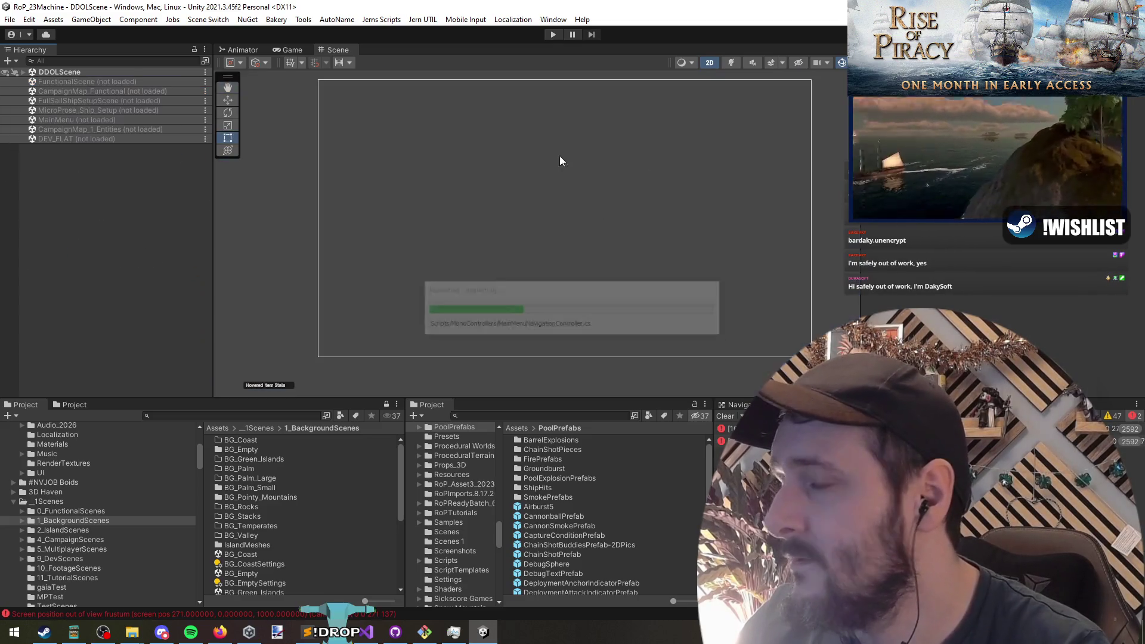
pyautogui.rightClick(112, 90)
pyautogui.click(137, 98)
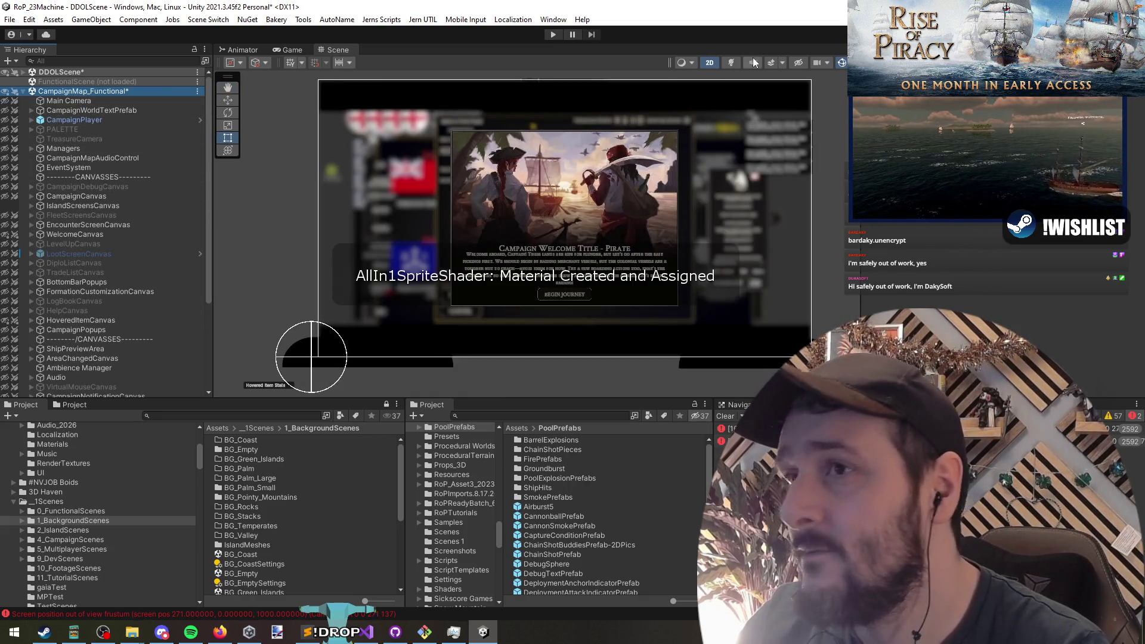
pyautogui.click(798, 62)
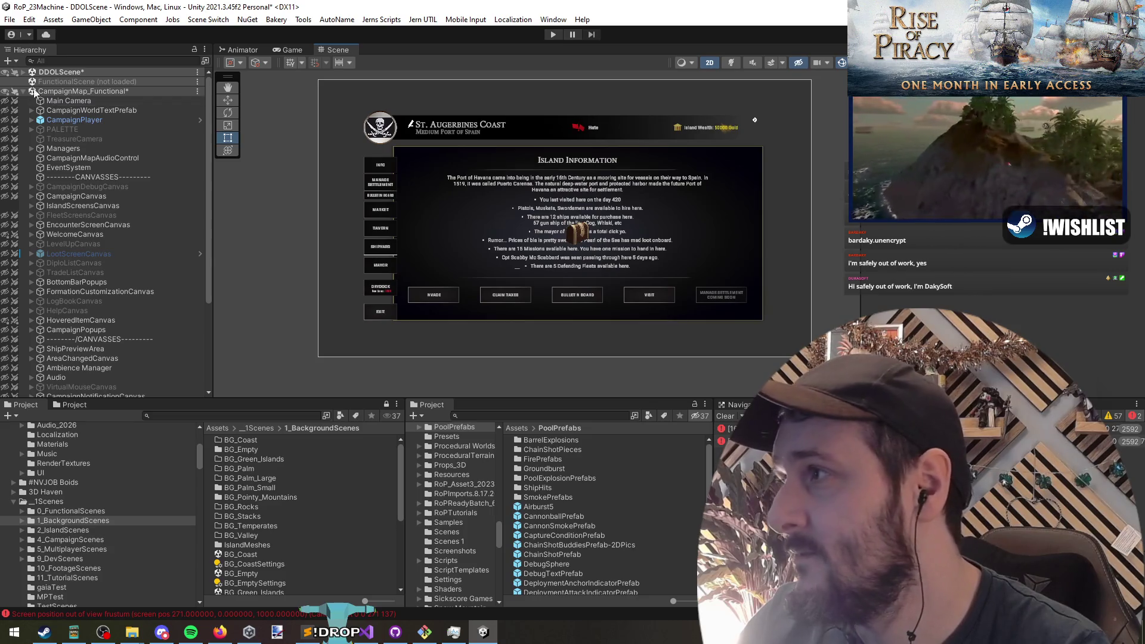
# Expand IslandScreensCanvas down to TabContent and enable ManageSettlement as the visible tab
pyautogui.click(61, 207)
pyautogui.press('Right')
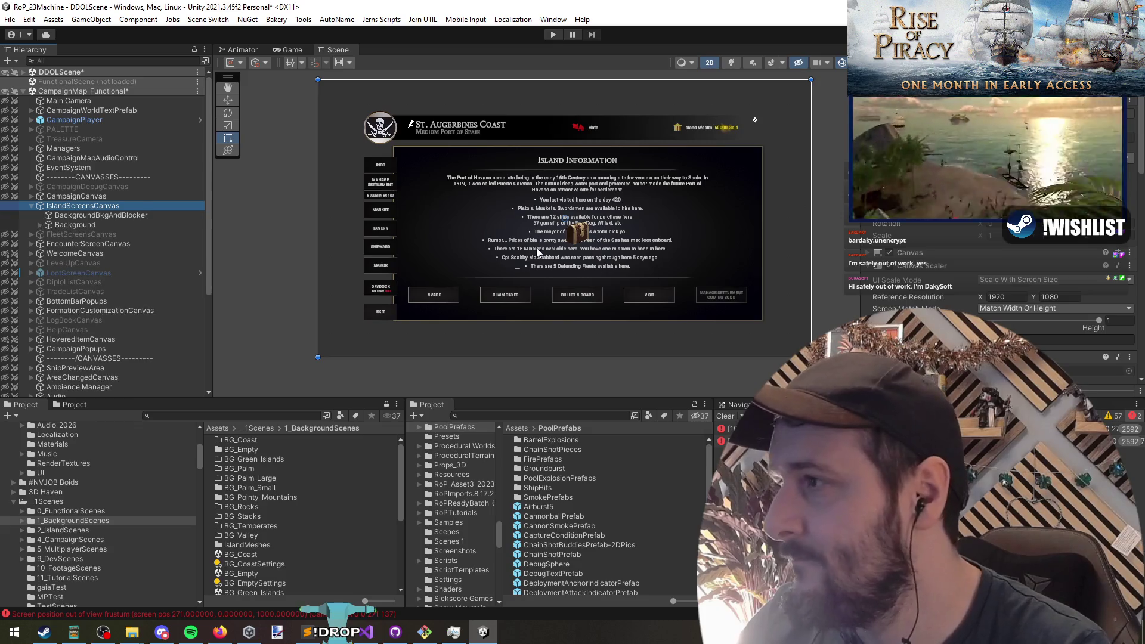
pyautogui.press('Down')
pyautogui.press('Down')
pyautogui.press('Right')
pyautogui.press('Down')
pyautogui.press('Down')
pyautogui.press('Down')
pyautogui.press('Right')
pyautogui.press('Up')
pyautogui.press('Right')
pyautogui.press('Down')
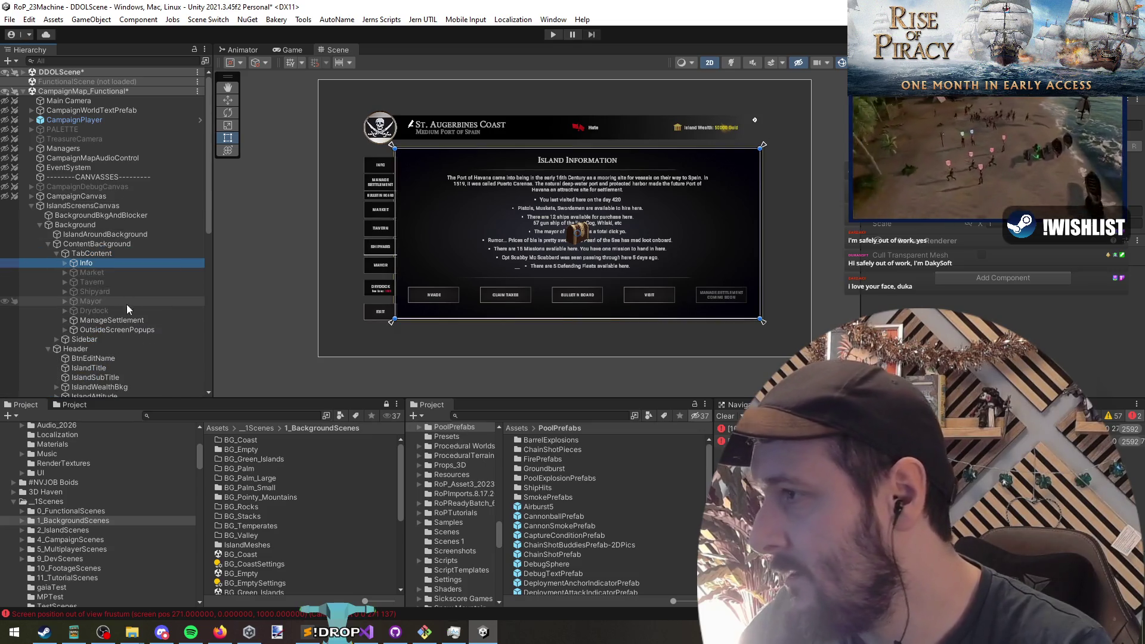
pyautogui.click(138, 319)
# Anchor ManageSettlement's chest image top-right and nudge it slightly down and left
pyautogui.click(179, 329)
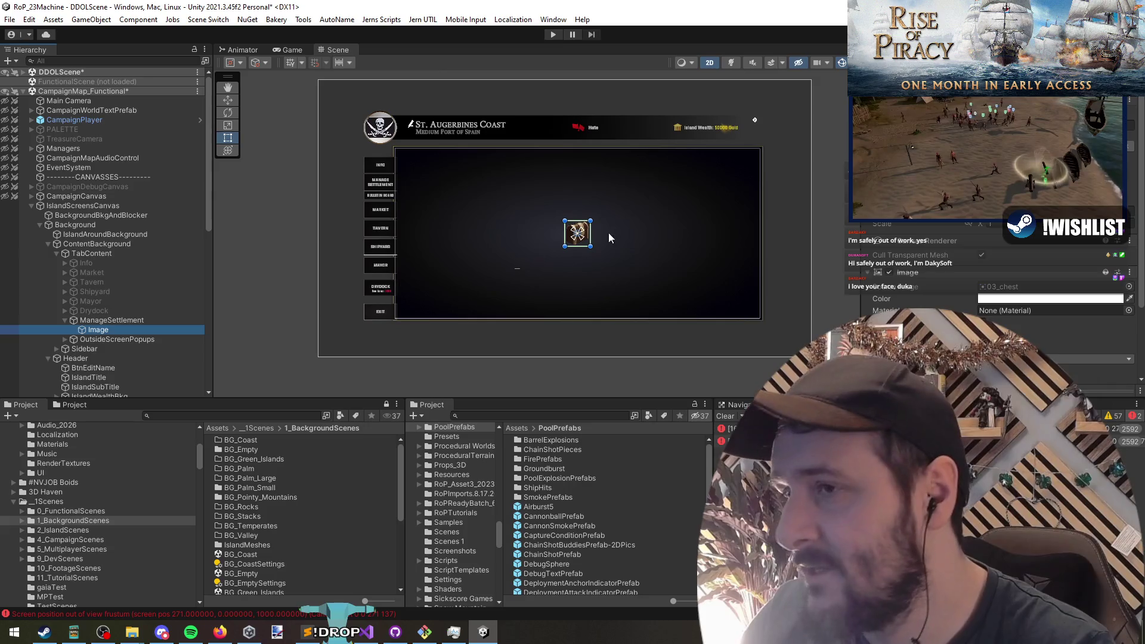
pyautogui.press('f')
pyautogui.moveTo(547, 273); pyautogui.dragTo(561, 297)
pyautogui.press('t')
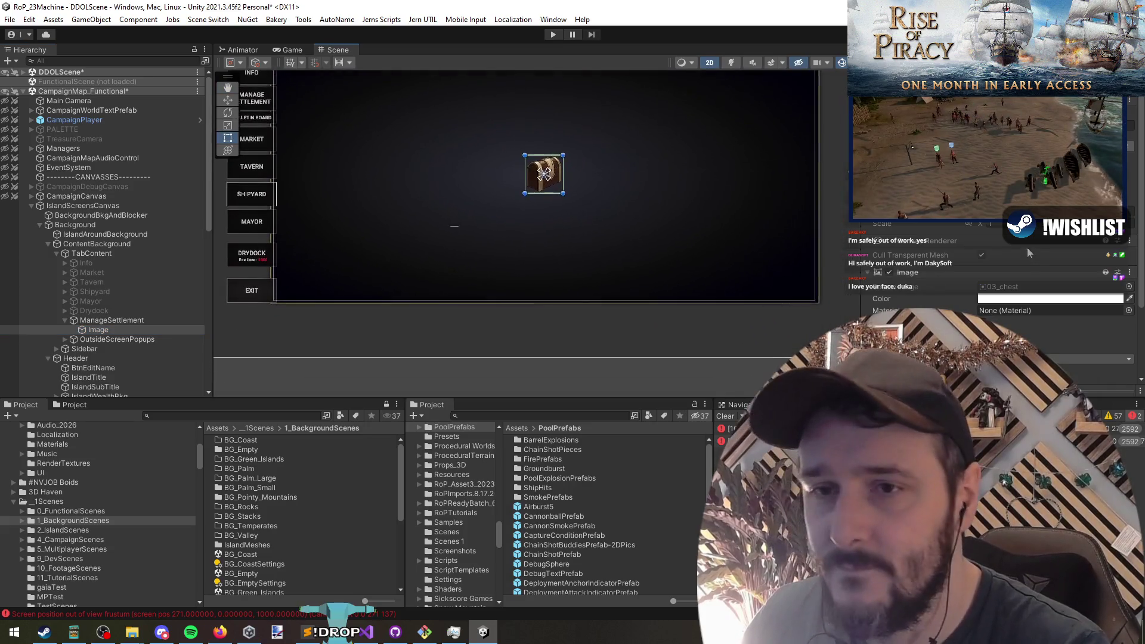
pyautogui.click(99, 330)
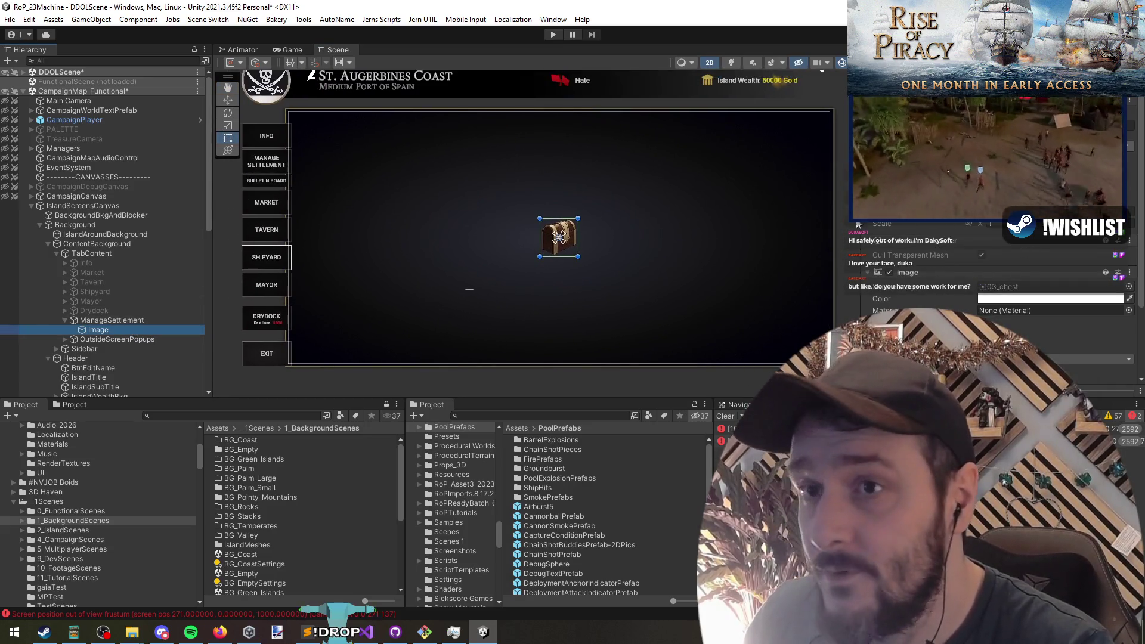
pyautogui.click(856, 225)
pyautogui.keyDown('alt'); pyautogui.keyDown('shift'); pyautogui.click(785, 182); pyautogui.keyUp('shift'); pyautogui.keyUp('alt')
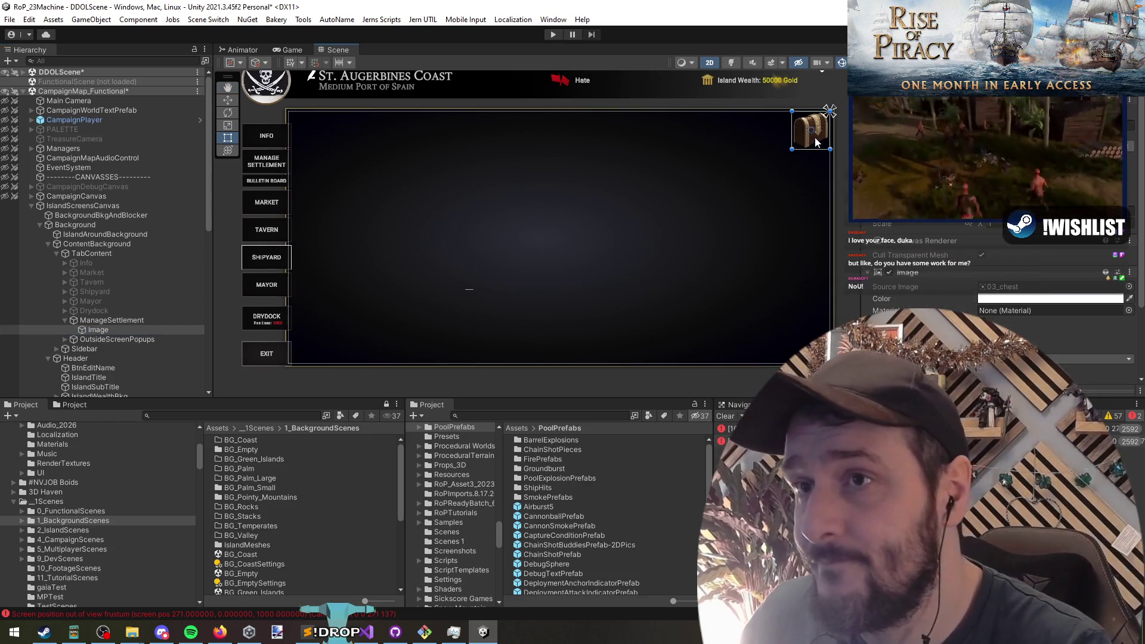
pyautogui.moveTo(814, 115); pyautogui.dragTo(785, 144)
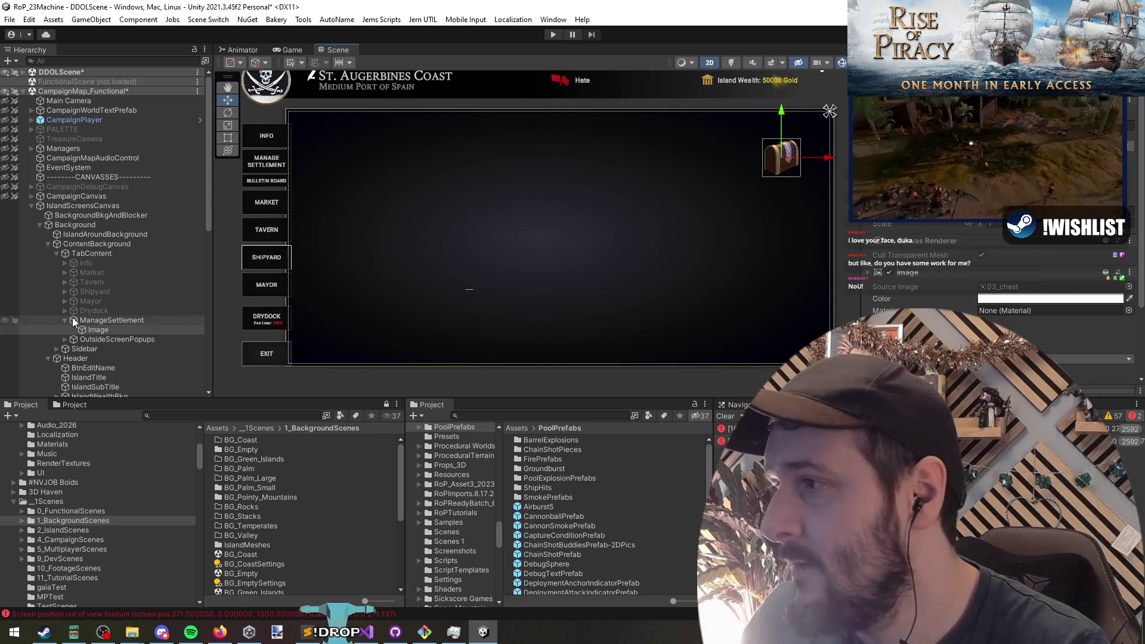
# Add a UI Image under ManageSettlement, sized 474×474 at the panel's top-left
pyautogui.rightClick(97, 320)
pyautogui.moveTo(179, 397)
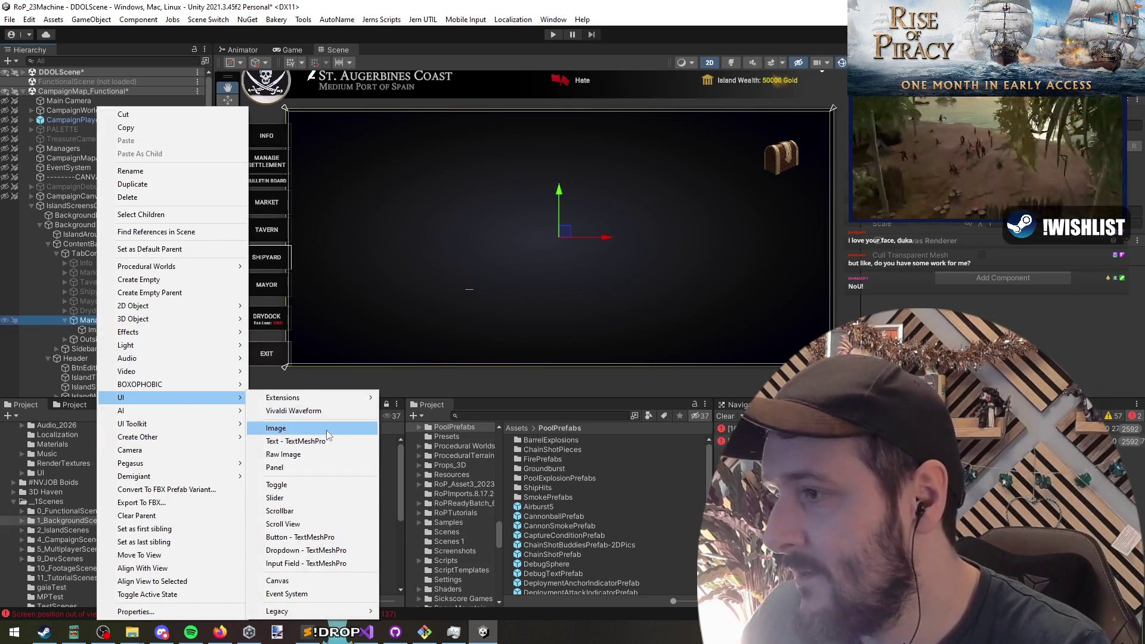
pyautogui.click(327, 431)
pyautogui.moveTo(506, 234)
pyautogui.mouseDown()
pyautogui.moveTo(343, 136)
pyautogui.moveTo(514, 374)
pyautogui.mouseUp()
pyautogui.press('t')
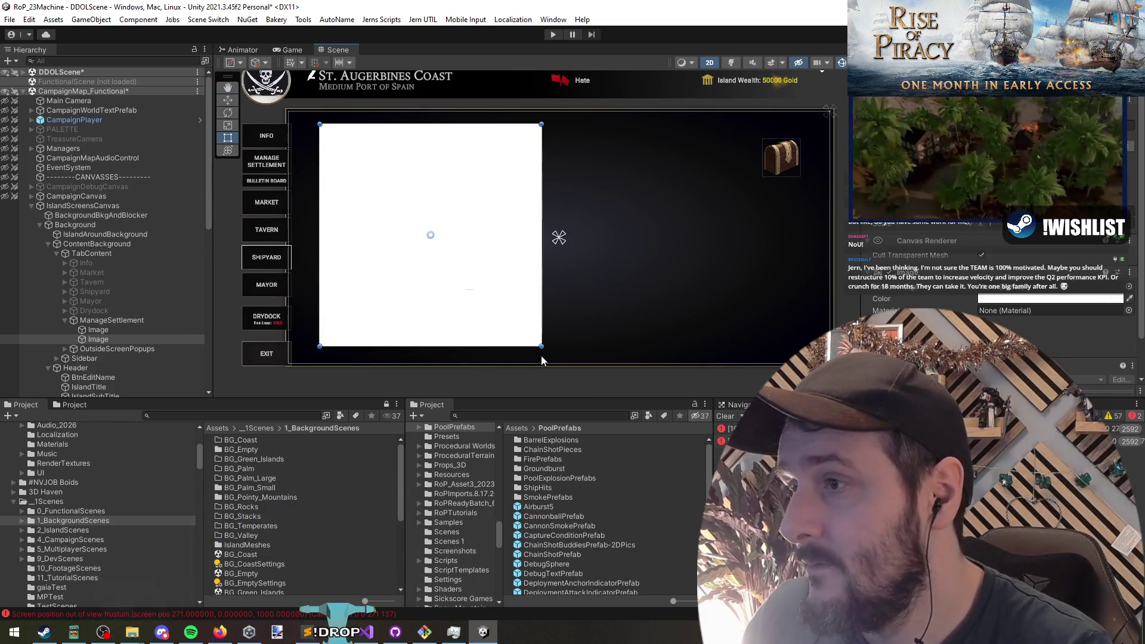
# Rename the new image to Debug_Buttons
pyautogui.click(127, 339)
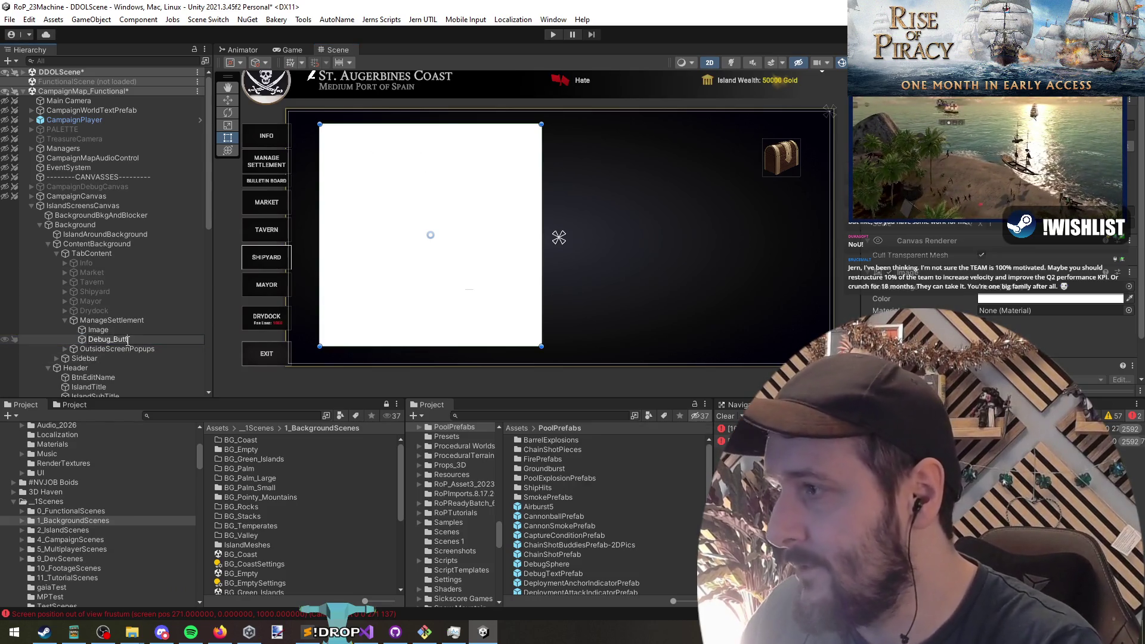
pyautogui.write('ons')
pyautogui.press('Return')
pyautogui.rightClick(137, 340)
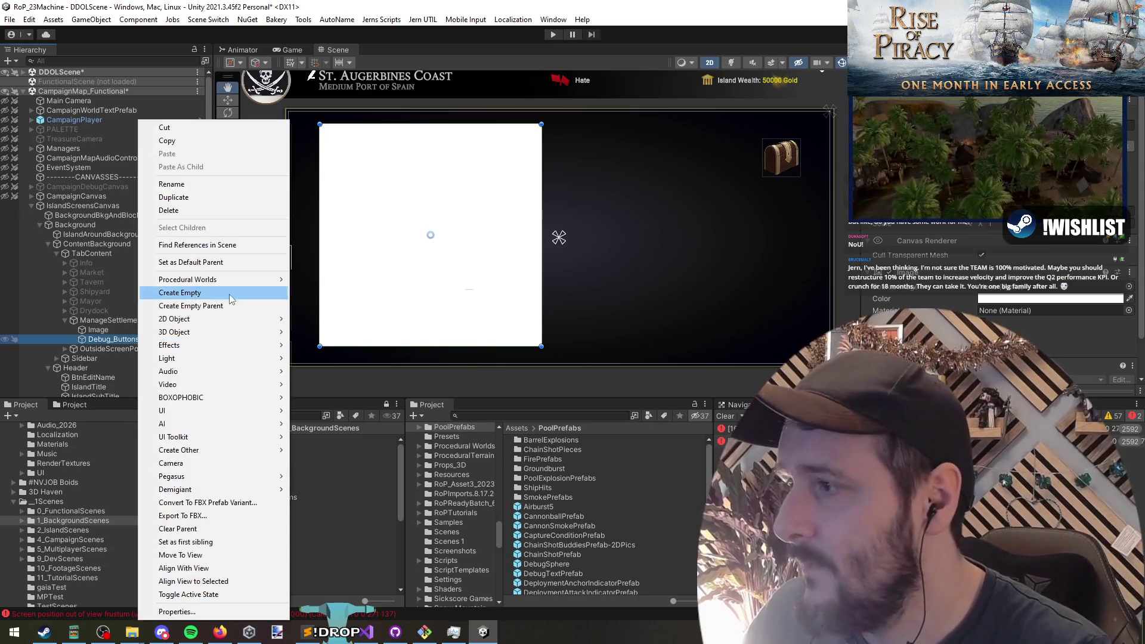
# Search the Project for 'buttons' and place a ButtonStyled prefab inside Debug_Buttons
pyautogui.moveTo(198, 411)
pyautogui.click(453, 417)
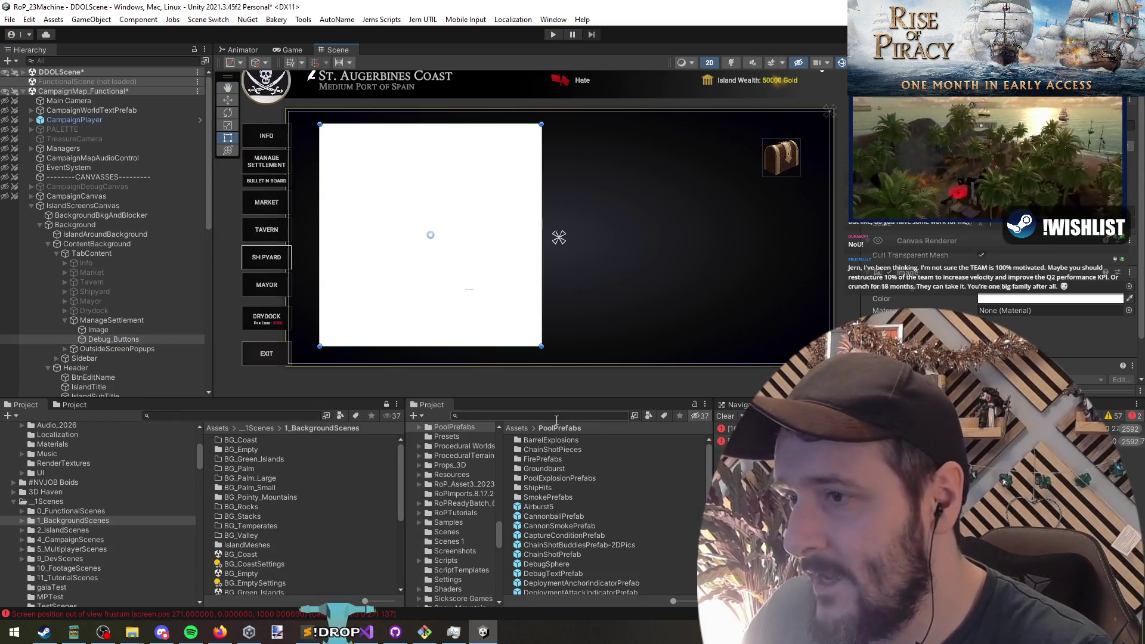
pyautogui.write('buttons')
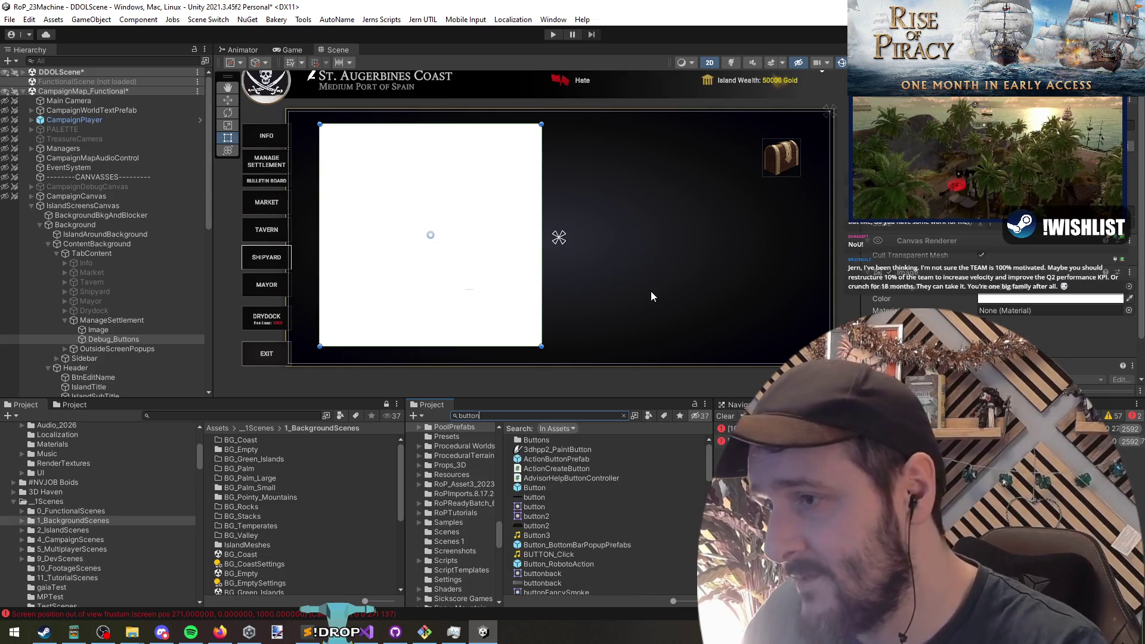
pyautogui.moveTo(563, 495)
pyautogui.mouseDown()
pyautogui.moveTo(195, 357)
pyautogui.moveTo(99, 340)
pyautogui.mouseUp()
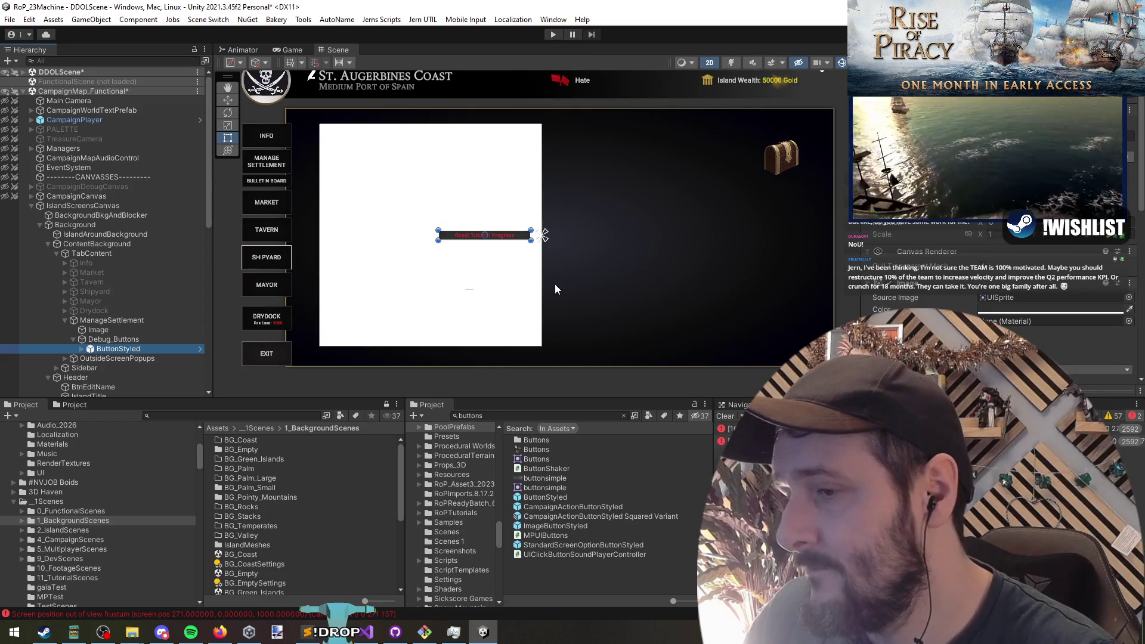
# Add CampaignActionButtonStyled under Debug_Buttons and delete the ButtonStyled button
pyautogui.scroll(-5, 980, 317)
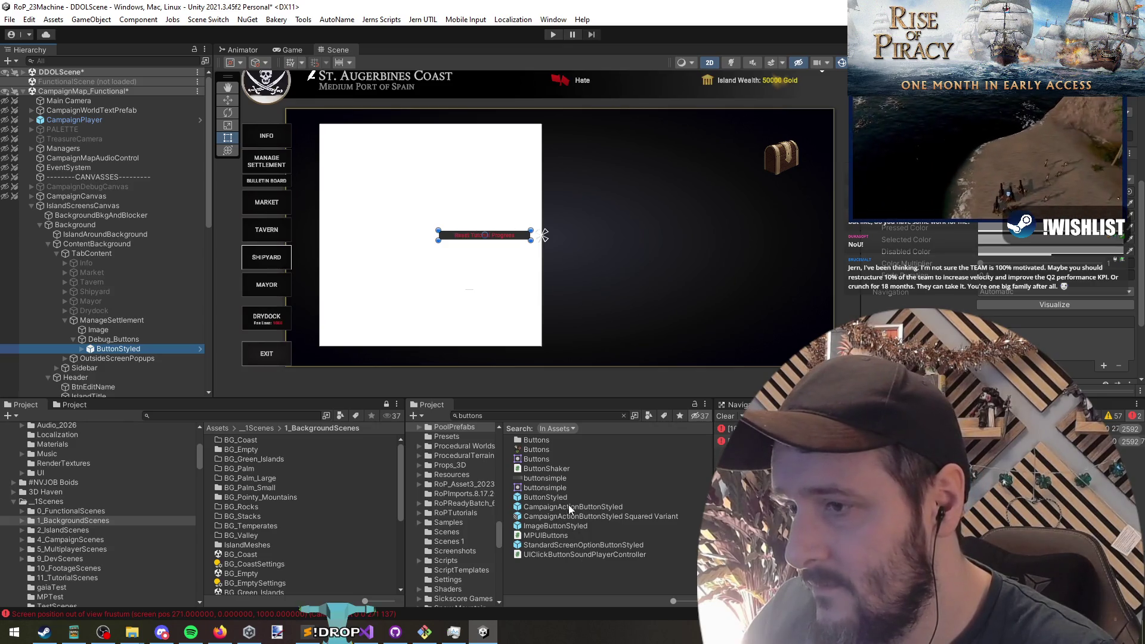
pyautogui.moveTo(571, 507); pyautogui.dragTo(119, 325)
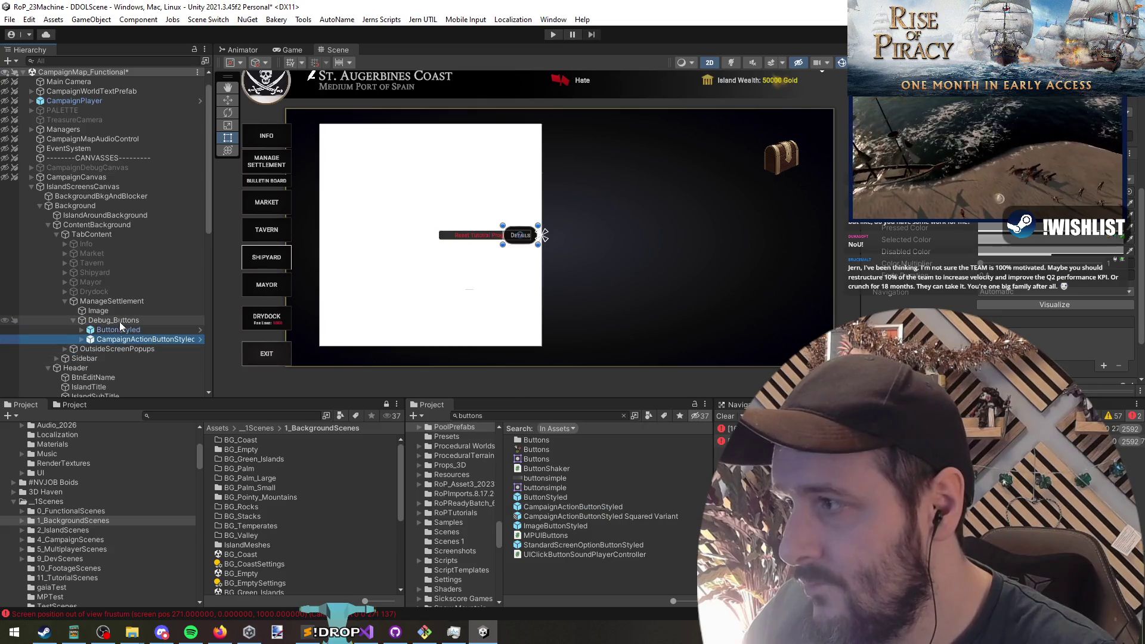
pyautogui.click(123, 329)
pyautogui.press('Delete')
pyautogui.click(136, 330)
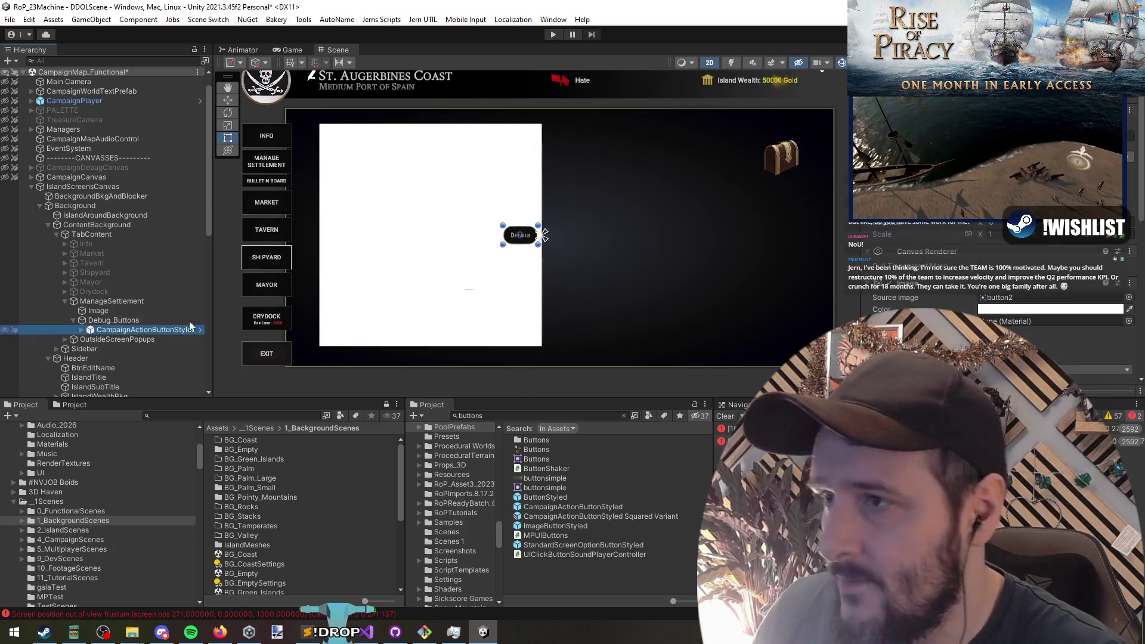
pyautogui.scroll(2, 456, 222)
pyautogui.scroll(-2, 462, 227)
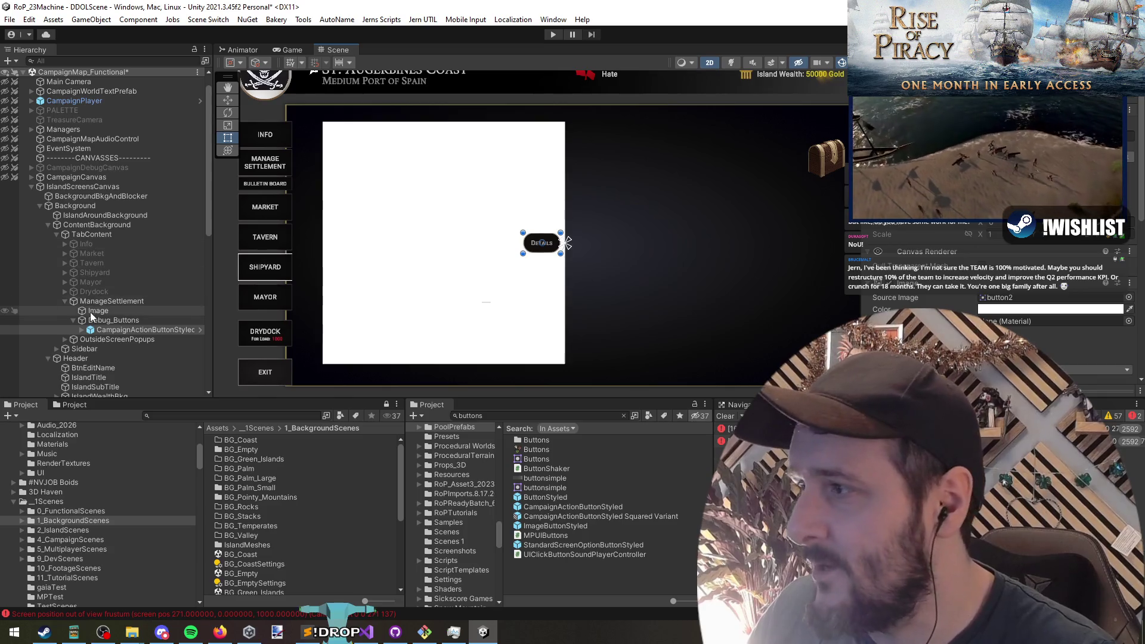
pyautogui.click(117, 320)
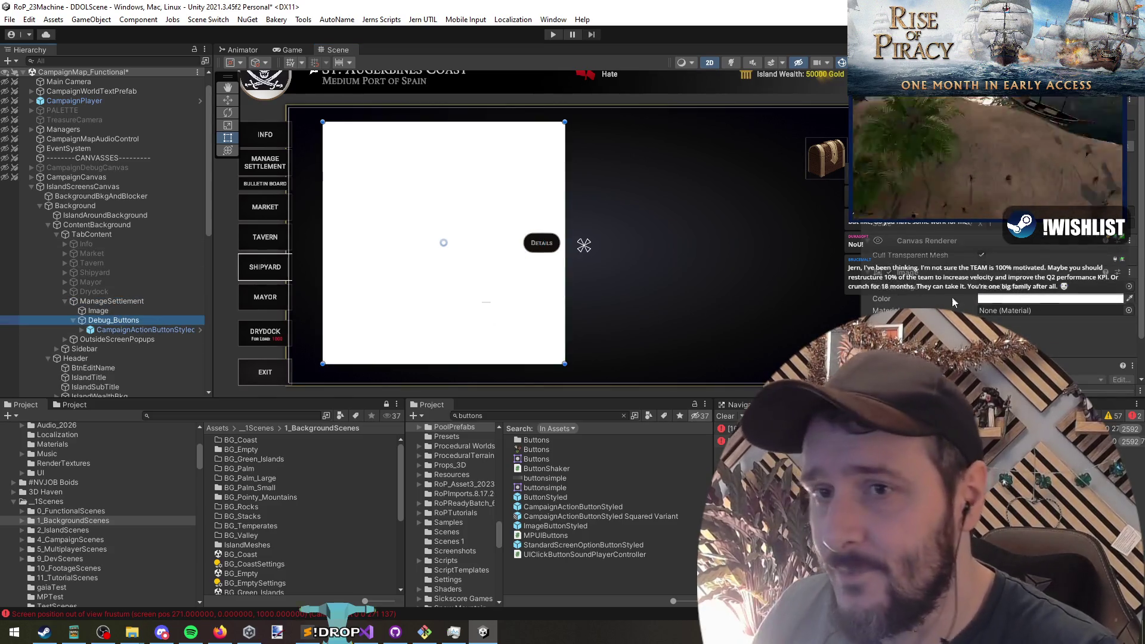
# Add a Grid Layout Group to Debug_Buttons with Cell Size Y 50, then duplicate the Details button
pyautogui.click(1038, 332)
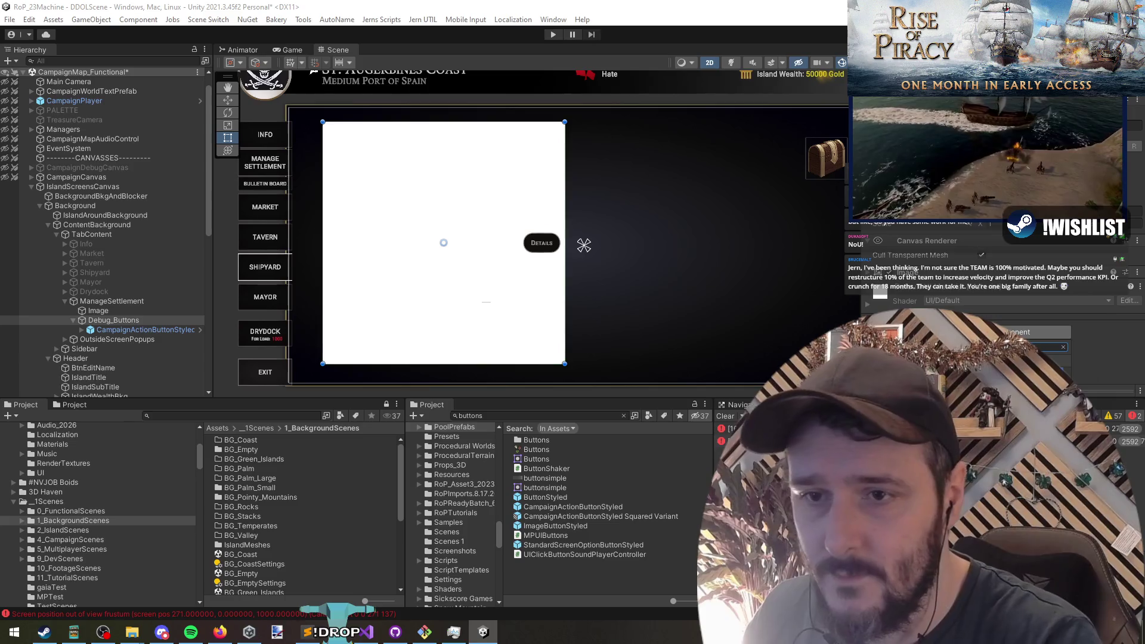
pyautogui.press('Return')
pyautogui.scroll(-3, 983, 274)
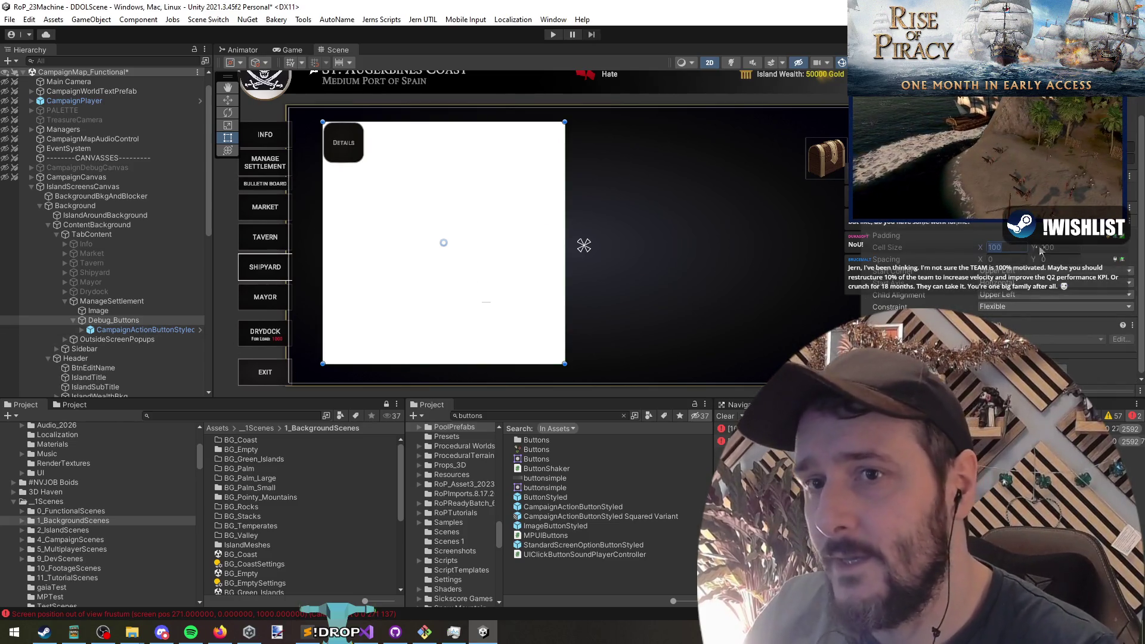
pyautogui.write('50')
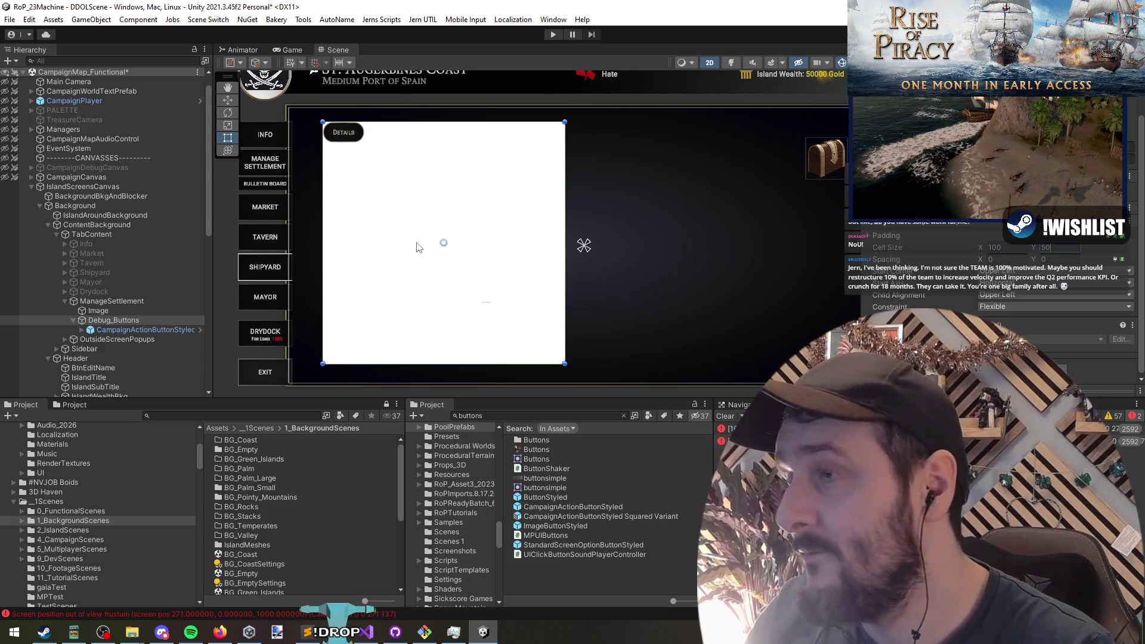
pyautogui.click(148, 331)
pyautogui.hotkey('ctrl', 'd')
pyautogui.hotkey('ctrl', 'd')
pyautogui.hotkey('ctrl', 'd')
# Undo the extra button, duplicate Debug_Buttons to its right and name the copy Debug_Output
pyautogui.hotkey('ctrl', 'z')
pyautogui.hotkey('ctrl', 'z')
pyautogui.hotkey('ctrl', 'z')
pyautogui.hotkey('ctrl', 'z')
pyautogui.click(142, 320)
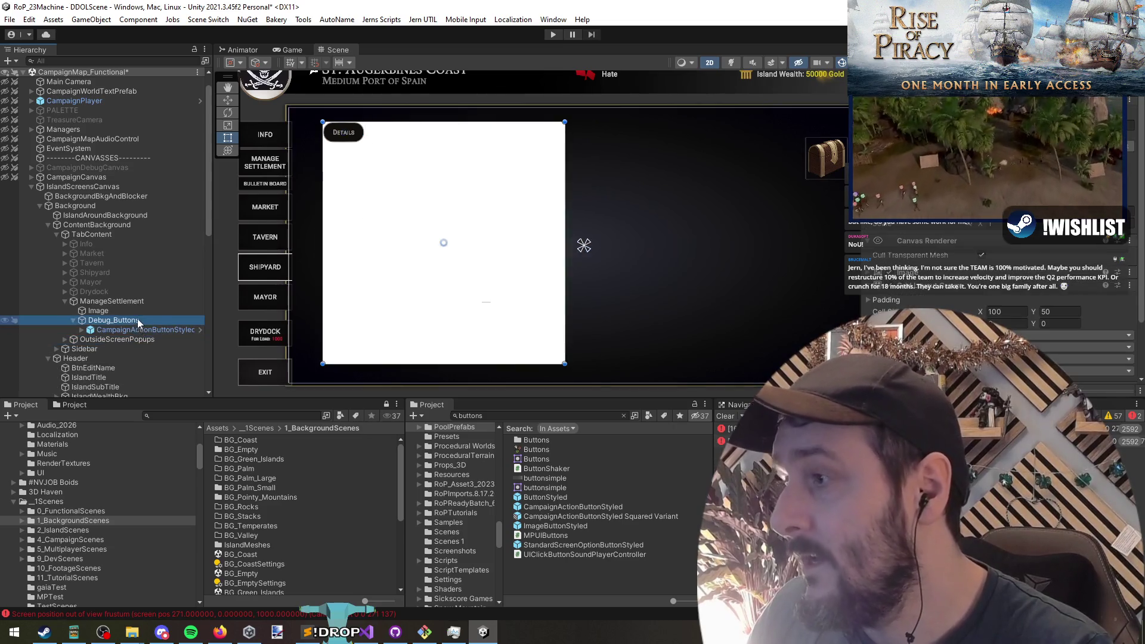
pyautogui.hotkey('ctrl', 'd')
pyautogui.press('w')
pyautogui.moveTo(500, 244); pyautogui.dragTo(742, 244)
pyautogui.click(132, 339)
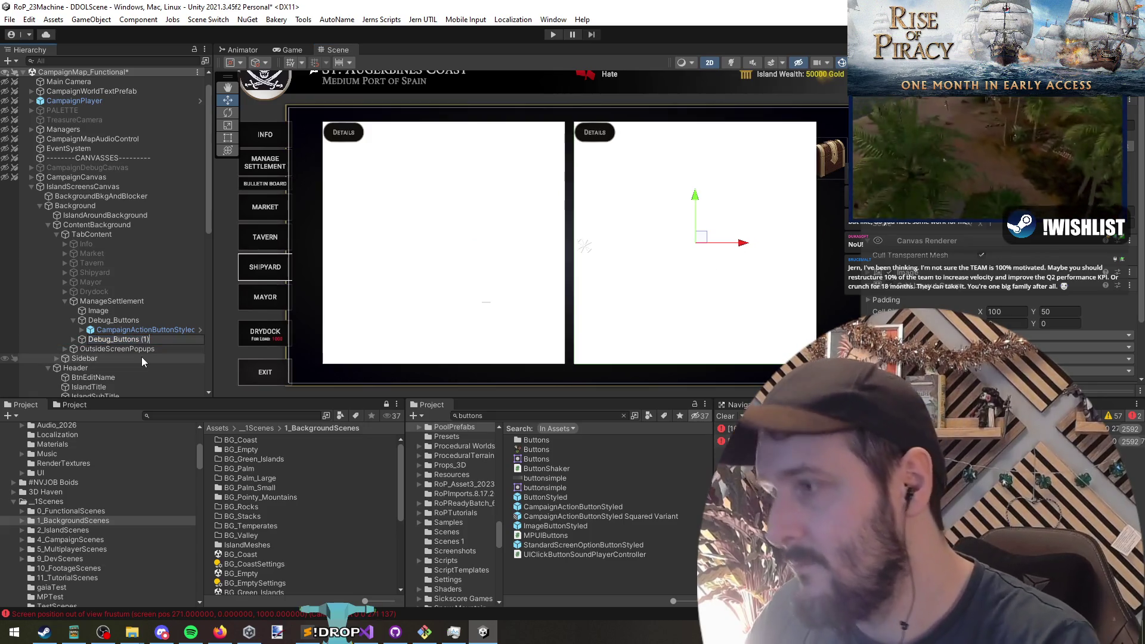
pyautogui.write('Output')
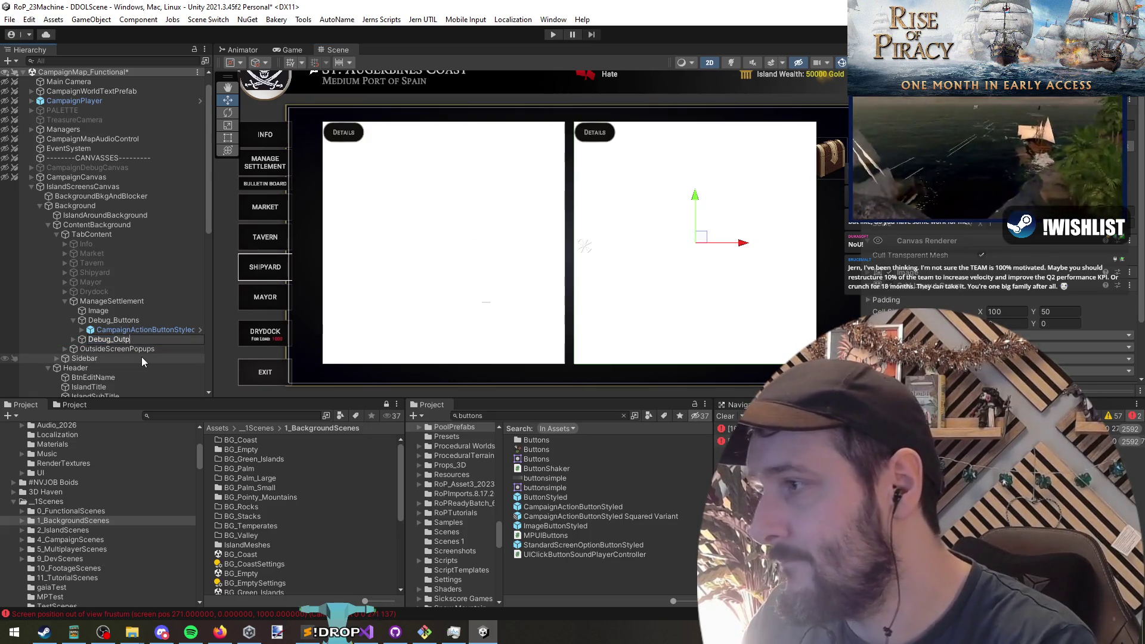
pyautogui.press('Return')
# Set the Image colour of both Debug_Buttons and Debug_Output to black
pyautogui.keyDown('ctrl'); pyautogui.click(119, 320); pyautogui.keyUp('ctrl')
pyautogui.scroll(-3, 939, 307)
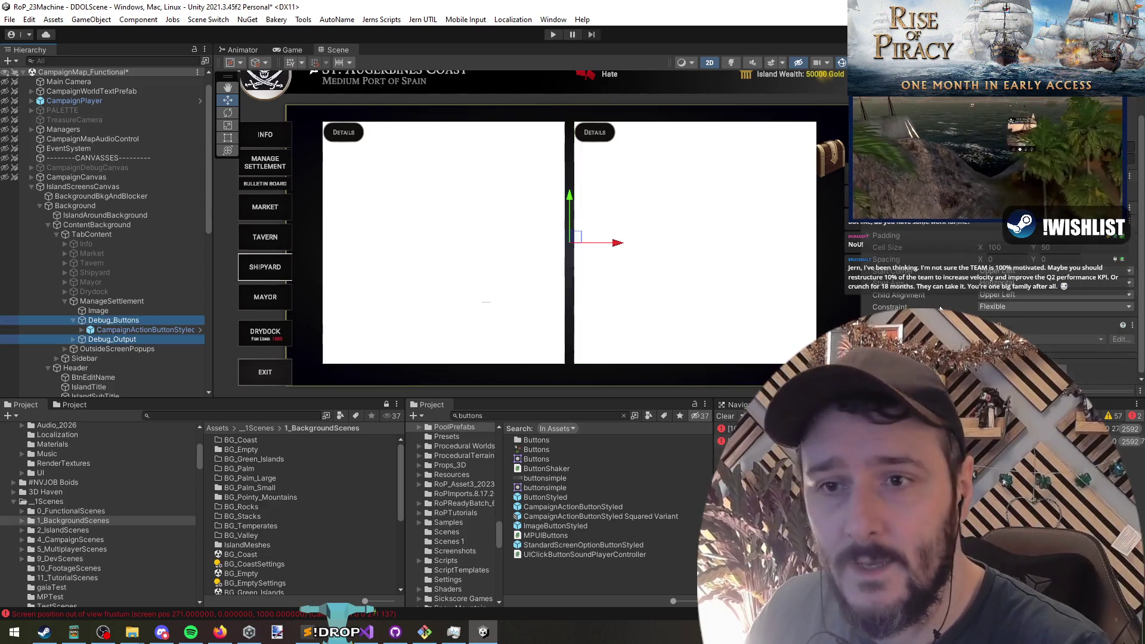
pyautogui.scroll(2, 921, 238)
pyautogui.click(1050, 233)
pyautogui.click(1109, 334)
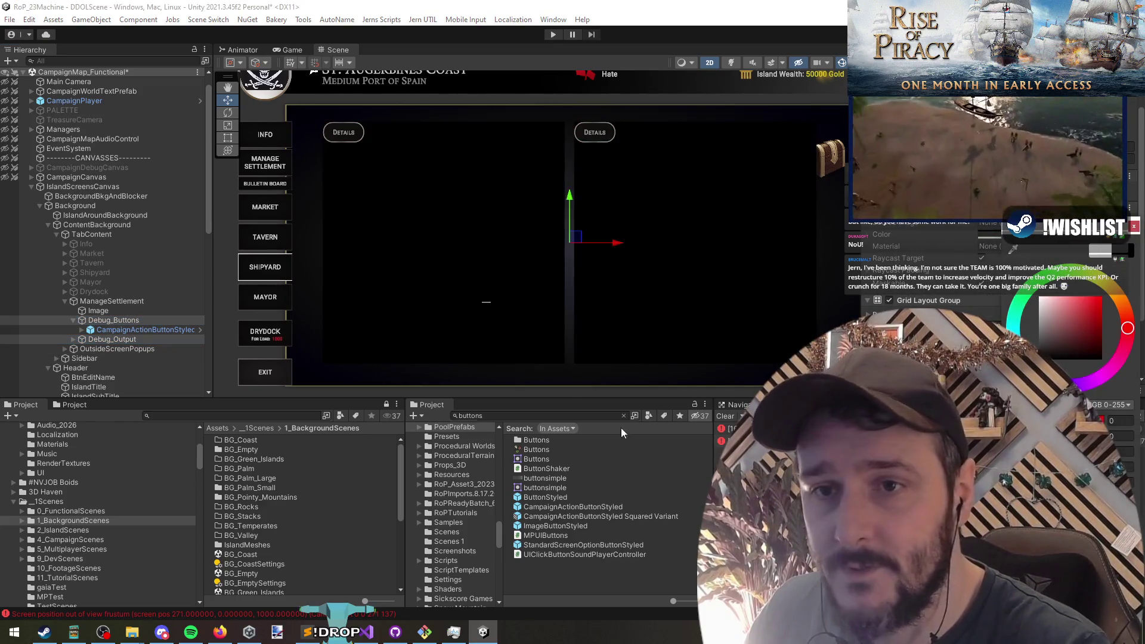
# Delete the copied Details button from Debug_Output
pyautogui.click(119, 320)
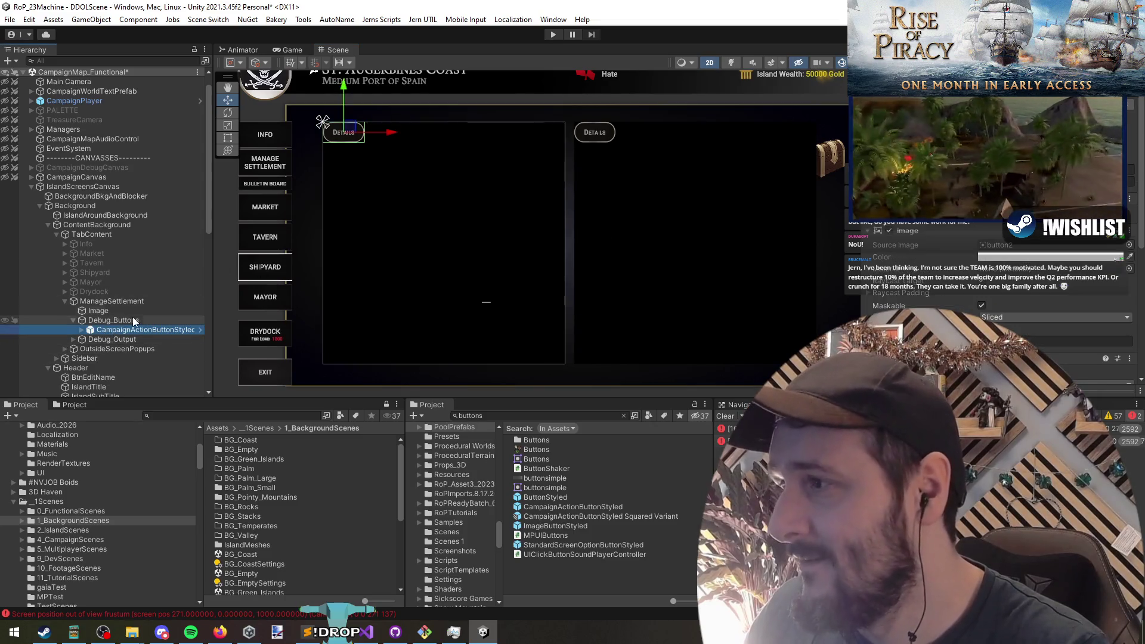
pyautogui.click(114, 339)
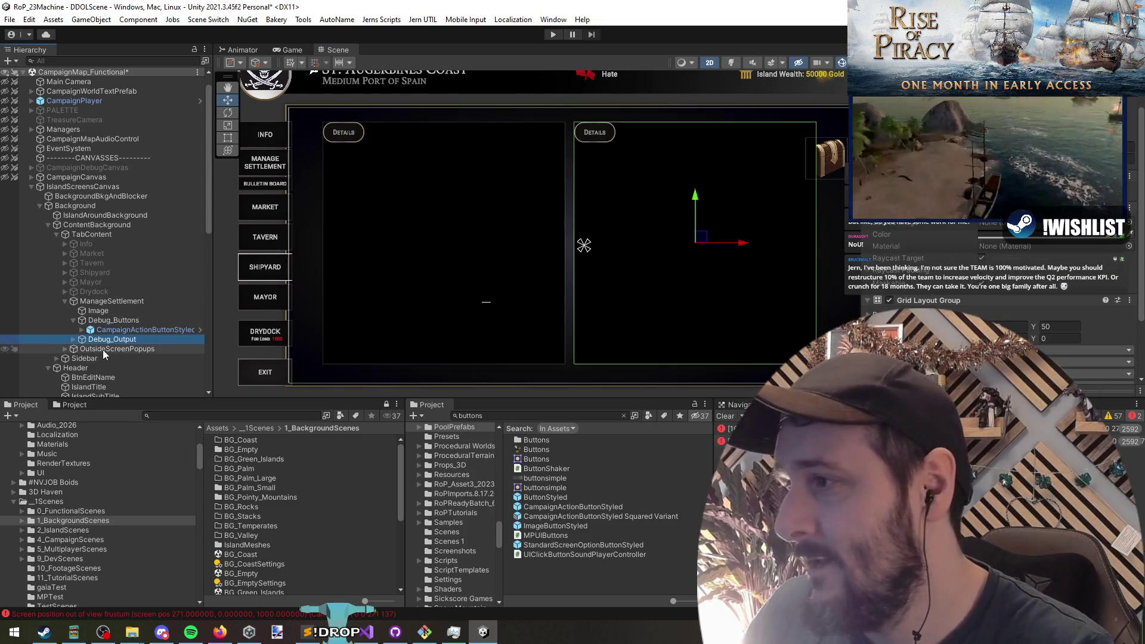
pyautogui.click(128, 349)
pyautogui.press('Delete')
pyautogui.click(131, 337)
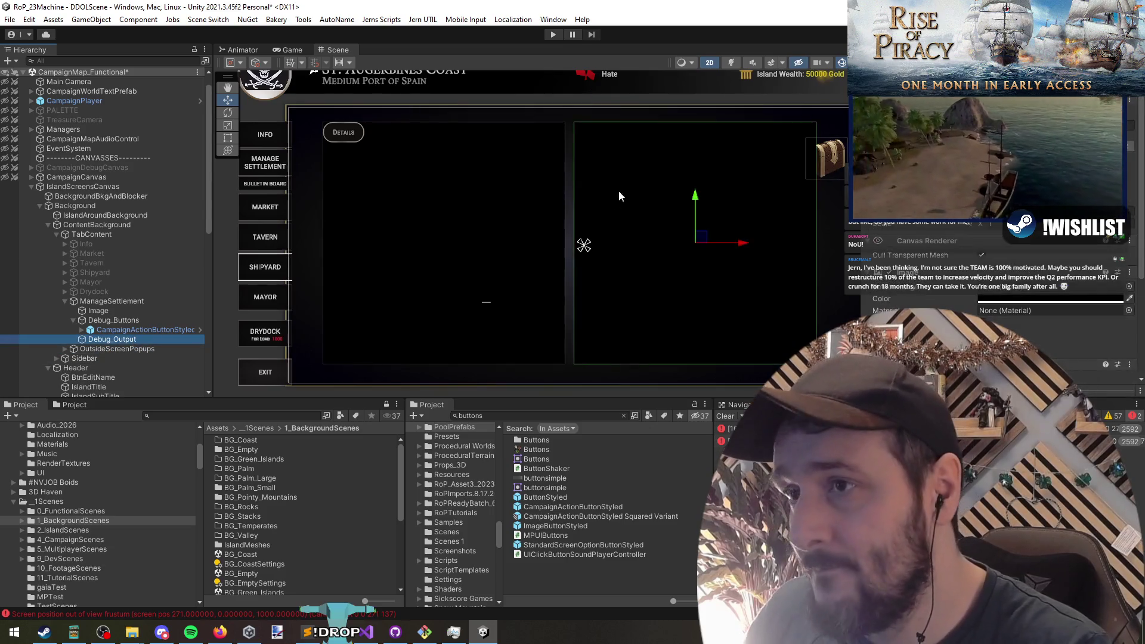
pyautogui.doubleClick(471, 416)
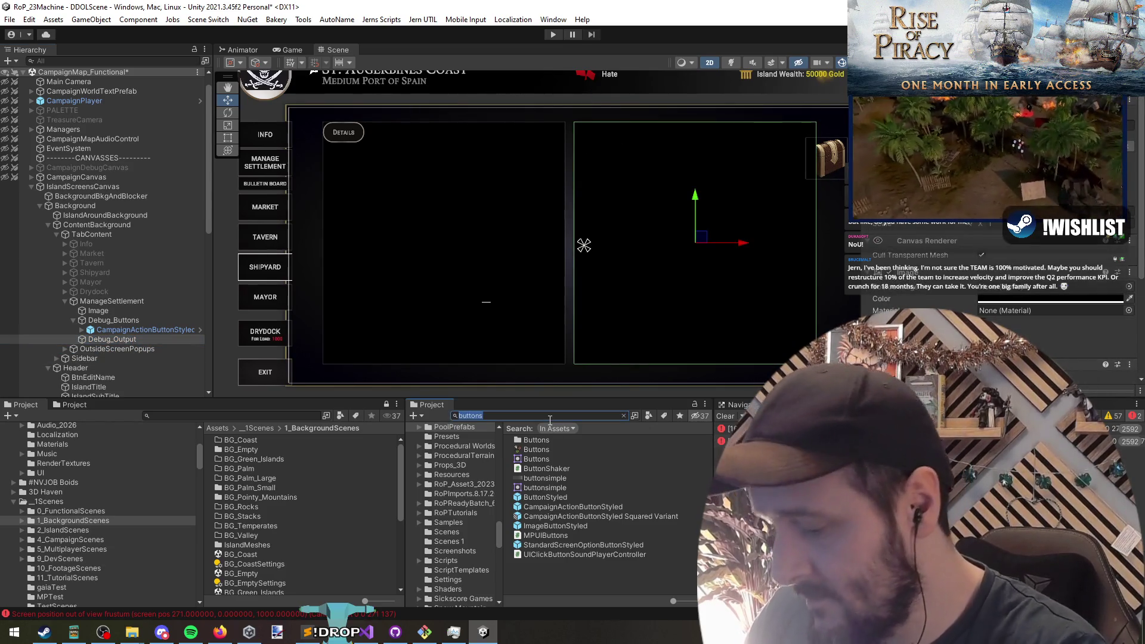
# Search 'kvp' and drag DrydockListItemKVPSpacer, TavernCharacterUnitKVPPrefab and PlayerStatsKVPListItem into Debug_Output
pyautogui.write('kvp')
pyautogui.moveTo(571, 442); pyautogui.dragTo(113, 339)
pyautogui.scroll(3, 614, 184)
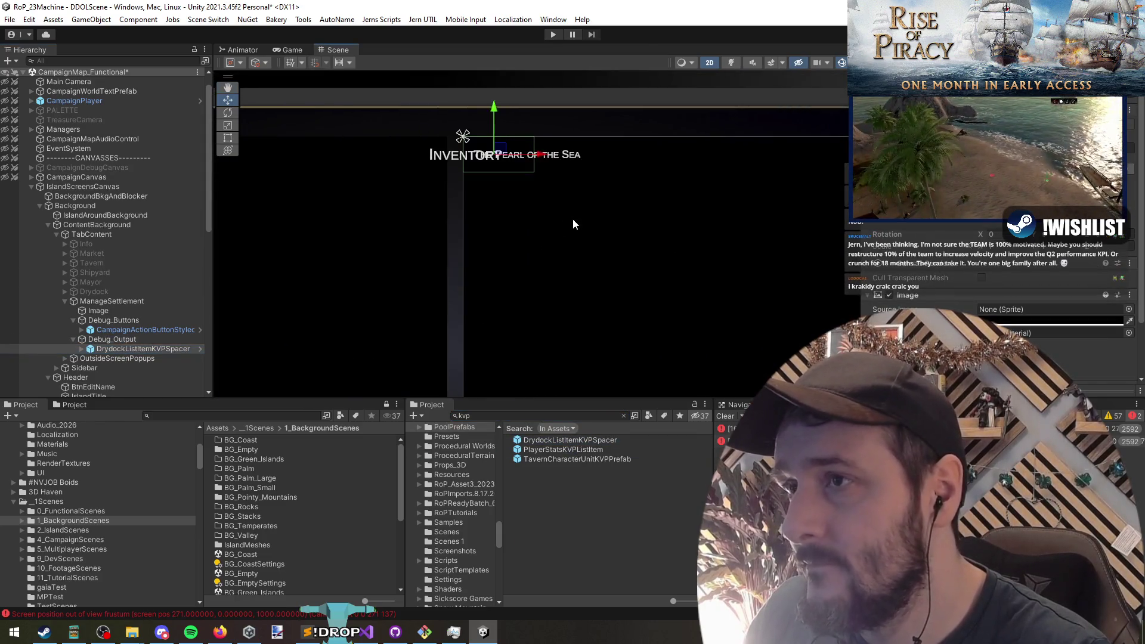
pyautogui.scroll(-3, 978, 236)
pyautogui.scroll(5, 459, 113)
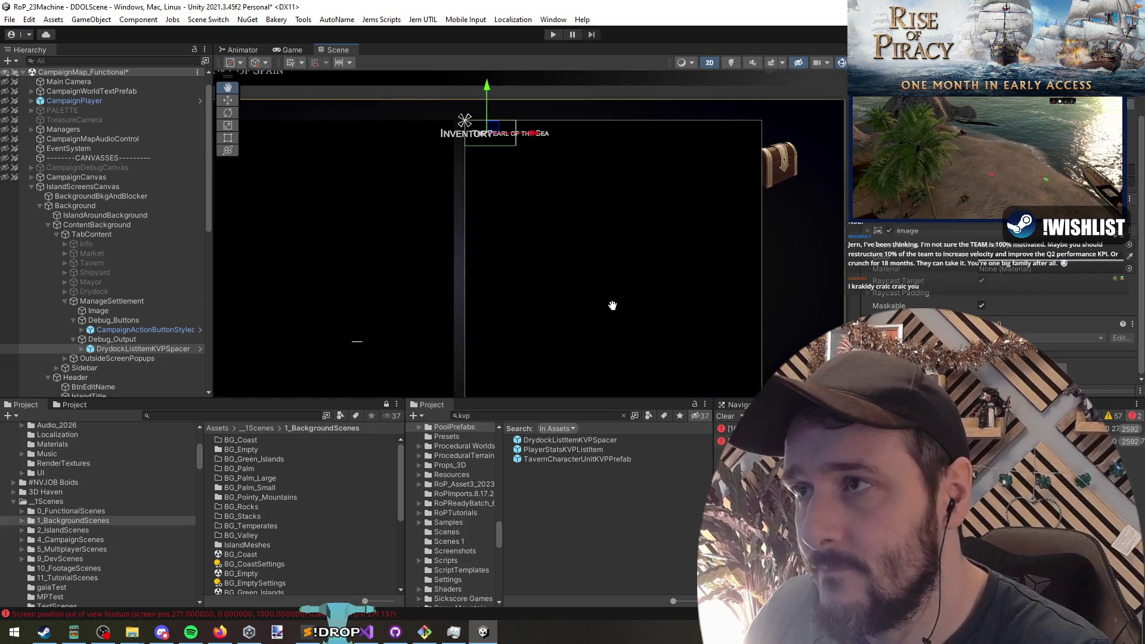
pyautogui.scroll(2, 531, 185)
pyautogui.click(123, 349)
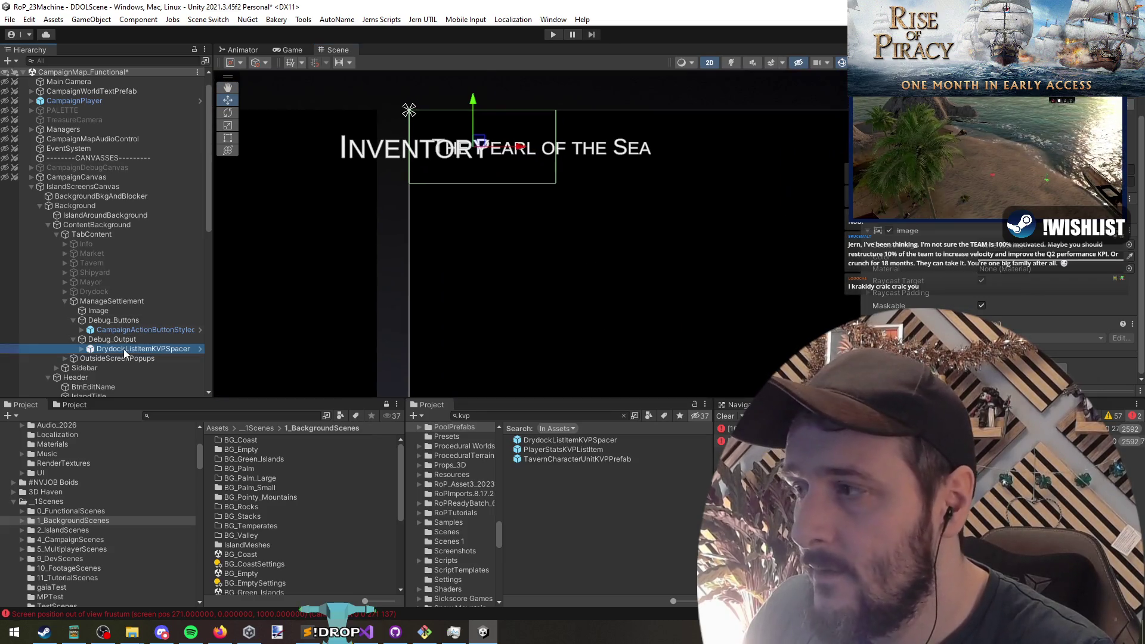
pyautogui.moveTo(577, 459); pyautogui.dragTo(141, 357)
pyautogui.scroll(-1, 658, 245)
pyautogui.moveTo(563, 450)
pyautogui.mouseDown()
pyautogui.moveTo(136, 335)
pyautogui.moveTo(138, 350)
pyautogui.mouseUp()
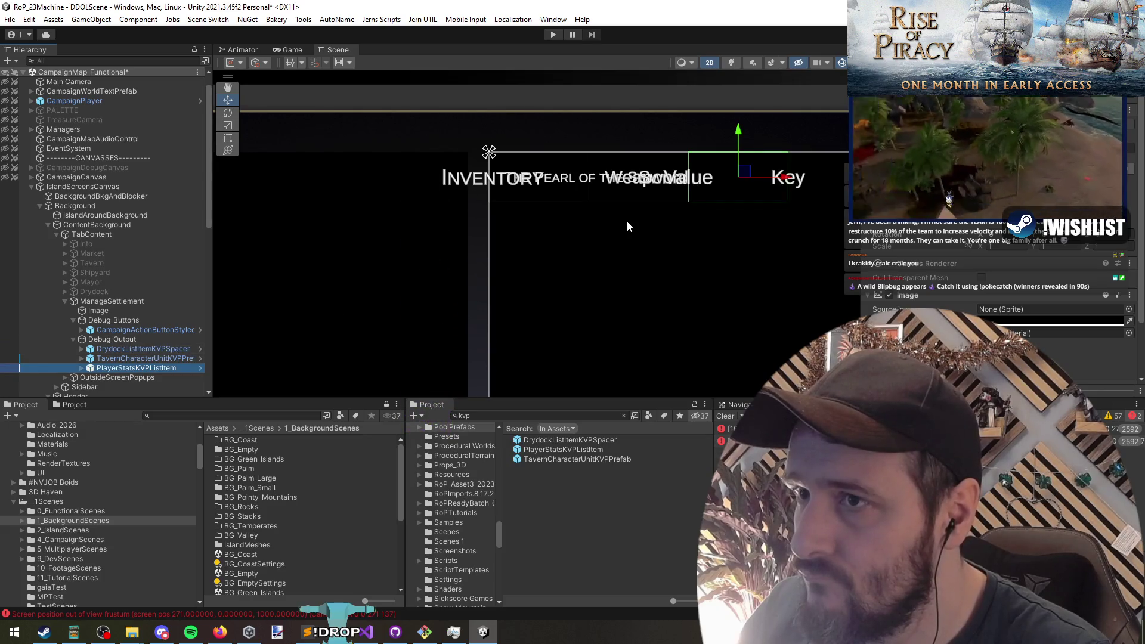
# Replace Debug_Output's Grid Layout Group with a Vertical Layout Group and review its settings
pyautogui.keyDown('shift'); pyautogui.click(134, 350); pyautogui.keyUp('shift')
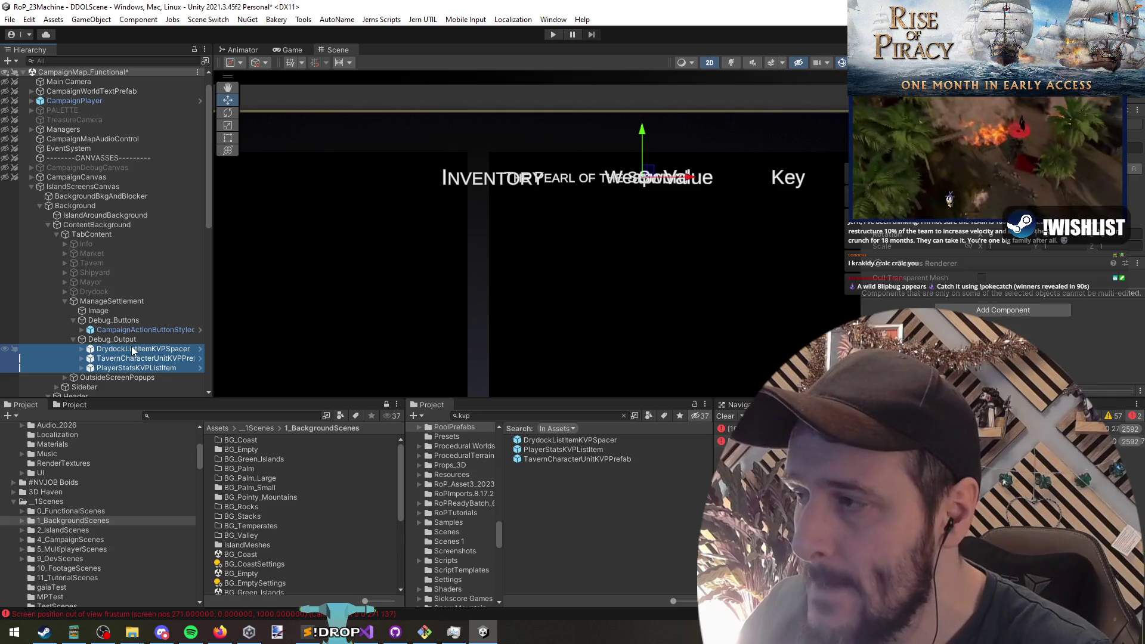
pyautogui.click(122, 339)
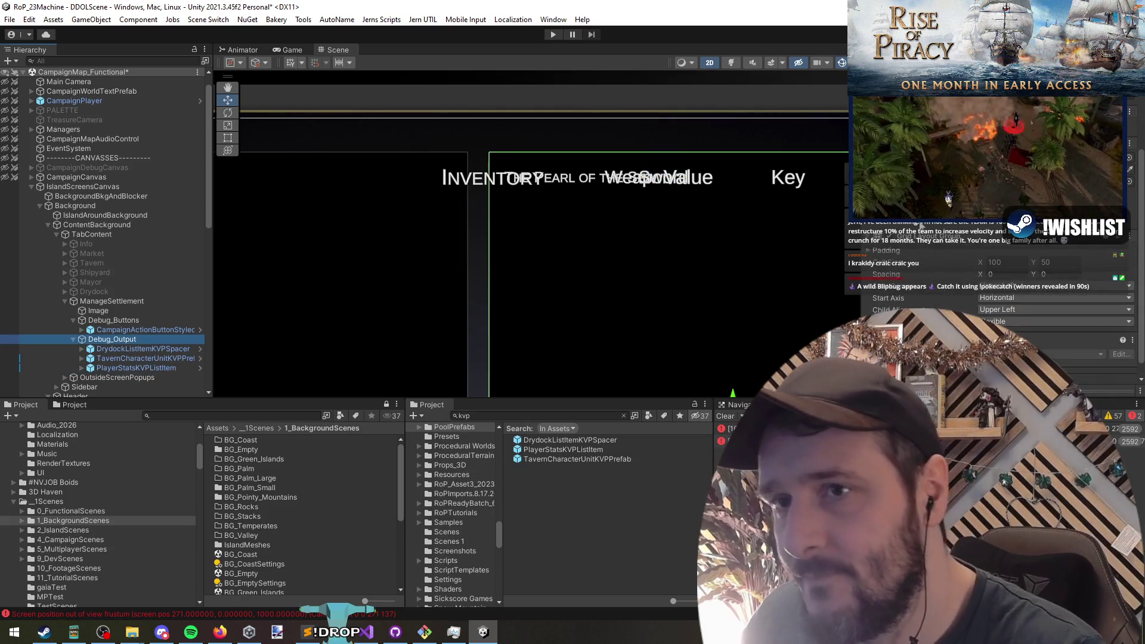
pyautogui.click(977, 295)
pyautogui.click(978, 295)
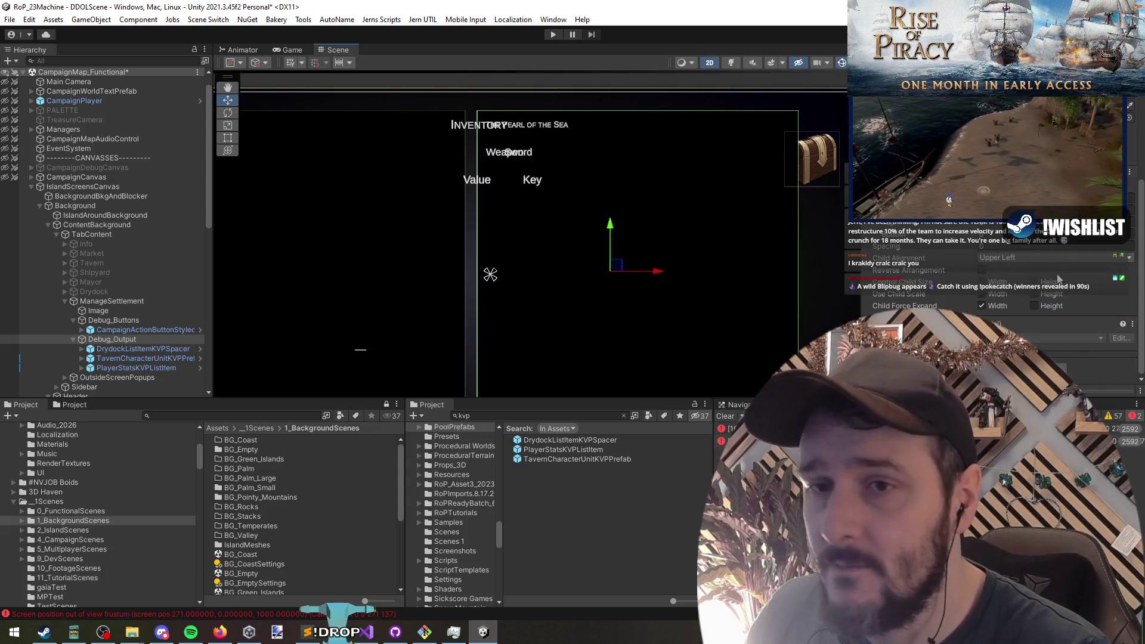
pyautogui.click(138, 350)
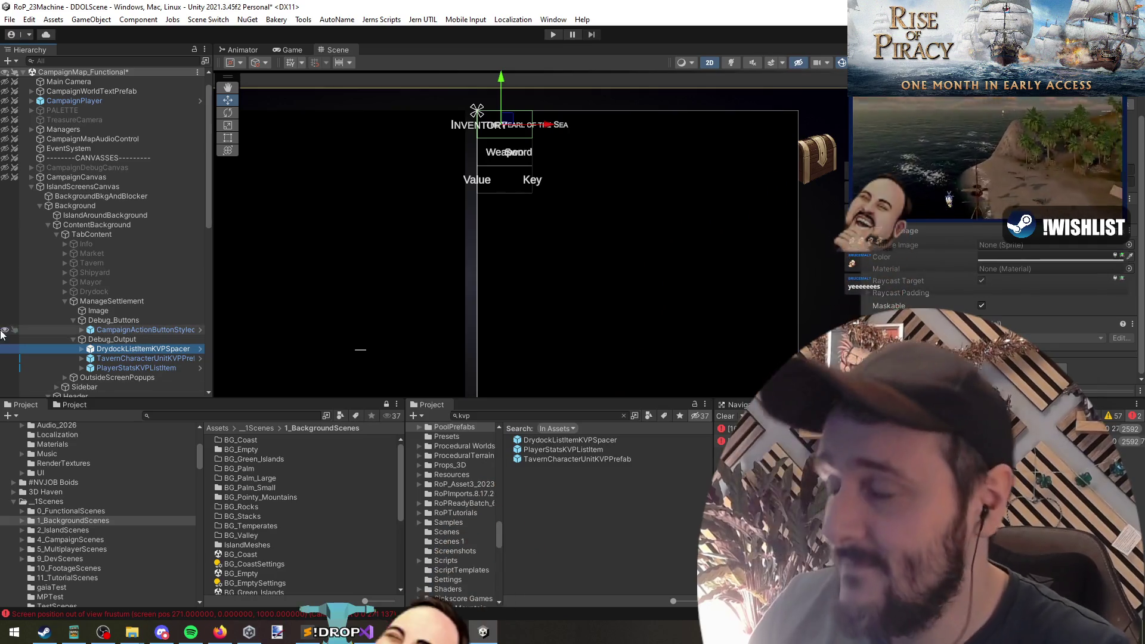
pyautogui.click(404, 174)
pyautogui.click(119, 339)
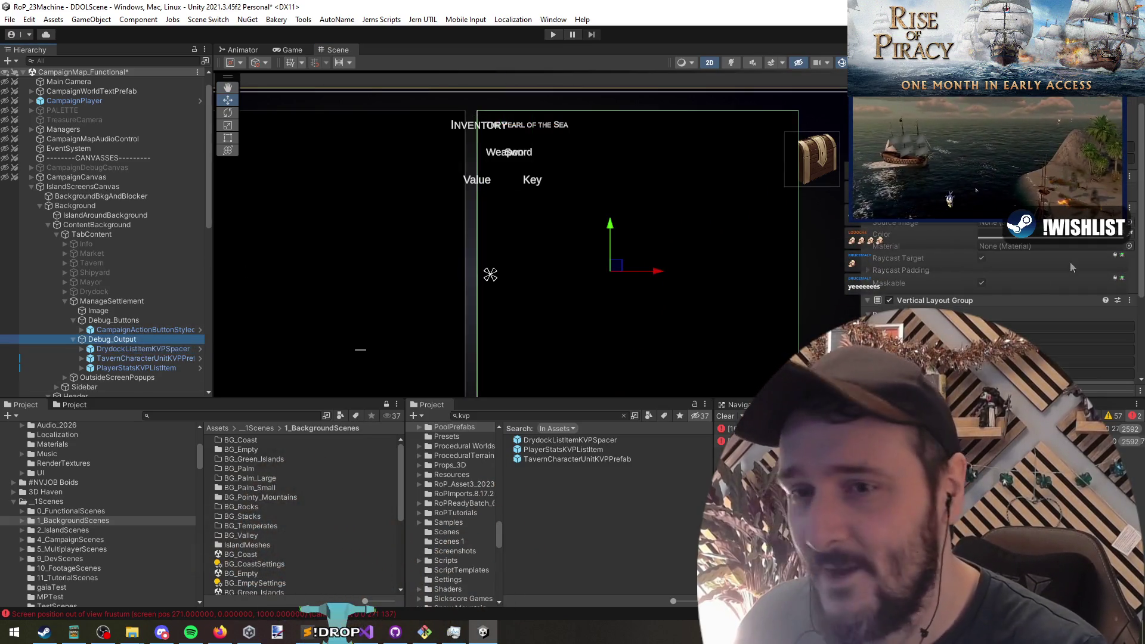
# Delete the DrydockListItemKVPSpacer and TavernCharacterUnitKVPPrefab entries from Debug_Output
pyautogui.moveTo(326, 331); pyautogui.dragTo(290, 325)
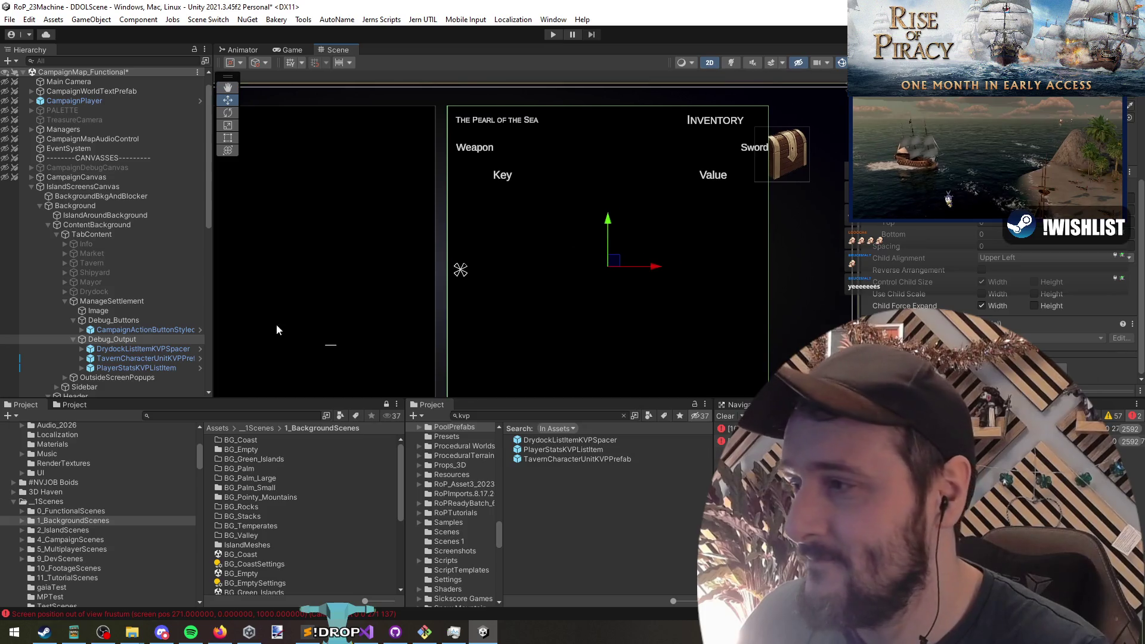
pyautogui.scroll(-2, 703, 231)
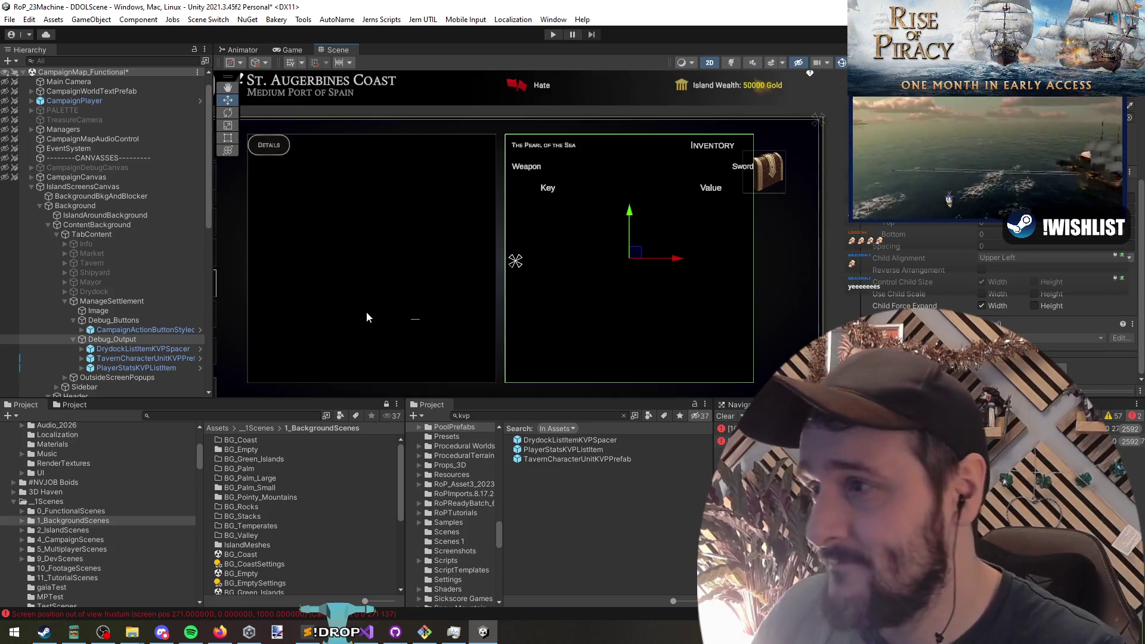
pyautogui.click(113, 310)
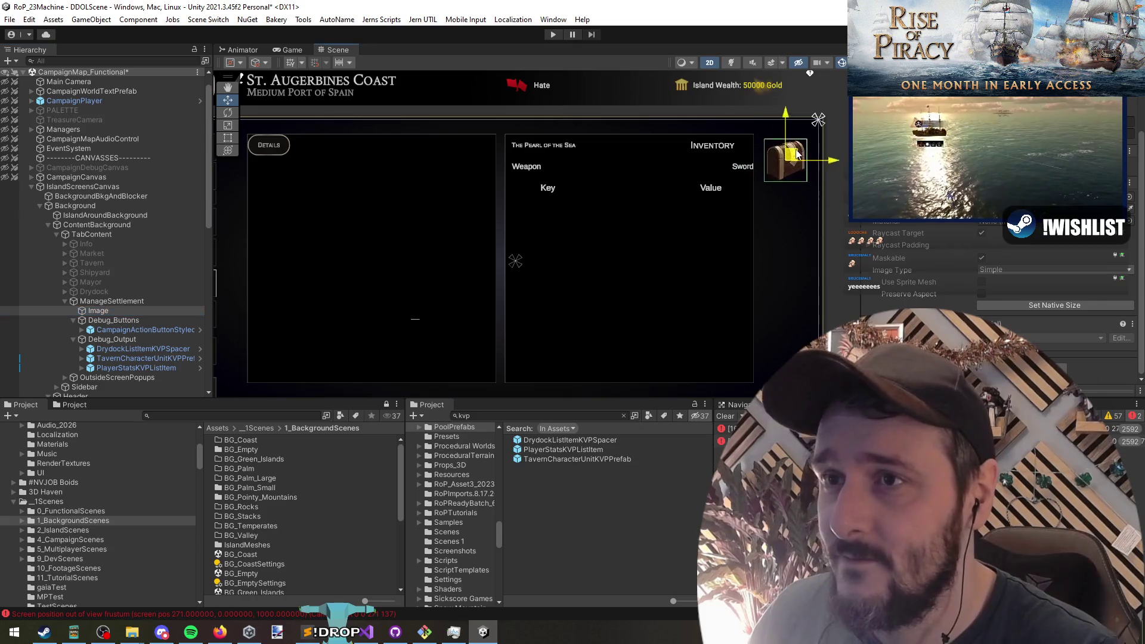
pyautogui.click(107, 341)
pyautogui.click(125, 349)
pyautogui.click(145, 359)
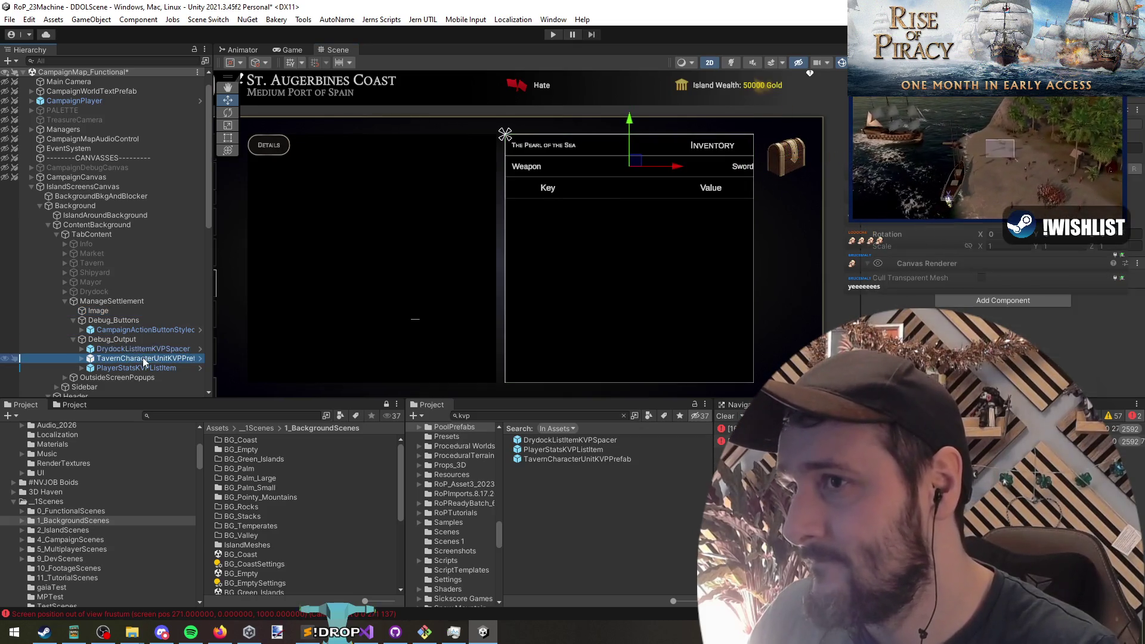
pyautogui.click(148, 368)
pyautogui.click(144, 361)
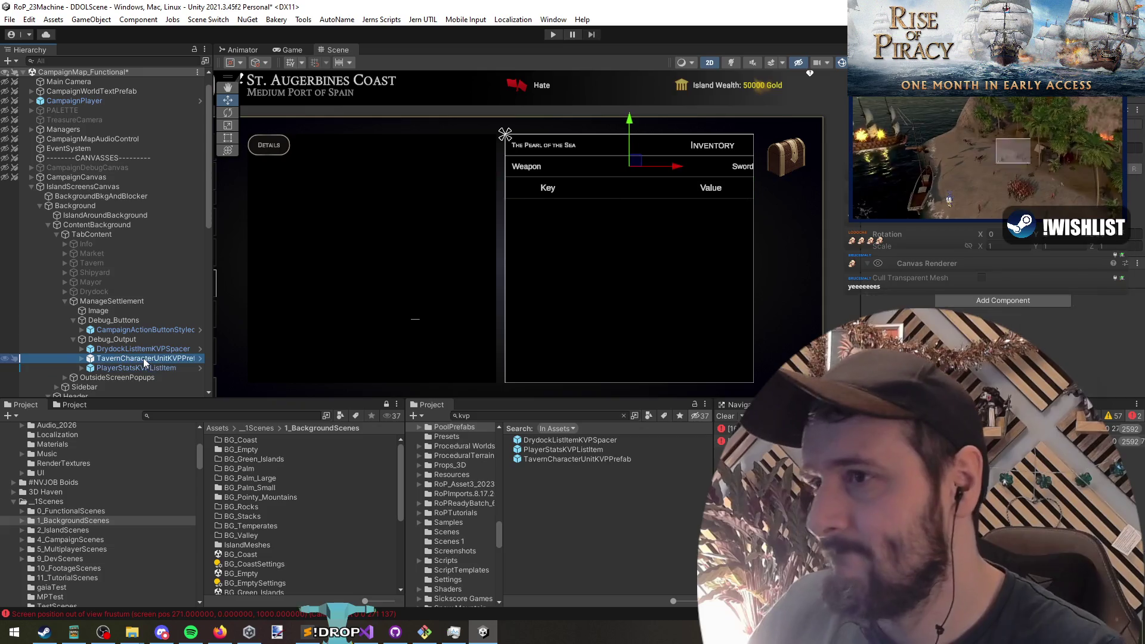
pyautogui.click(143, 351)
pyautogui.keyDown('ctrl'); pyautogui.click(144, 359); pyautogui.keyUp('ctrl')
pyautogui.press('Delete')
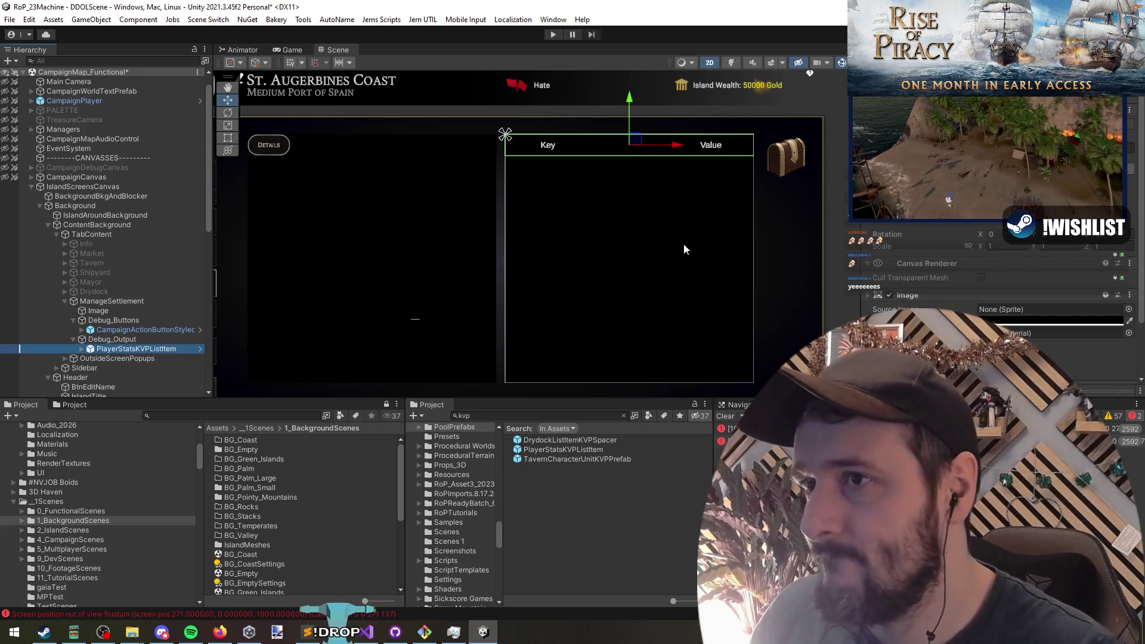
# Narrow Debug_Output with the Rect tool and inspect PlayerStatsKVPListItem's Key and Value children
pyautogui.click(173, 338)
pyautogui.press('t')
pyautogui.moveTo(753, 260)
pyautogui.mouseDown()
pyautogui.moveTo(615, 258)
pyautogui.moveTo(760, 274)
pyautogui.mouseUp()
pyautogui.click(127, 349)
pyautogui.press('Right')
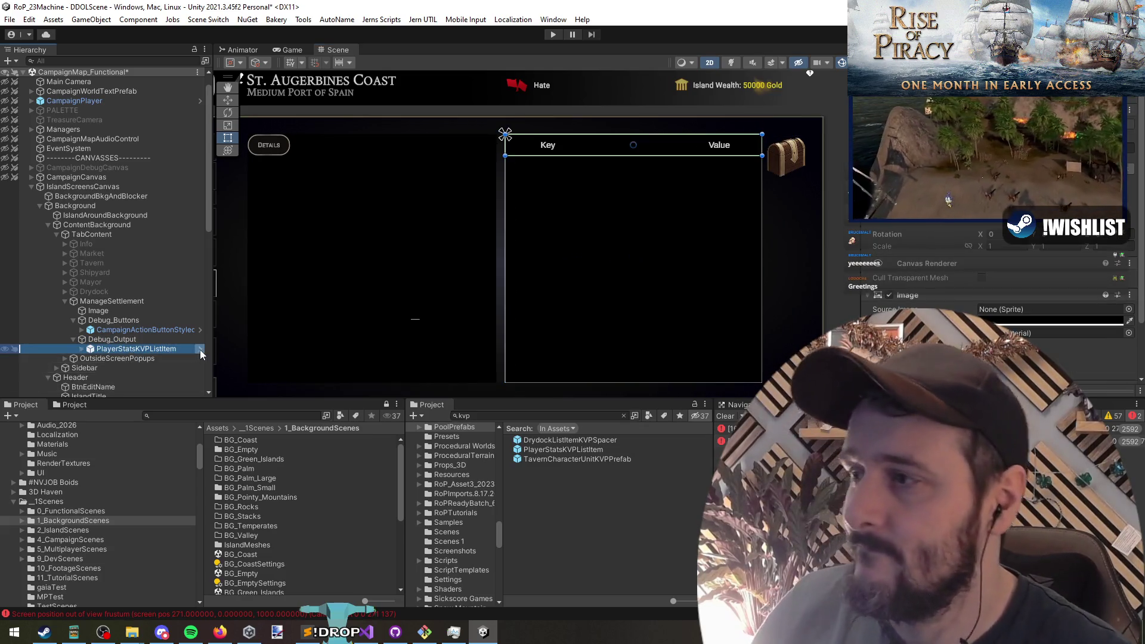
pyautogui.press('Down')
pyautogui.press('Down')
pyautogui.click(194, 339)
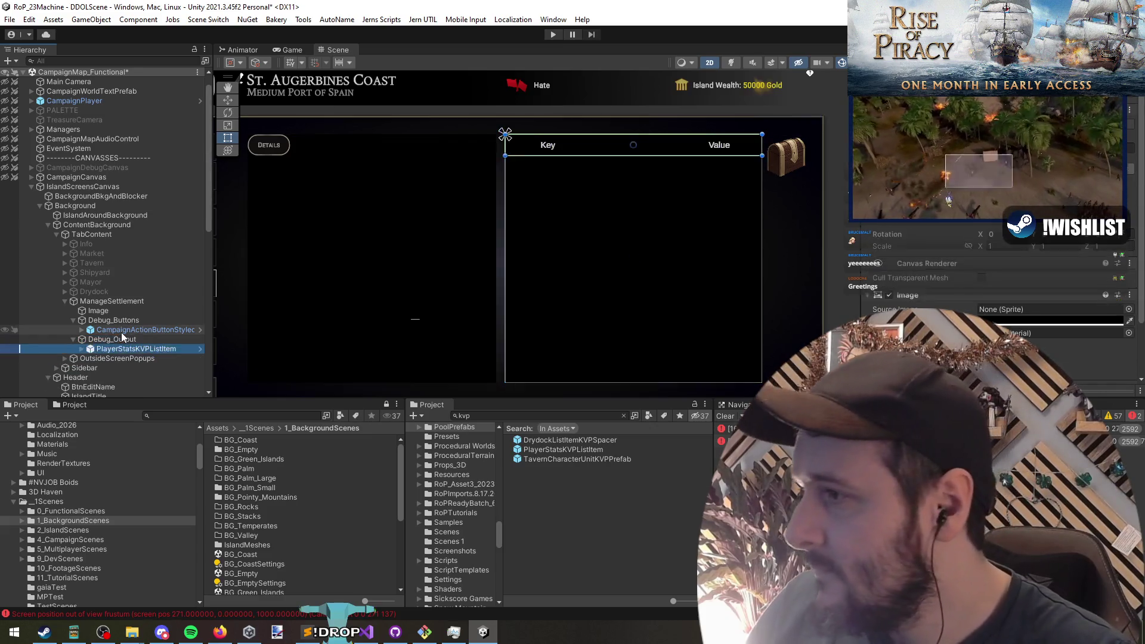
pyautogui.click(121, 331)
pyautogui.click(114, 320)
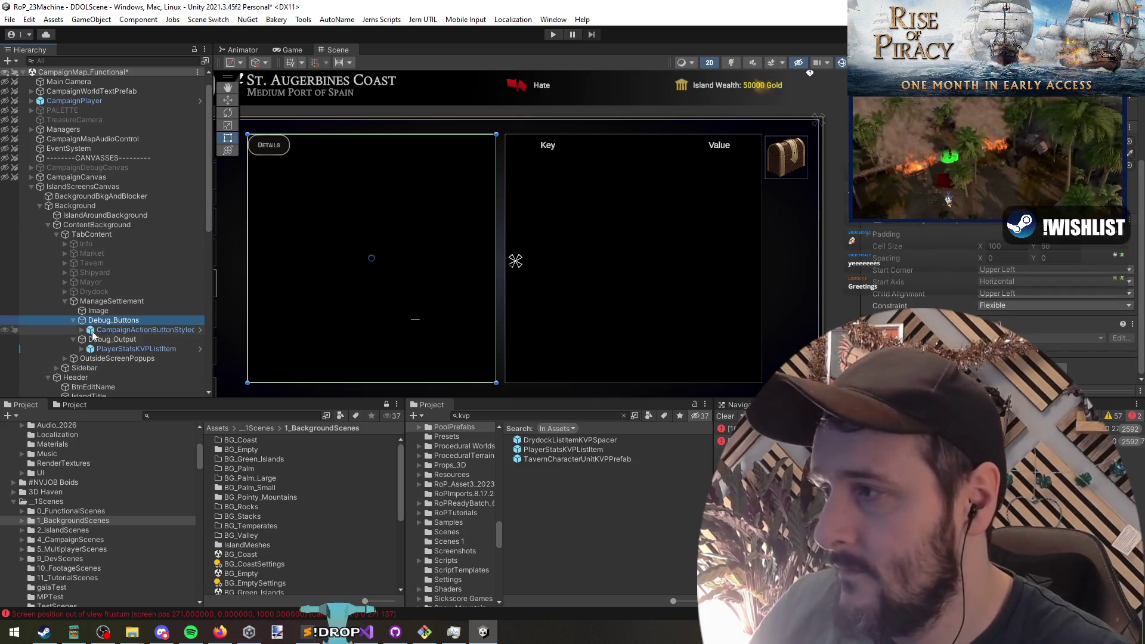
# Frame the ManageSettlement panel in view and save the scene
pyautogui.click(105, 311)
pyautogui.click(111, 301)
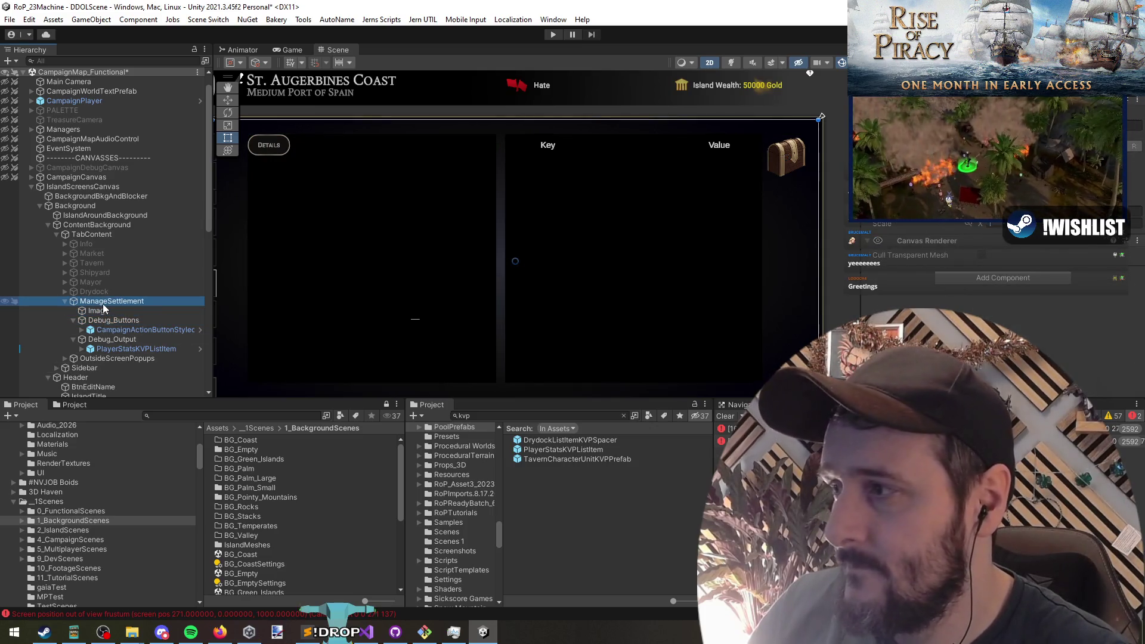
pyautogui.press('f')
pyautogui.hotkey('ctrl', 's')
# Follow the MANAGE SETTLEMENT button's click event to IslandScreensCanvas and open CmpUI_IslandScreenCanvasController in Visual Studio
pyautogui.click(311, 197)
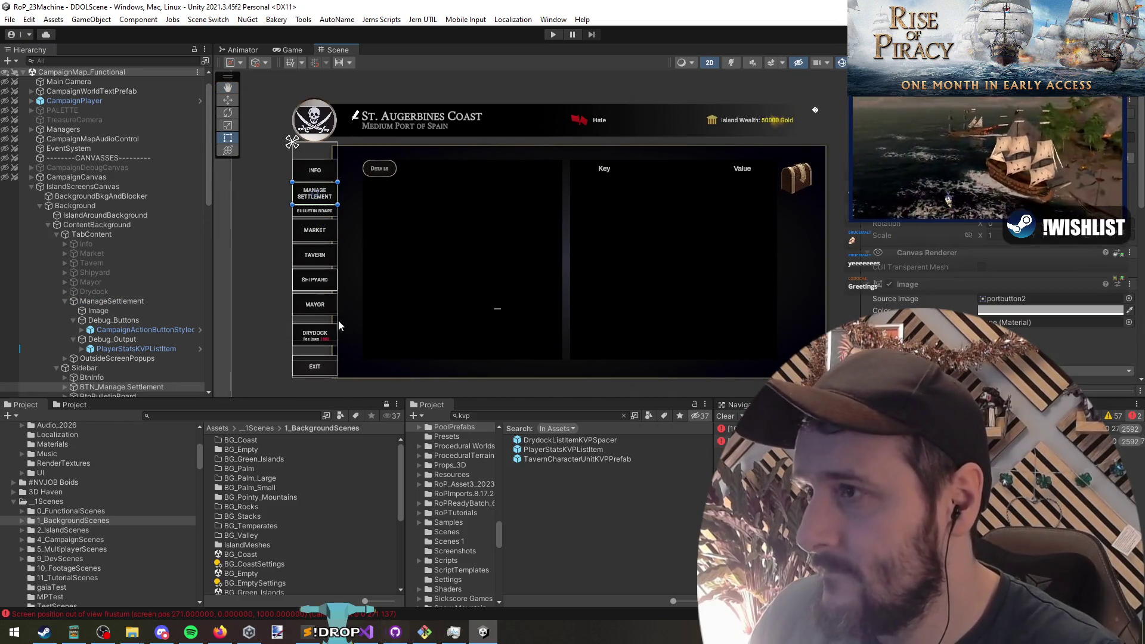
pyautogui.scroll(-5, 1001, 280)
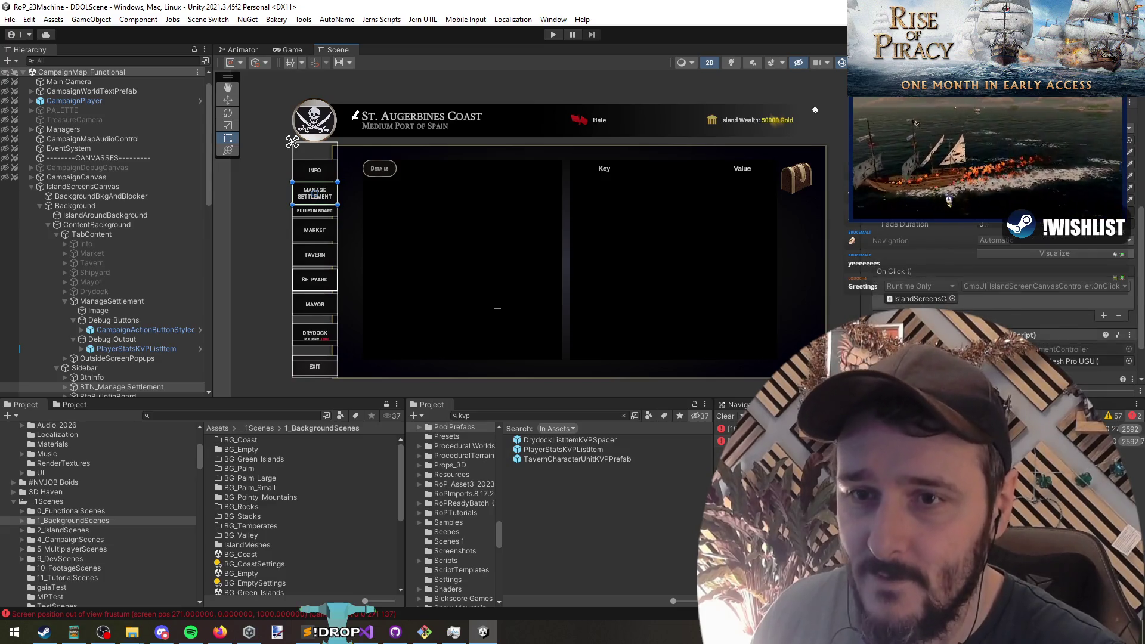
pyautogui.scroll(-2, 954, 268)
pyautogui.click(914, 247)
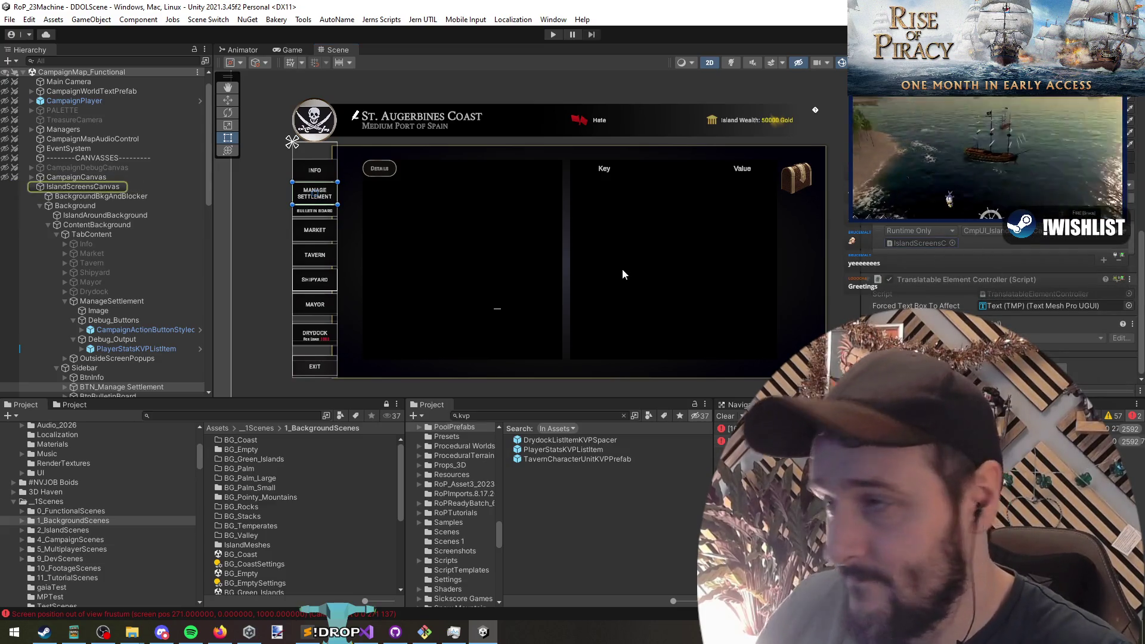
pyautogui.click(729, 266)
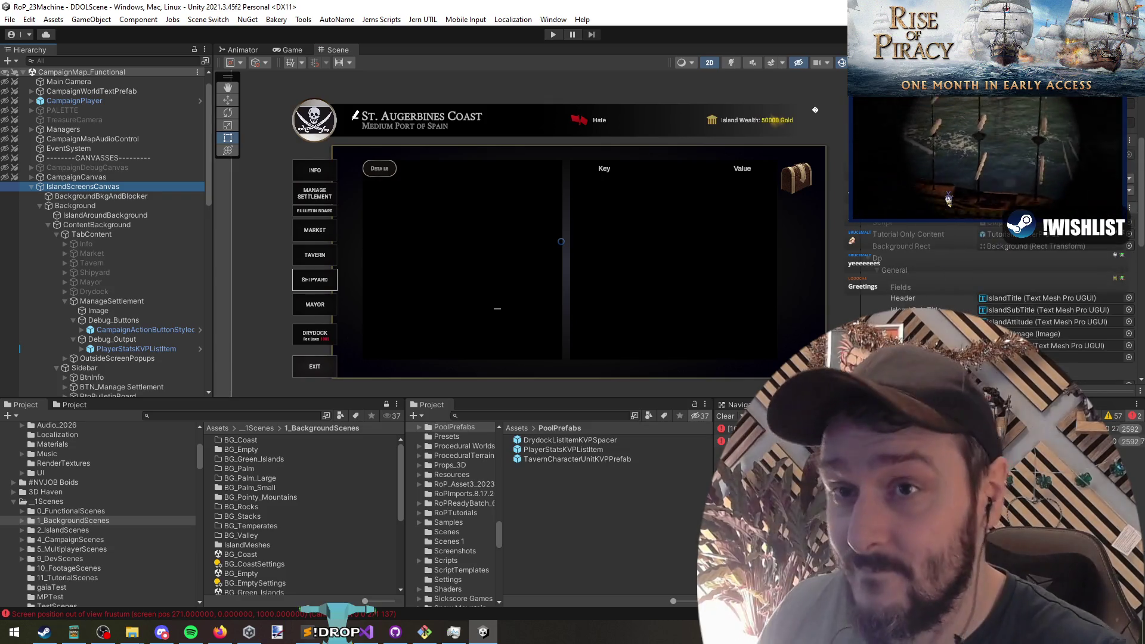
pyautogui.doubleClick(608, 516)
pyautogui.click(381, 263)
pyautogui.press('Up')
pyautogui.hotkey('ctrl', 'Tab')
pyautogui.hotkey('ctrl', 'Tab')
pyautogui.hotkey('ctrl', 'Tab')
pyautogui.hotkey('ctrl', 'Tab')
pyautogui.hotkey('ctrl', 'Tab')
pyautogui.hotkey('ctrl', 'Tab')
pyautogui.press('Escape')
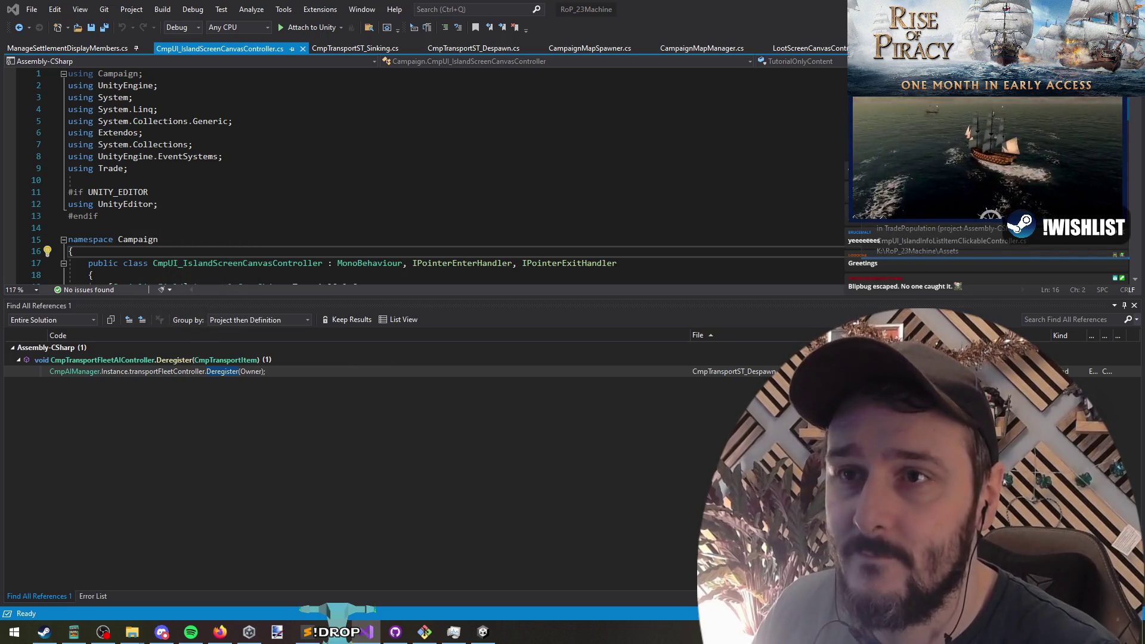
# Confirm the Go To result to open IslandInfoScreenDisplayMembers.cs
pyautogui.press('Return')
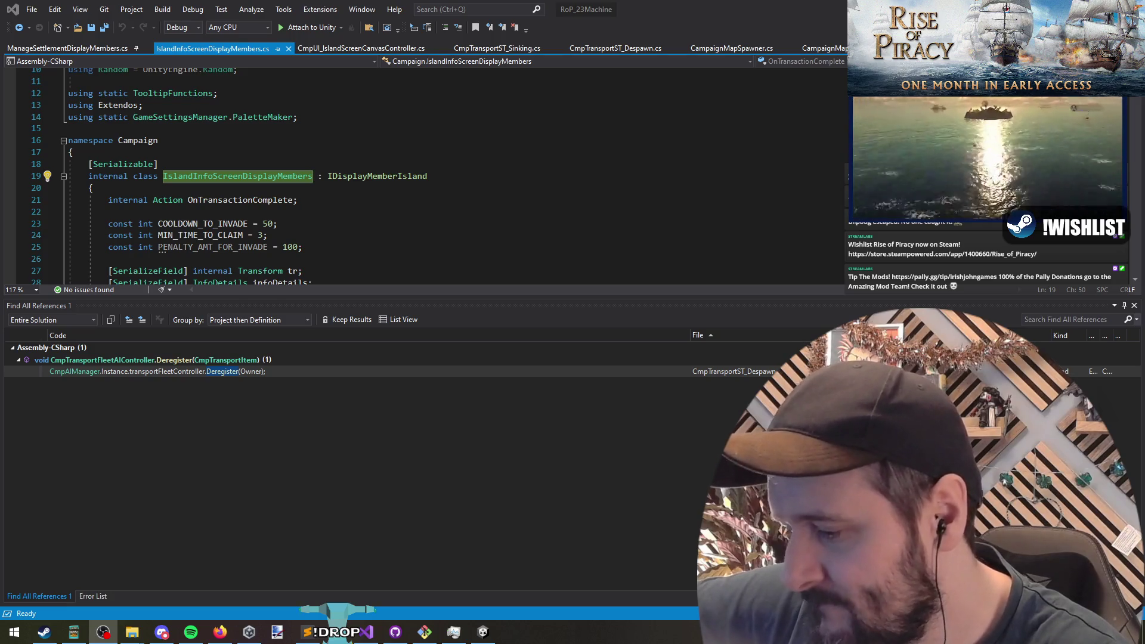
pyautogui.click(301, 156)
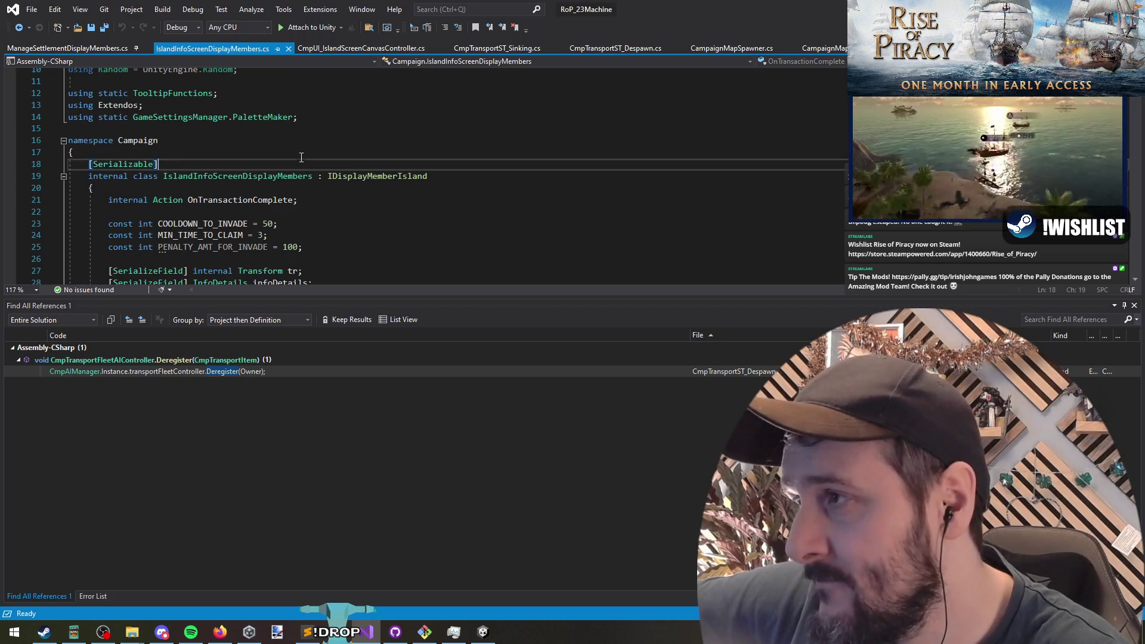
pyautogui.scroll(3, 316, 119)
pyautogui.moveTo(301, 184); pyautogui.dragTo(298, 160)
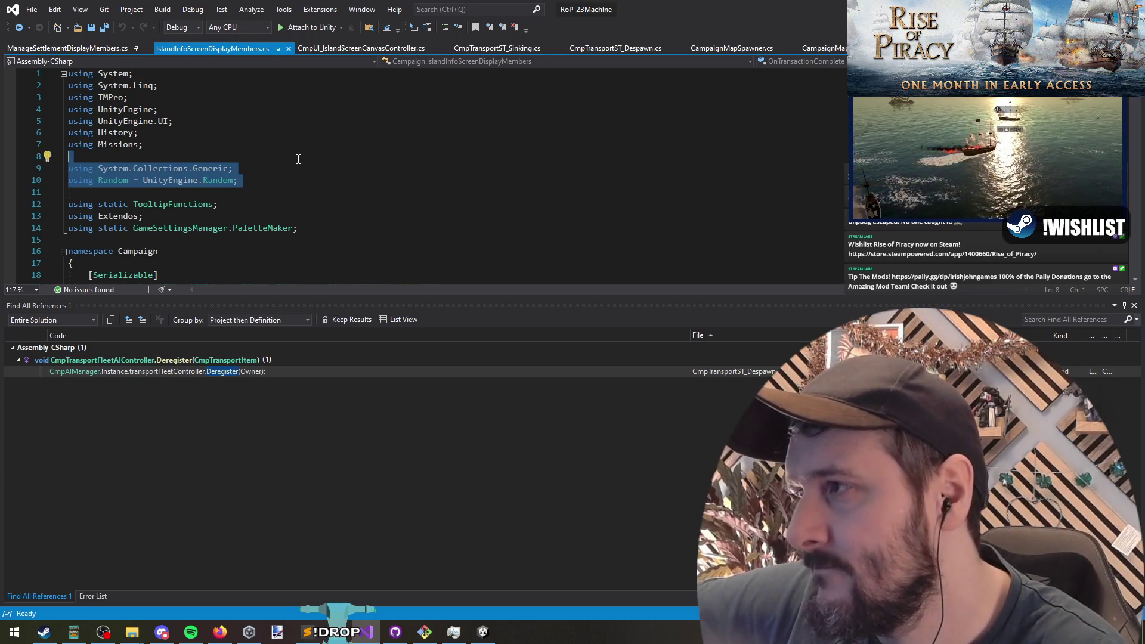
pyautogui.click(298, 160)
pyautogui.scroll(-2, 238, 120)
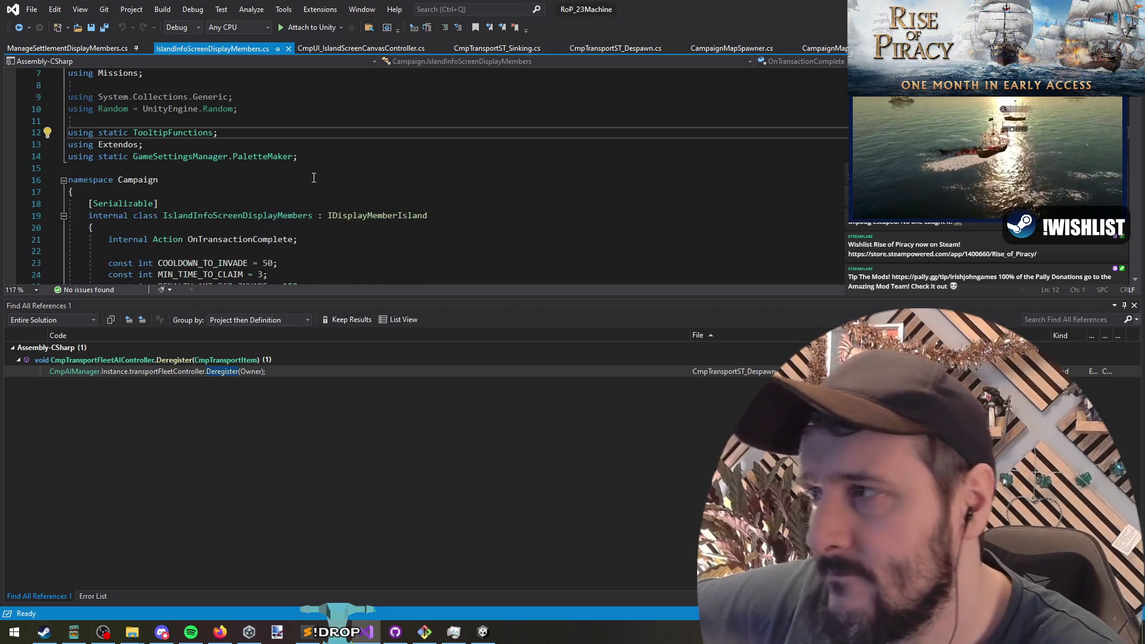
pyautogui.scroll(-4, 269, 119)
pyautogui.click(302, 155)
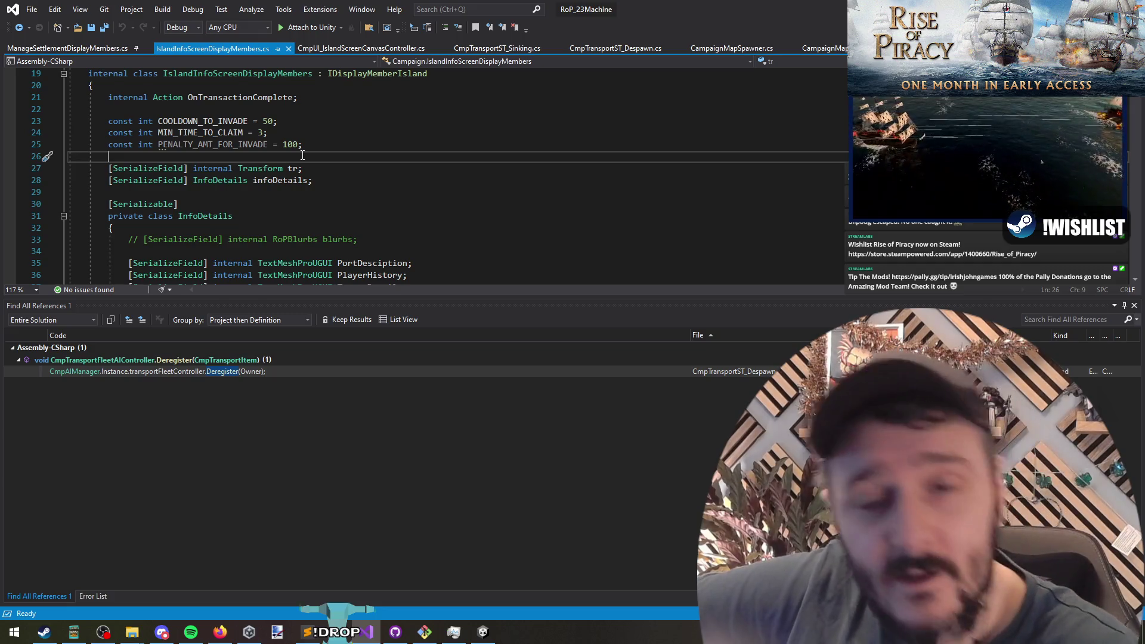
pyautogui.click(103, 632)
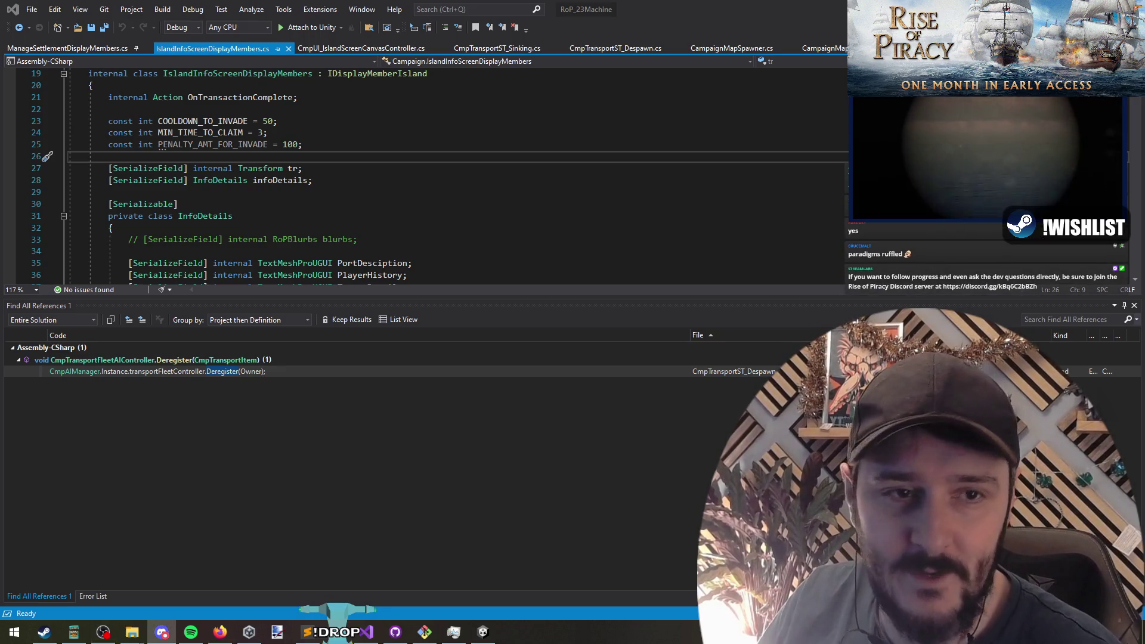
pyautogui.click(162, 632)
# Reposition Discord and scroll back through #general, previewing the Nock gun and VICTORY screenshots
pyautogui.moveTo(368, 168)
pyautogui.mouseDown()
pyautogui.moveTo(283, 25)
pyautogui.moveTo(348, 31)
pyautogui.mouseUp()
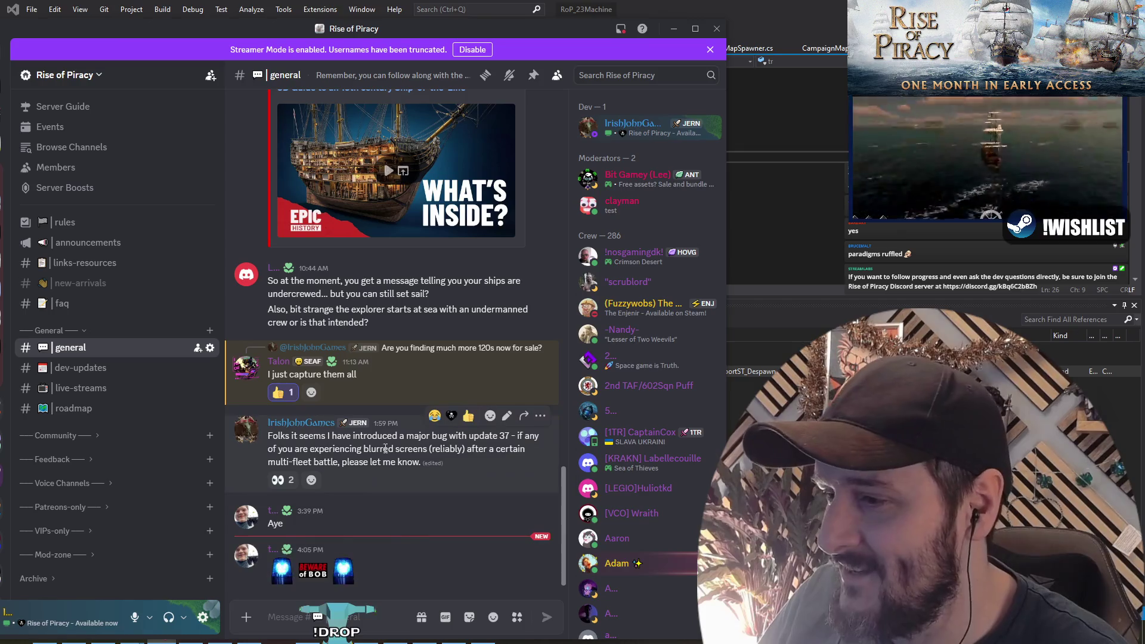
pyautogui.scroll(15, 384, 448)
pyautogui.scroll(15, 395, 359)
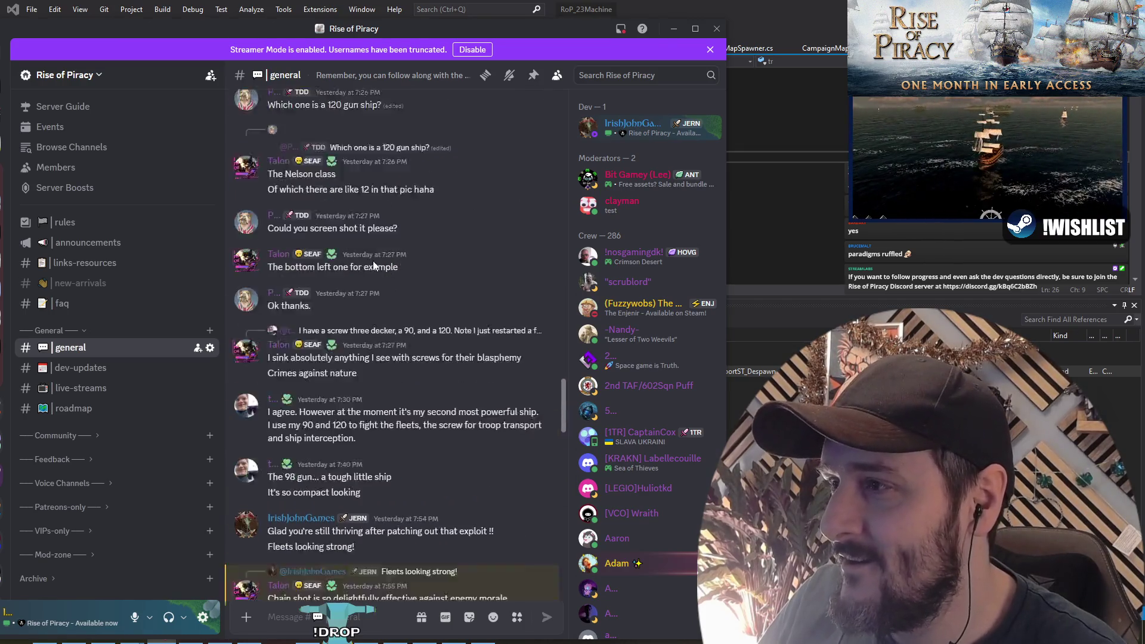
pyautogui.scroll(15, 363, 206)
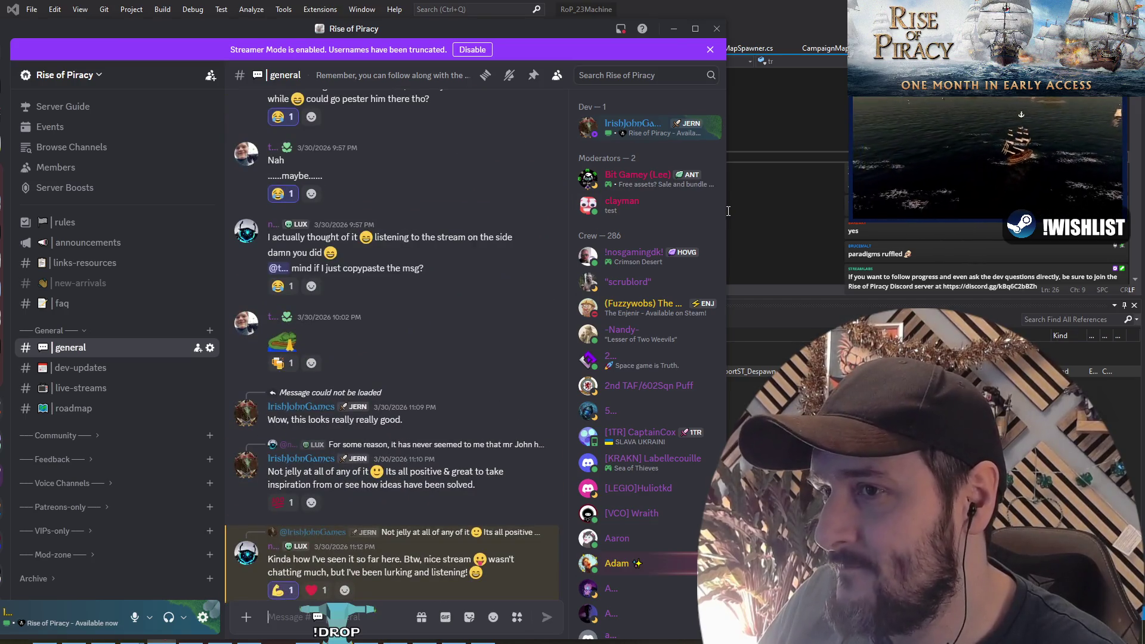
pyautogui.moveTo(727, 211); pyautogui.dragTo(847, 211)
pyautogui.scroll(5, 389, 293)
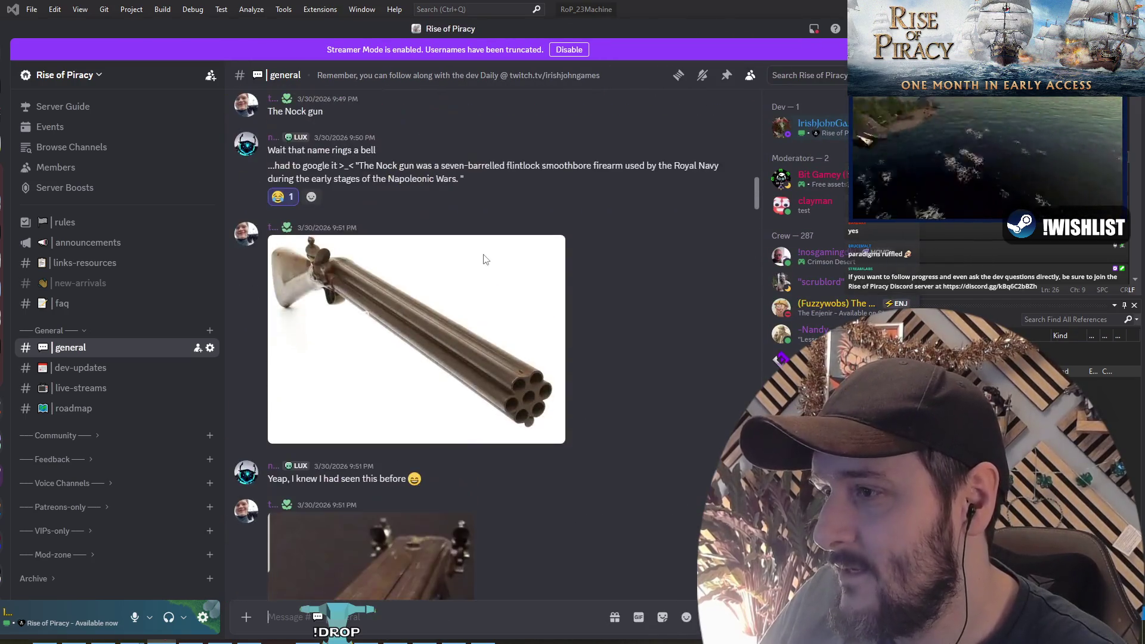
pyautogui.click(514, 279)
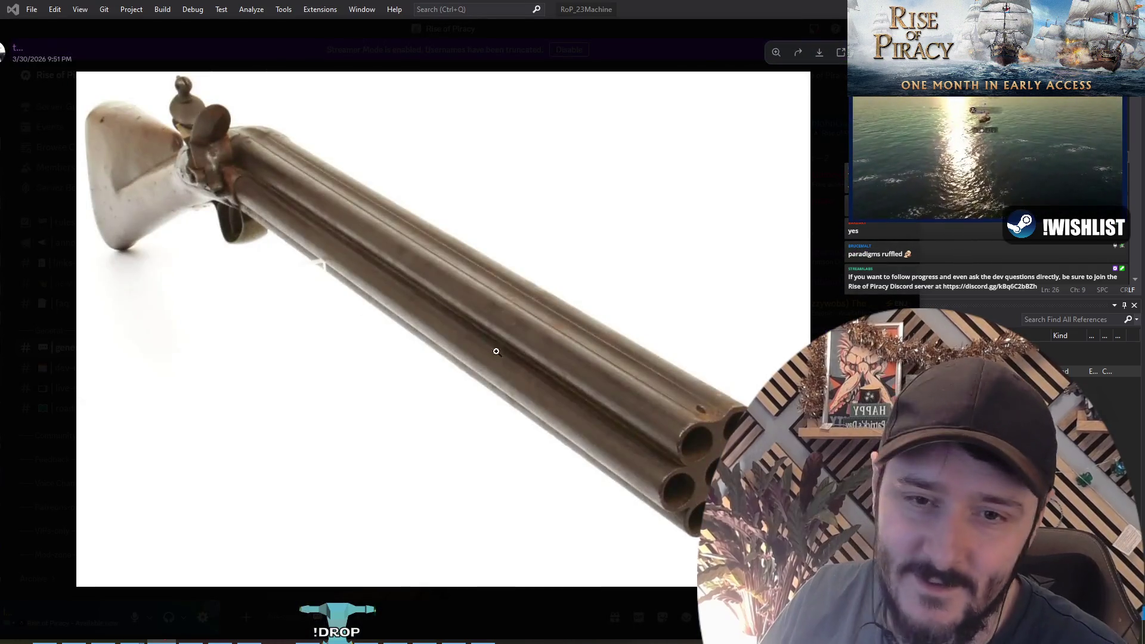
pyautogui.press('Escape')
pyautogui.scroll(10, 485, 304)
pyautogui.scroll(15, 494, 302)
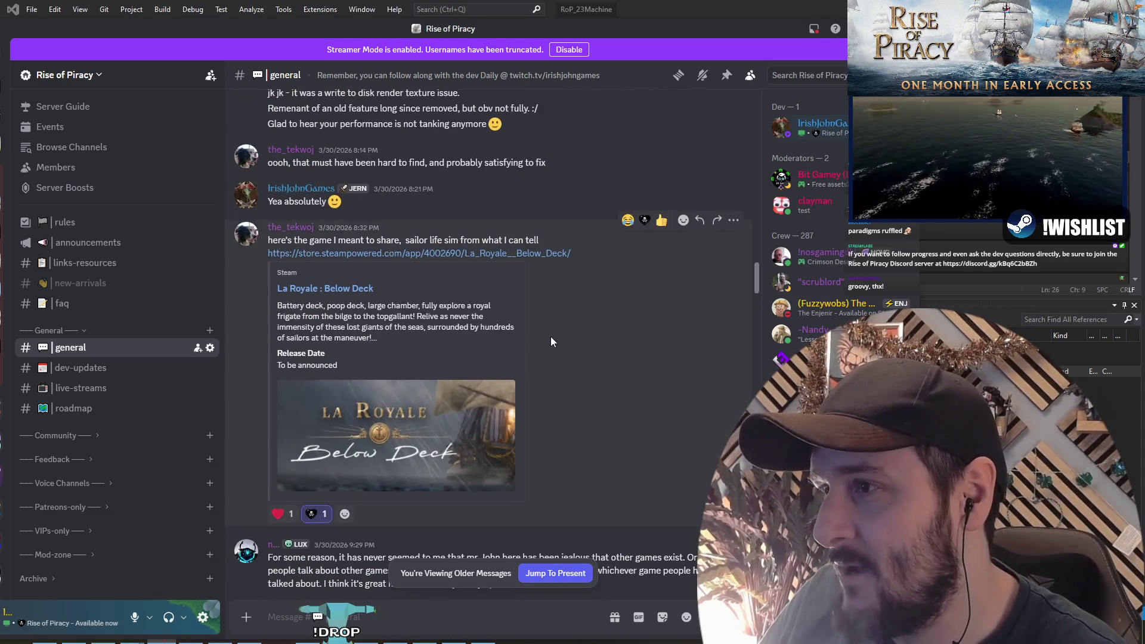
pyautogui.scroll(15, 551, 338)
pyautogui.click(434, 338)
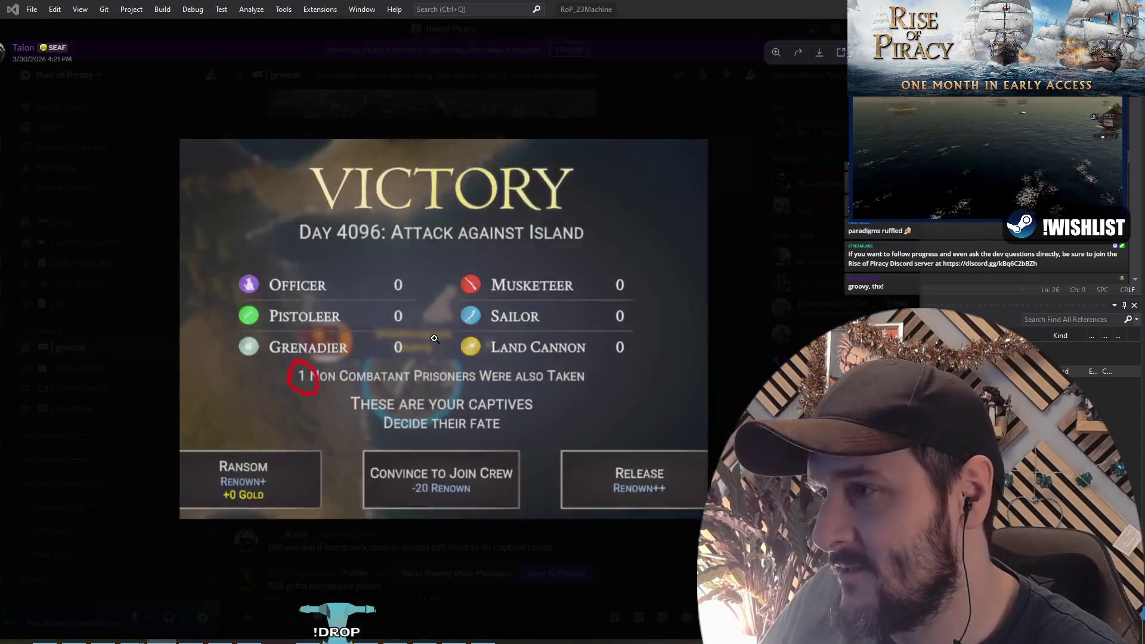
pyautogui.press('Escape')
# Open the island fleet screenshot at full size and copy the image
pyautogui.scroll(5, 572, 356)
pyautogui.scroll(-2, 573, 356)
pyautogui.click(420, 237)
pyautogui.click(381, 258)
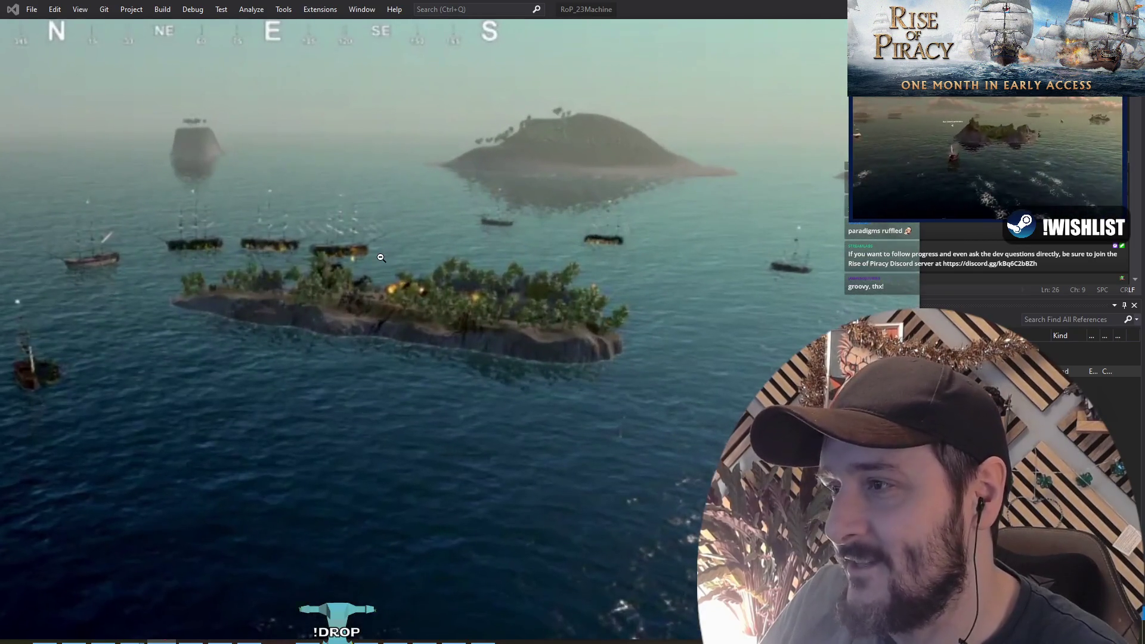
pyautogui.click(381, 257)
pyautogui.rightClick(483, 235)
pyautogui.click(481, 253)
pyautogui.press('Escape')
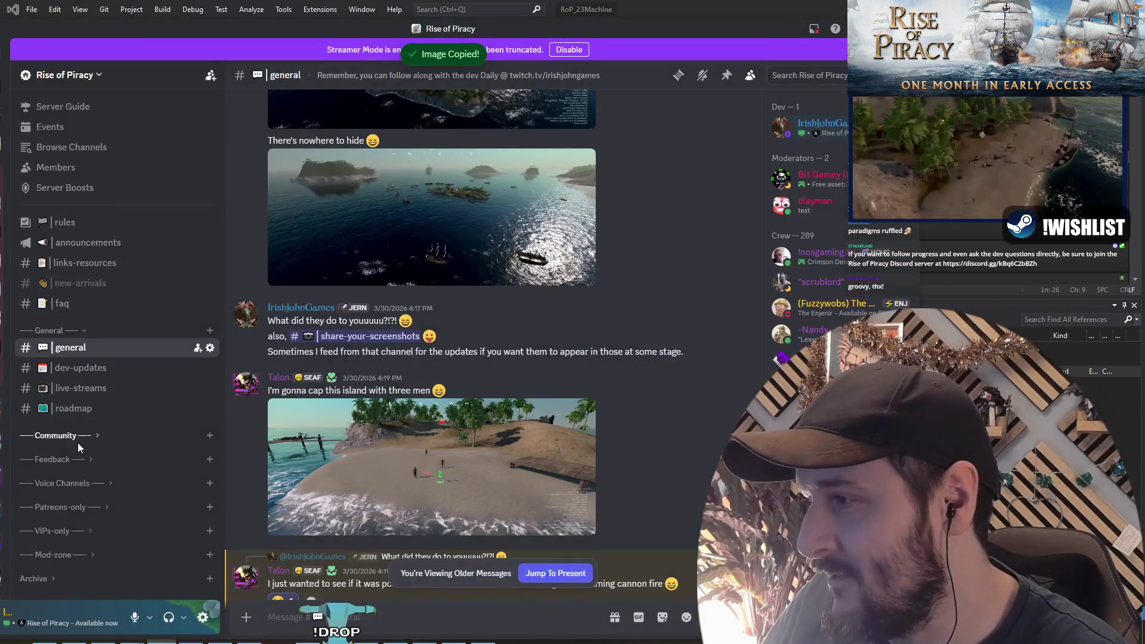
# Paste and send the island screenshot in #share-your-screenshots, then start typing 'This is too cool to be bur'
pyautogui.click(76, 435)
pyautogui.click(77, 473)
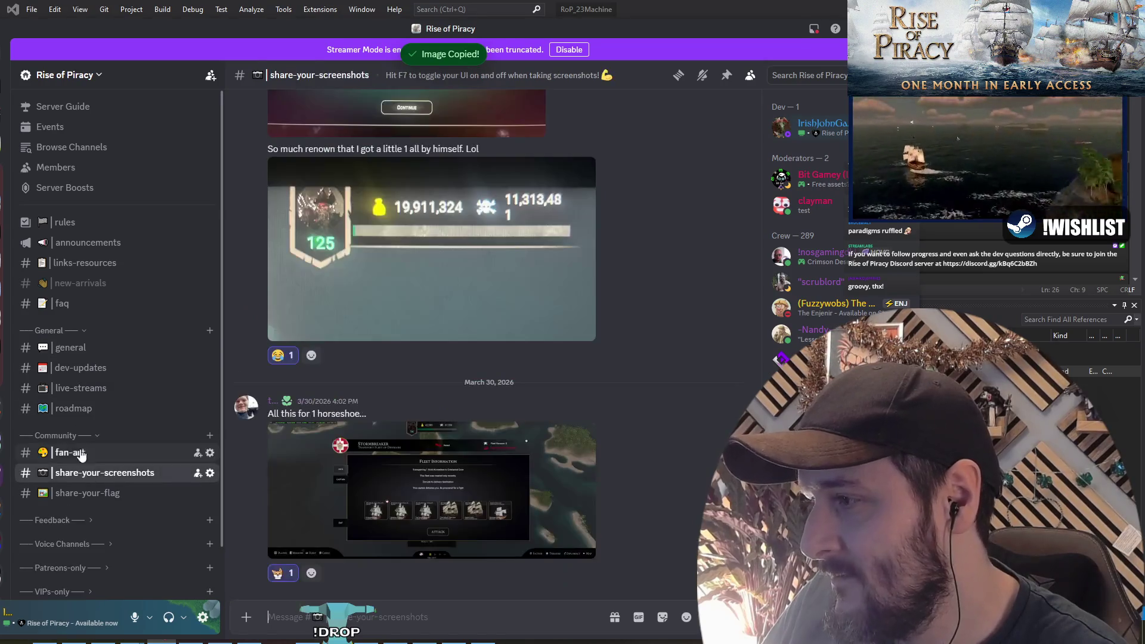
pyautogui.scroll(10, 465, 316)
pyautogui.scroll(-10, 465, 316)
pyautogui.click(428, 616)
pyautogui.hotkey('ctrl', 'v')
pyautogui.press('Return')
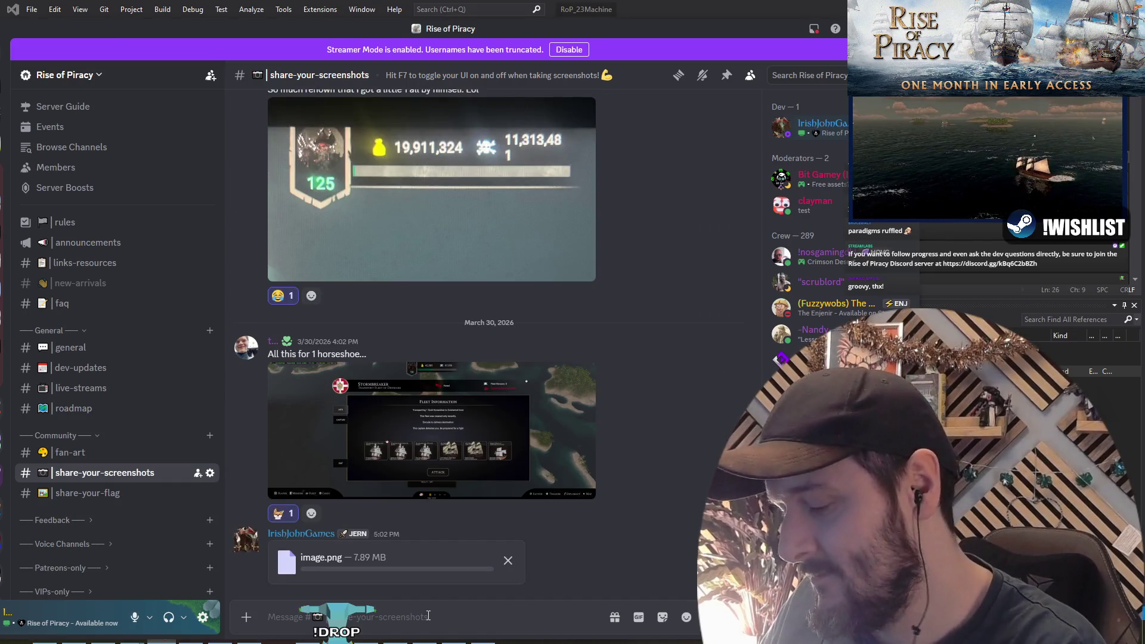
pyautogui.write('This is')
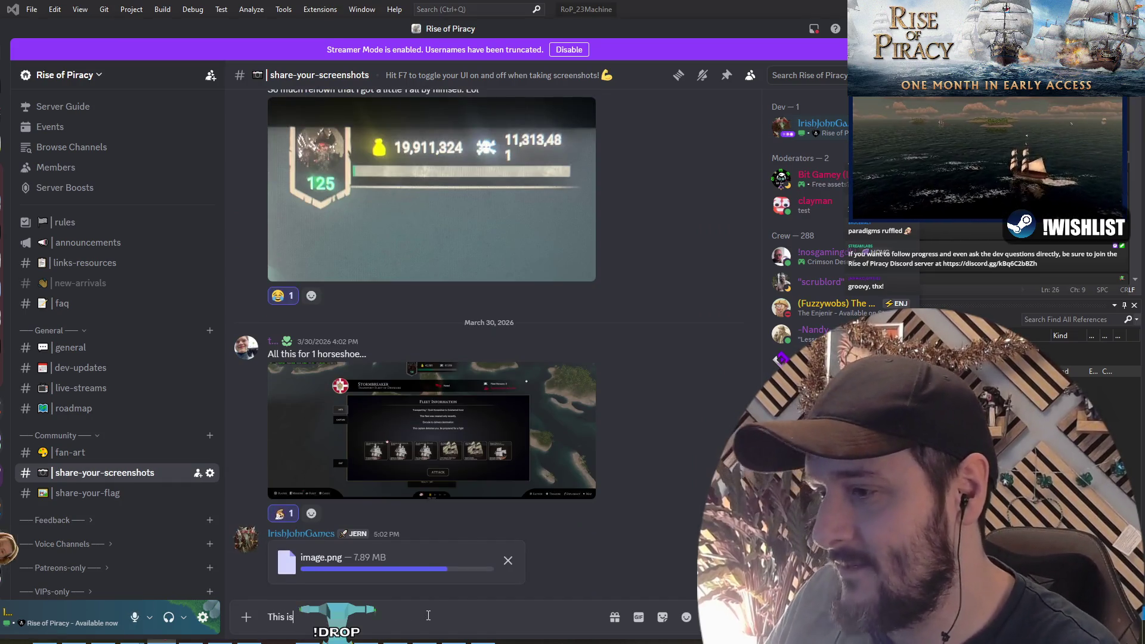
pyautogui.write(' too coo')
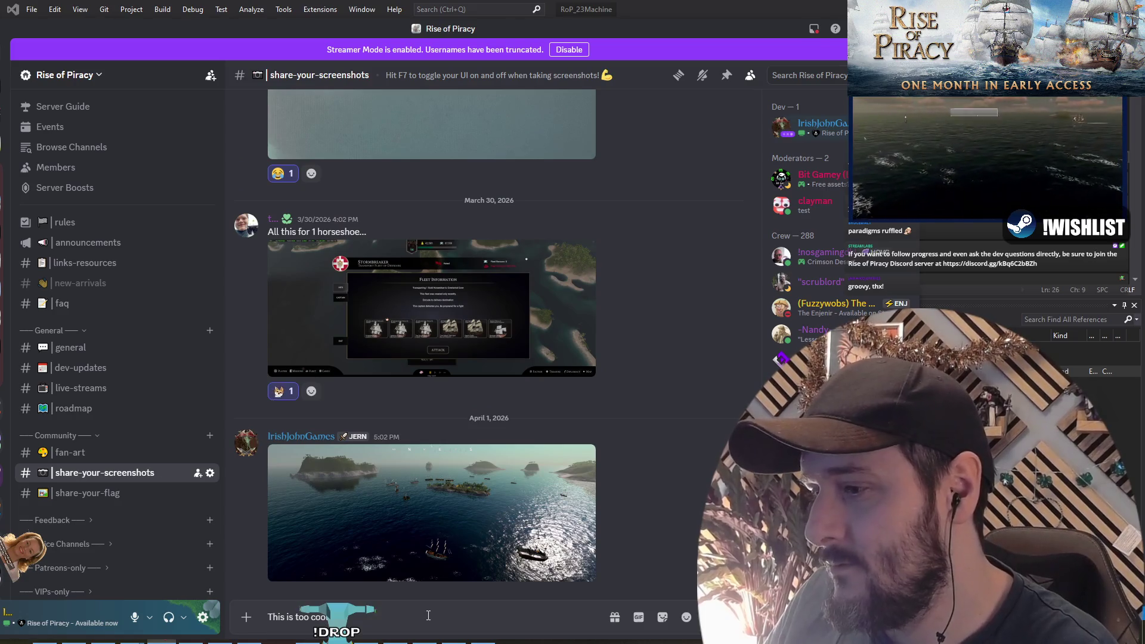